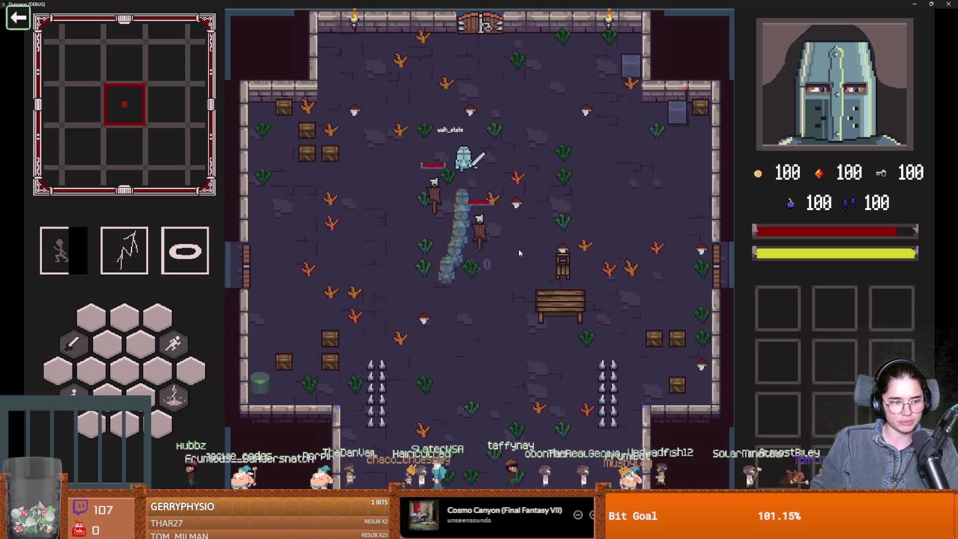
- Dash and walk the knight around the spikes and out the top door to the room choice
{"action": "key", "text": "a"}
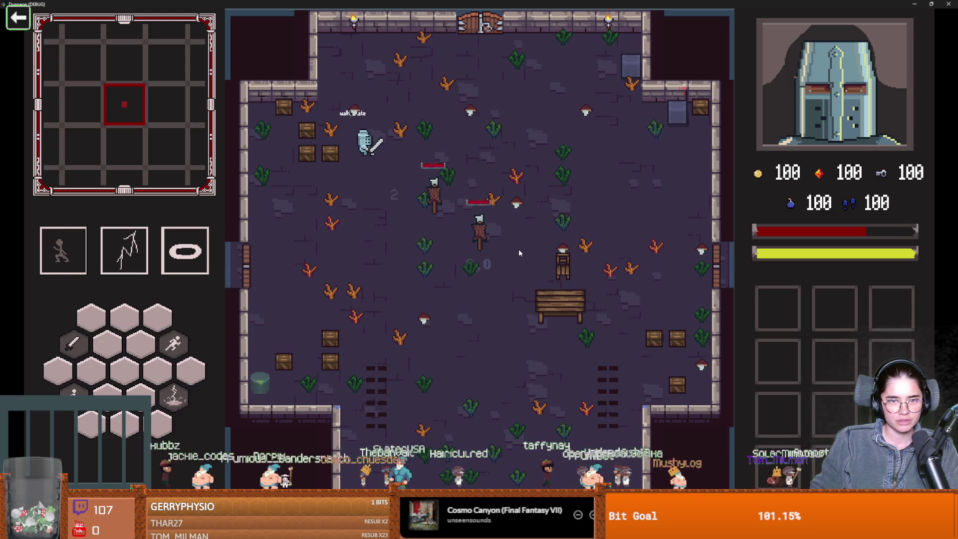
{"action": "key", "text": "w"}
{"action": "key", "text": "d"}
{"action": "key", "text": "space"}
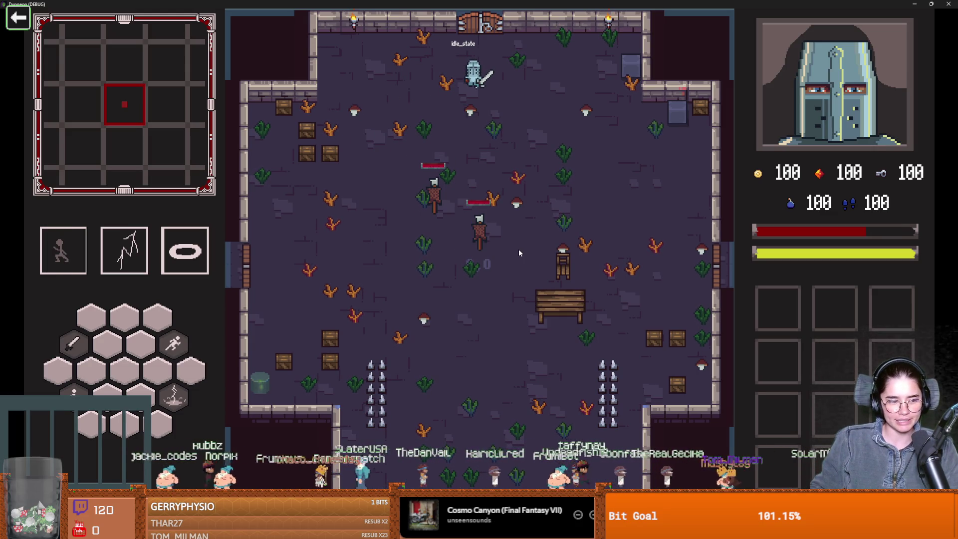
{"action": "key", "text": "a"}
{"action": "key", "text": "s"}
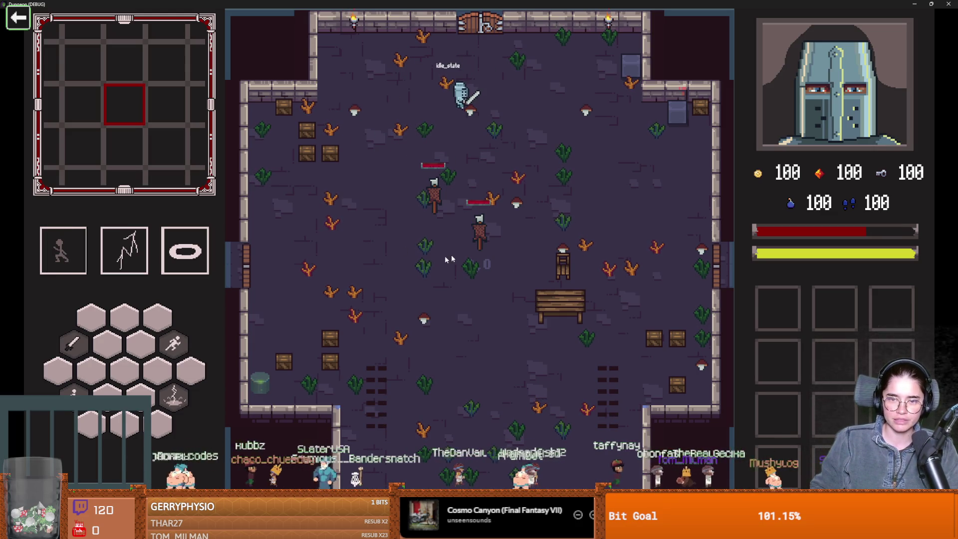
{"action": "key", "text": "w"}
{"action": "key", "text": "d"}
{"action": "key", "text": "w"}
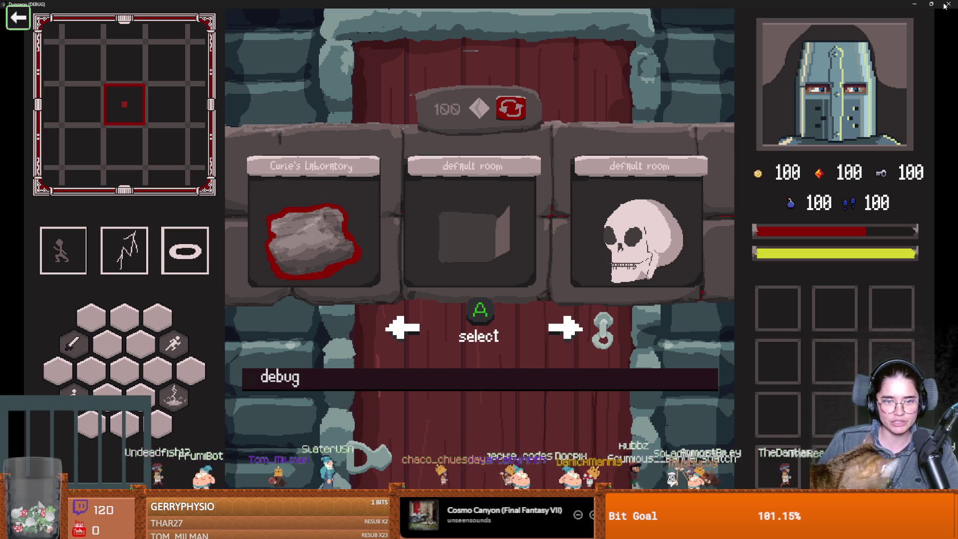
- Place Curie's Laboratory as the next room, play until Game Over, then stop the game
{"action": "left_click", "coordinate": [309, 205]}
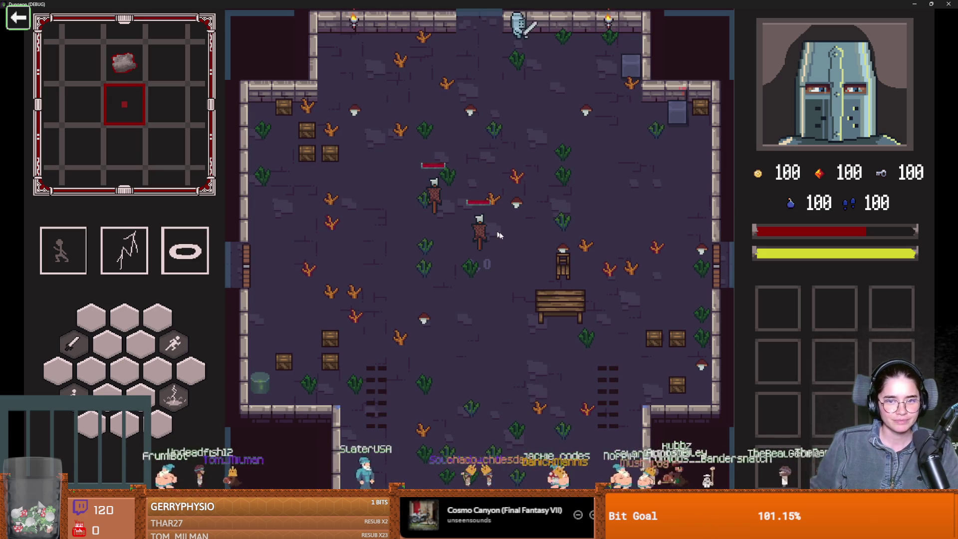
{"action": "left_click", "coordinate": [259, 244]}
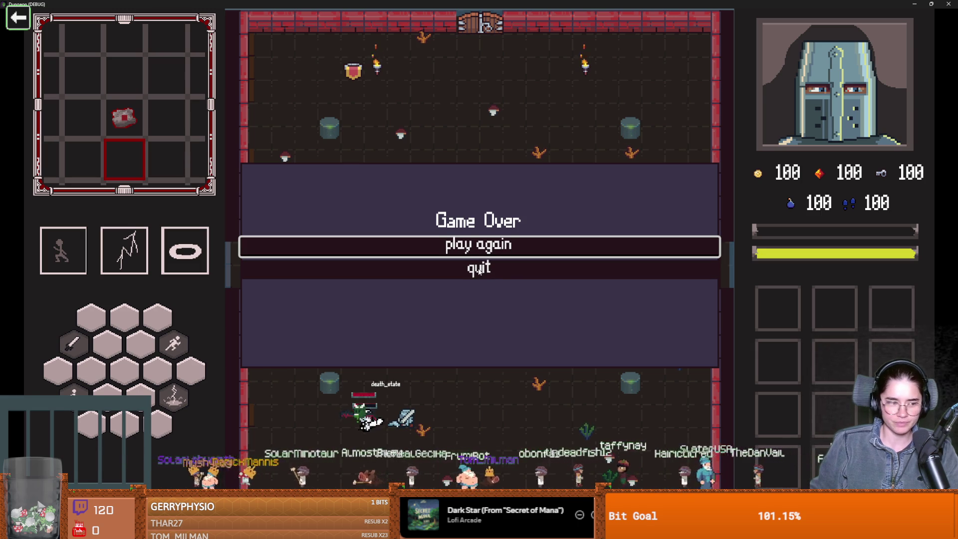
{"action": "key", "text": "F8"}
- Relaunch the game and start a new run as the Warrior
{"action": "scroll", "coordinate": [453, 312], "scroll_direction": "left", "scroll_amount": 3}
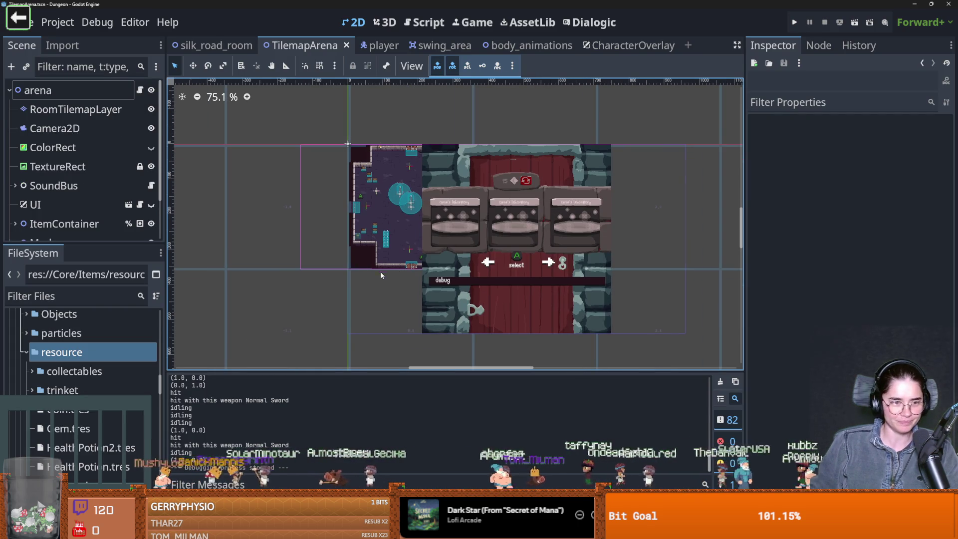
{"action": "left_click", "coordinate": [796, 22]}
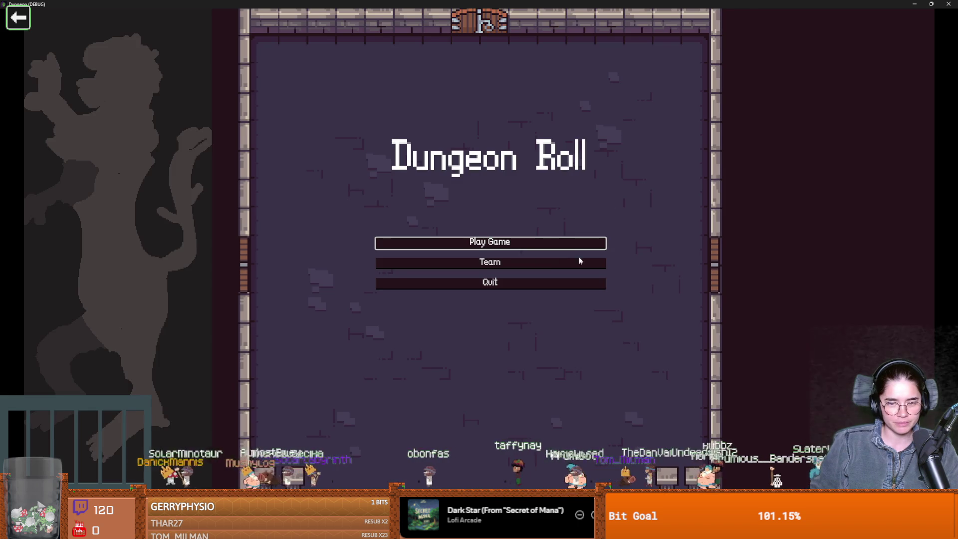
{"action": "left_click", "coordinate": [499, 241]}
{"action": "left_click", "coordinate": [465, 226]}
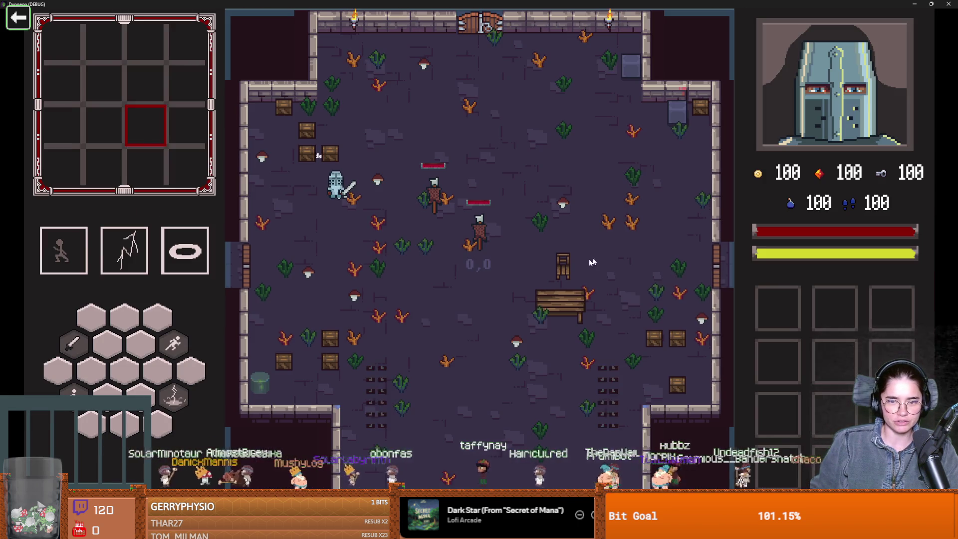
- Check the dungeon map, then exit the top door and place the Cauldron Room
{"action": "key", "text": "m"}
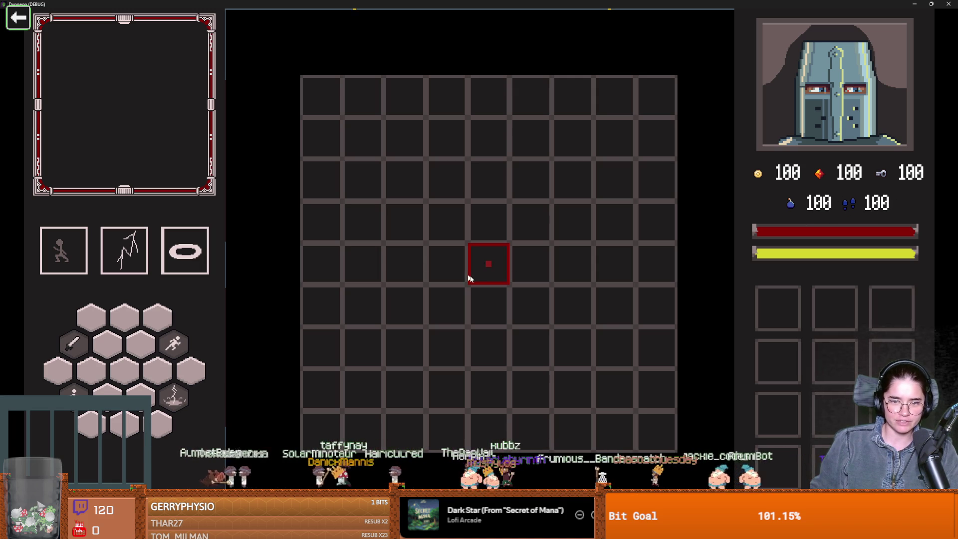
{"action": "key", "text": "Tab"}
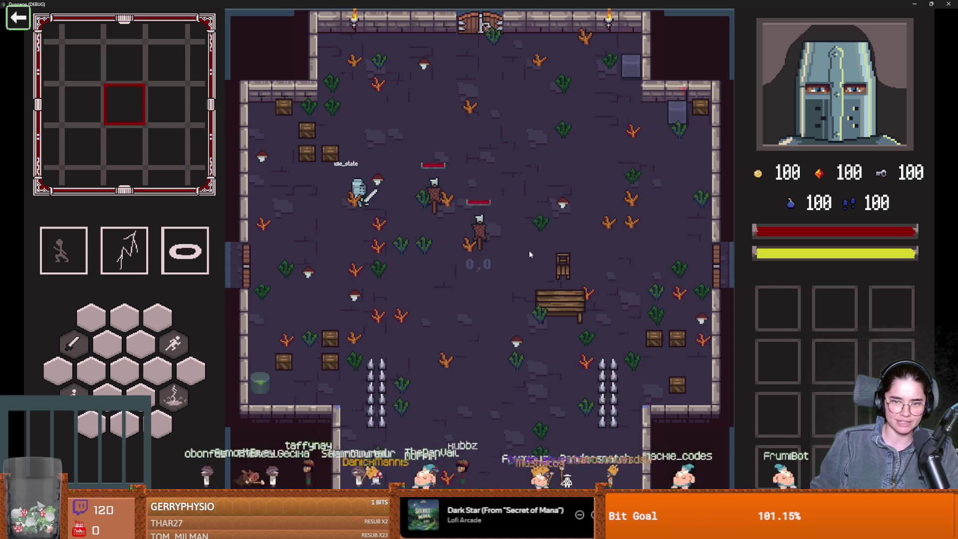
{"action": "key", "text": "space"}
{"action": "key", "text": "w"}
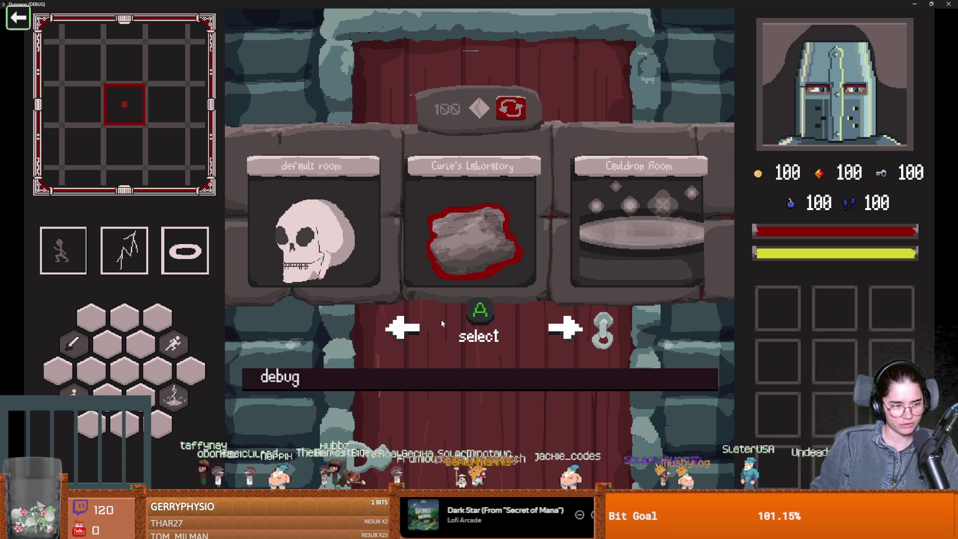
{"action": "left_click", "coordinate": [657, 231]}
- Walk the knight around the cauldron room and swing the sword
{"action": "key", "text": "s"}
{"action": "key", "text": "d"}
{"action": "key", "text": "a"}
{"action": "key", "text": "s"}
{"action": "key", "text": "a"}
{"action": "key", "text": "w"}
{"action": "key", "text": "s"}
{"action": "left_click", "coordinate": [333, 342]}
- Dash the knight up to the cauldron room's locked top door
{"action": "key", "text": "w"}
{"action": "key", "text": "space"}
{"action": "key", "text": "d"}
{"action": "key", "text": "w"}
{"action": "key", "text": "space"}
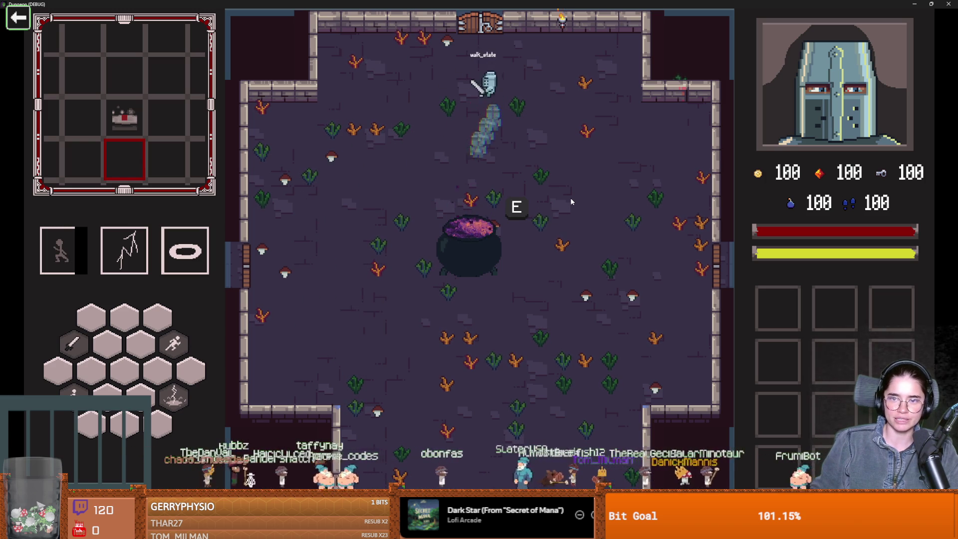
{"action": "key", "text": "w"}
{"action": "key", "text": "e"}
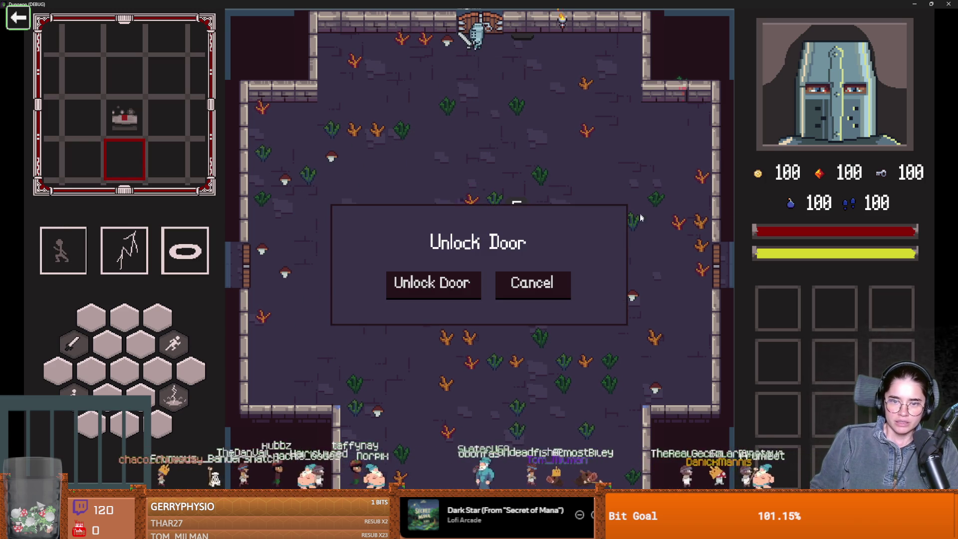
- Unlock the top door, enter the desert merchant room, and shrink the game window
{"action": "left_click", "coordinate": [431, 282]}
{"action": "left_click", "coordinate": [515, 235]}
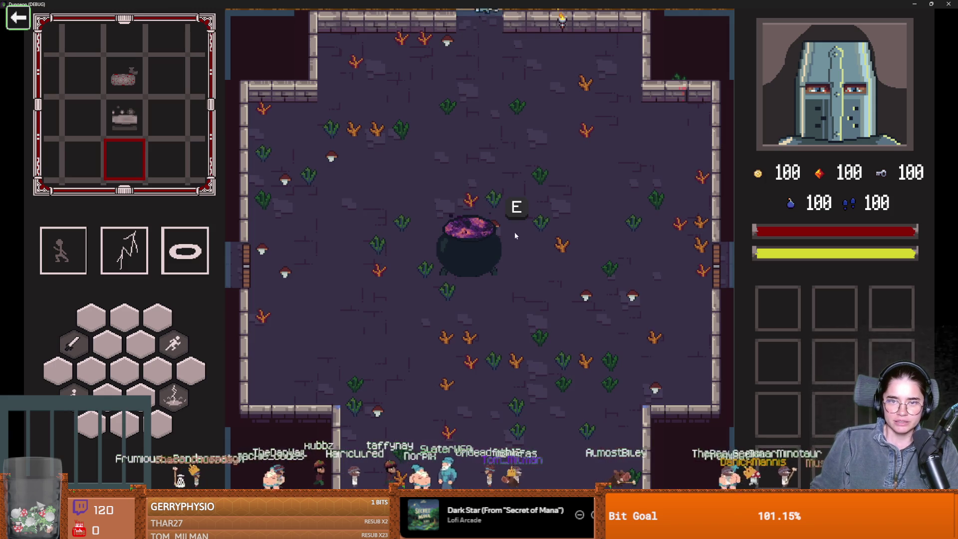
{"action": "key", "text": "w"}
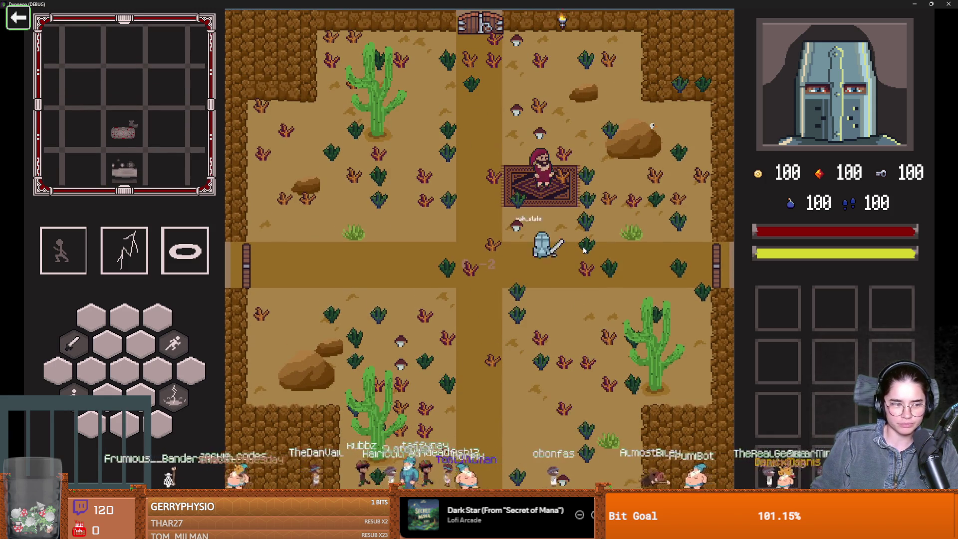
{"action": "key", "text": "w"}
{"action": "key", "text": "a"}
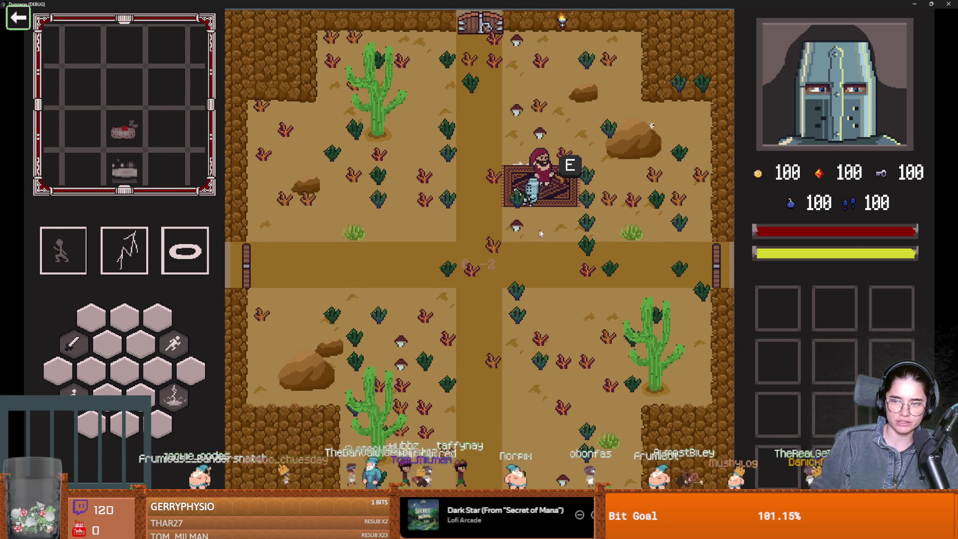
{"action": "key", "text": "super+Down"}
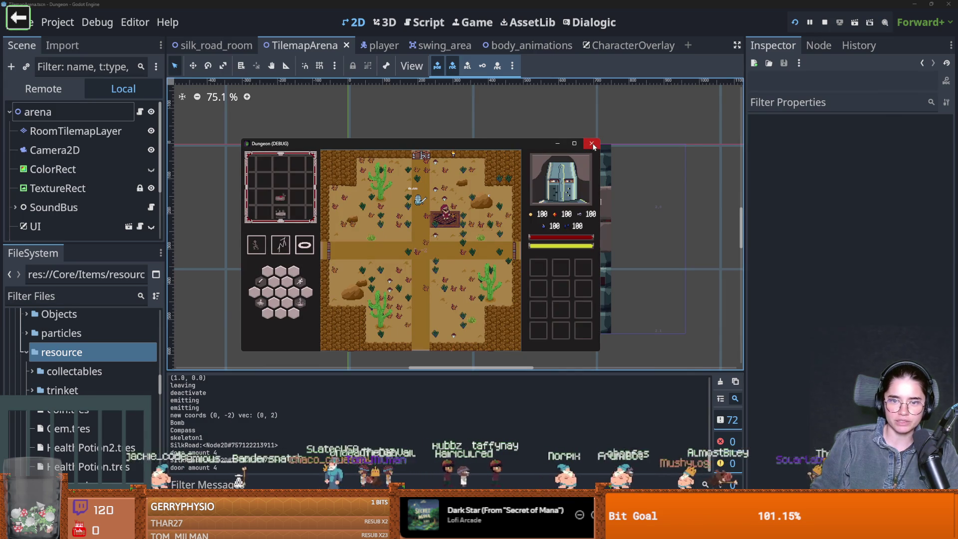
- Maximize the Dungeon (DEBUG) game window to fill the screen again
{"action": "left_click", "coordinate": [574, 144]}
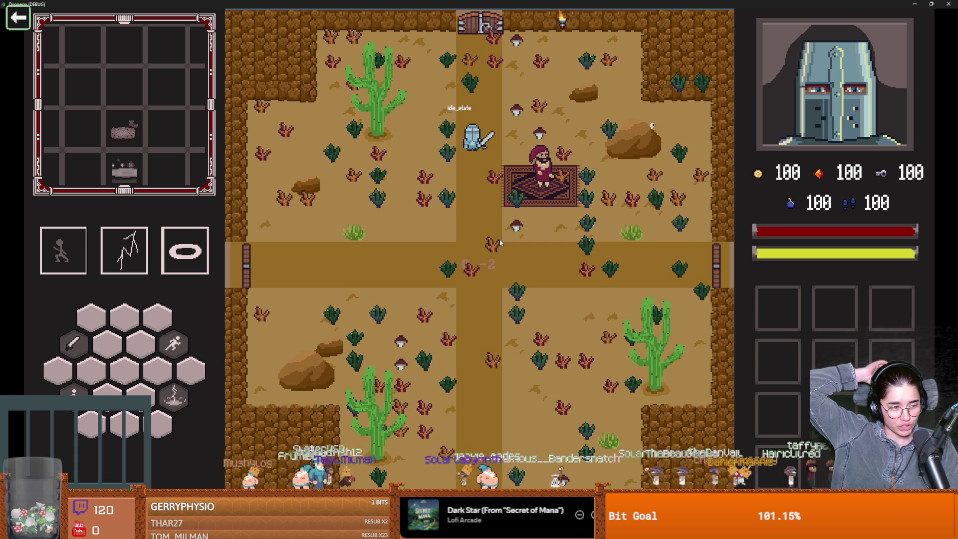
- Walk through the desert's top door and add a new room to the north
{"action": "key", "text": "w"}
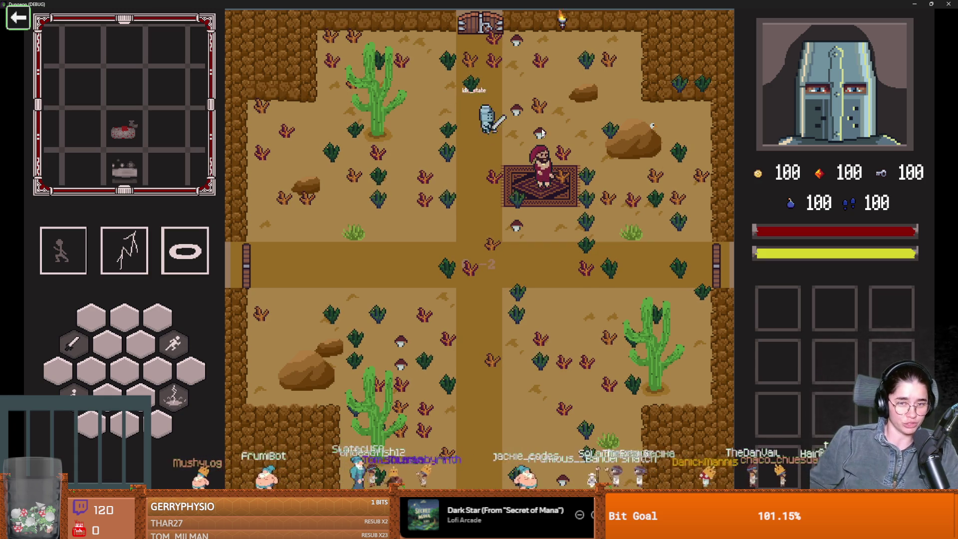
{"action": "key", "text": "e"}
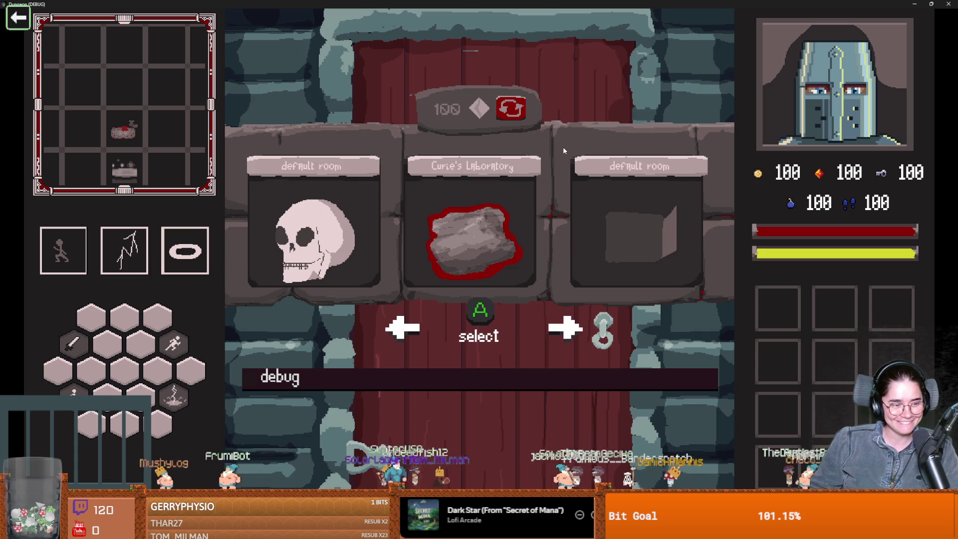
{"action": "left_click", "coordinate": [628, 233]}
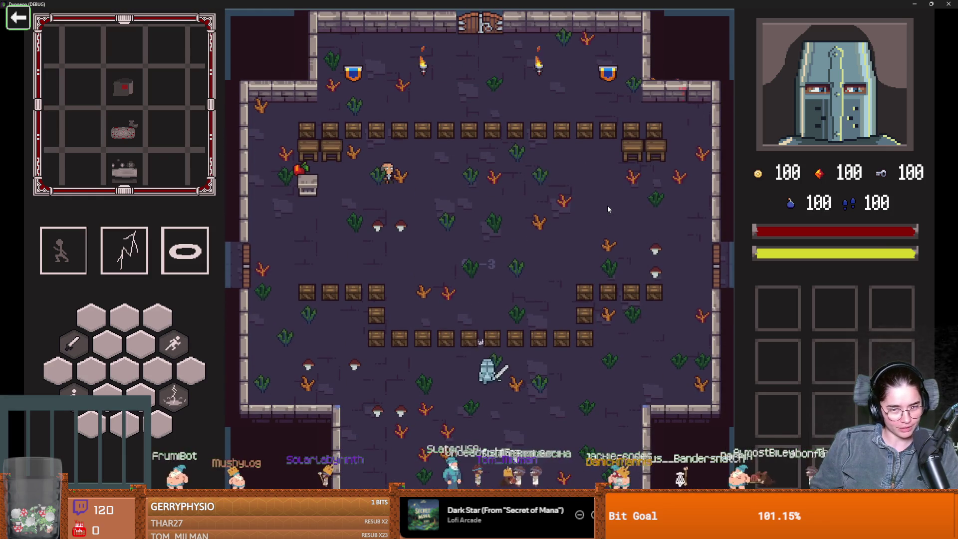
- Dash up to the top crates and smash them with sword swings
{"action": "key", "text": "w"}
{"action": "left_click", "coordinate": [479, 186]}
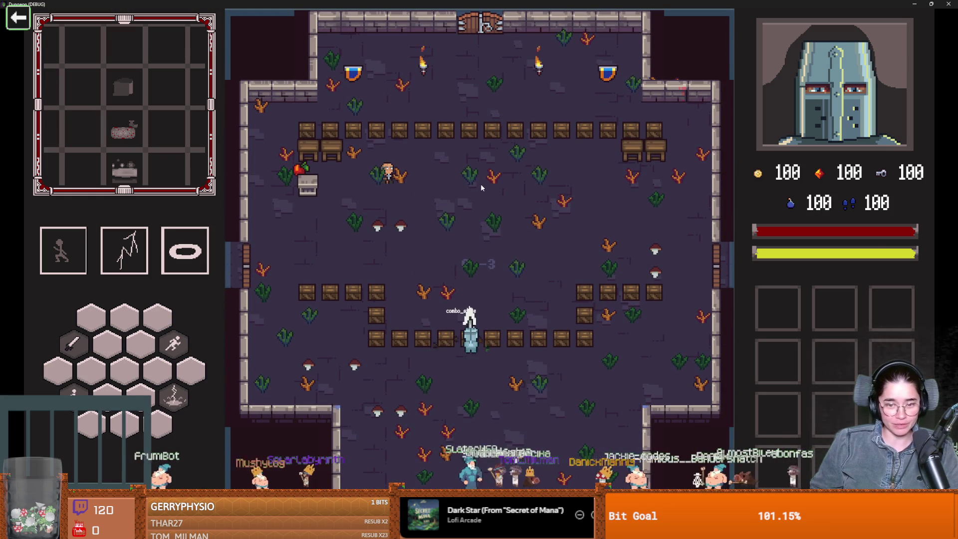
{"action": "key", "text": "w"}
{"action": "key", "text": "space"}
{"action": "left_click", "coordinate": [469, 114]}
{"action": "key", "text": "w"}
{"action": "key", "text": "d"}
{"action": "key", "text": "a"}
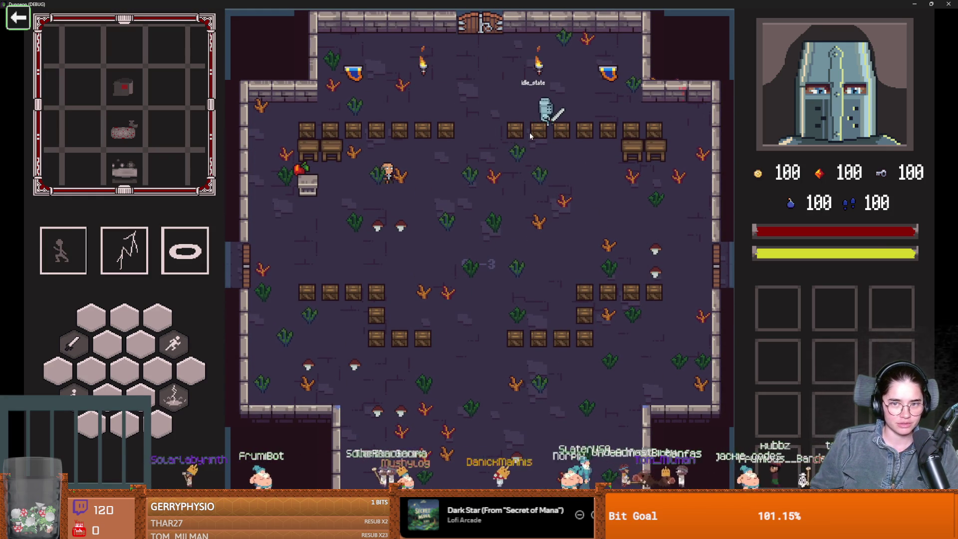
{"action": "key", "text": "a"}
{"action": "key", "text": "d"}
{"action": "left_click", "coordinate": [525, 132]}
- Walk the knight back down and around the crate room
{"action": "key", "text": "s"}
{"action": "key", "text": "a"}
{"action": "key", "text": "d"}
{"action": "key", "text": "s"}
{"action": "key", "text": "d"}
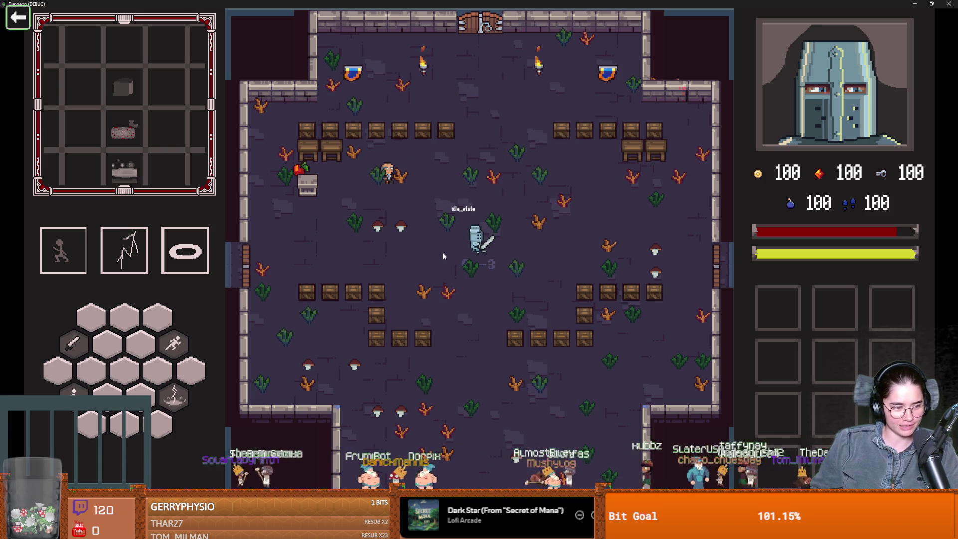
{"action": "key", "text": "d"}
{"action": "key", "text": "w"}
{"action": "key", "text": "a"}
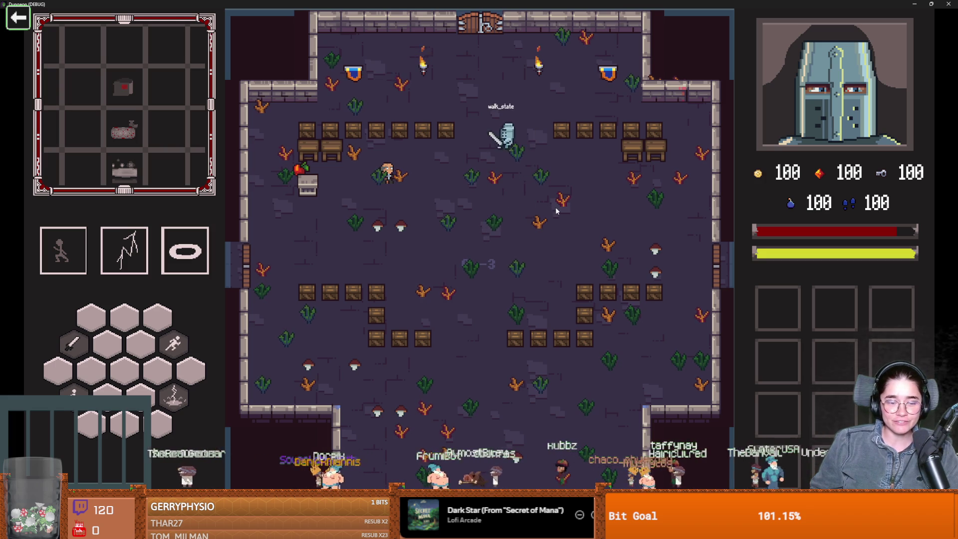
- Check the dungeon map, then select Silk Road as the next room
{"action": "key", "text": "m"}
{"action": "key", "text": "m"}
{"action": "key", "text": "w"}
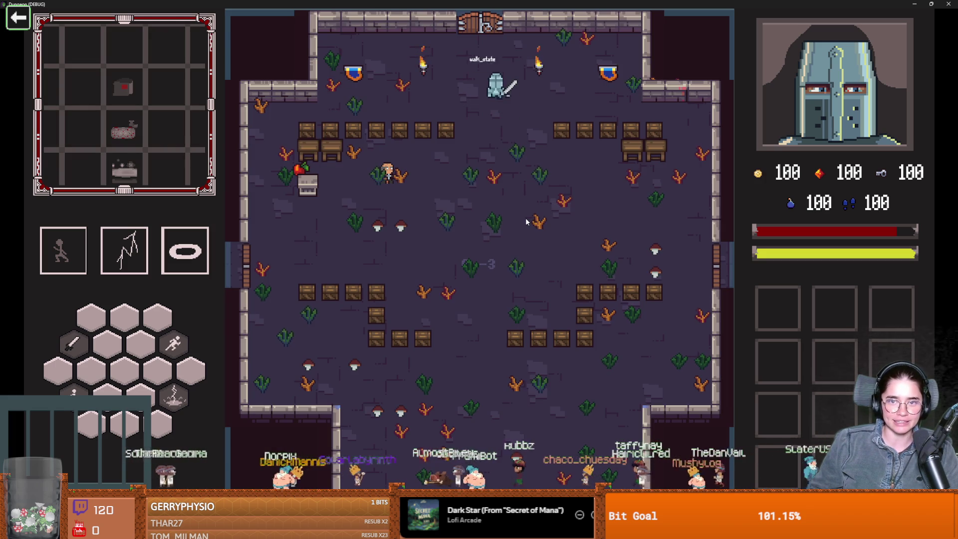
{"action": "left_click", "coordinate": [454, 255]}
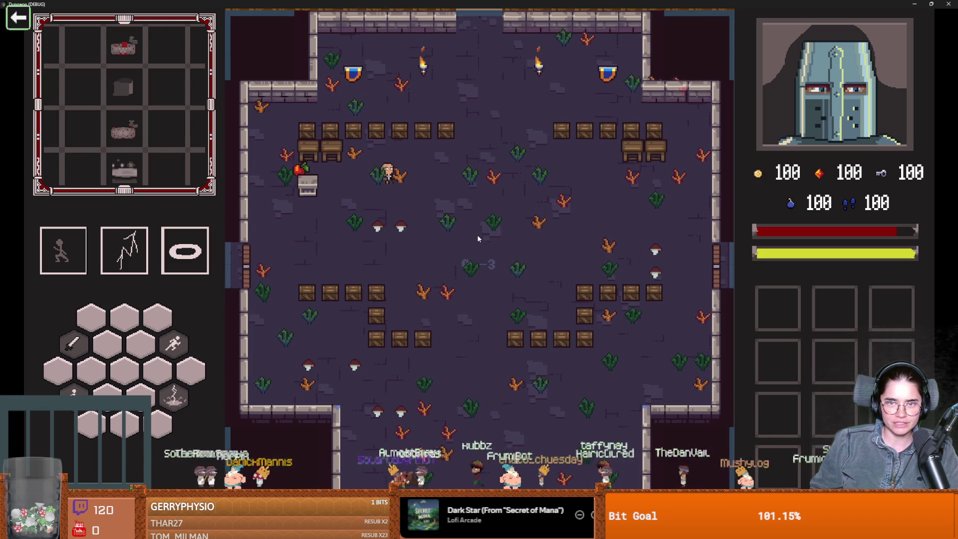
- Buy the 9-gold bomb from the carpet merchant, leaving 91 gold, then reroll the room choices
{"action": "key", "text": "w"}
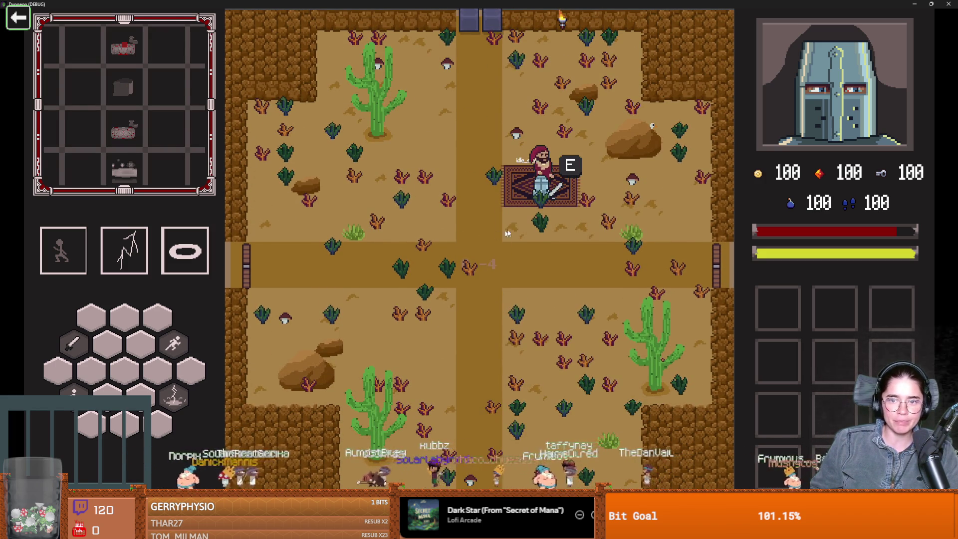
{"action": "key", "text": "e"}
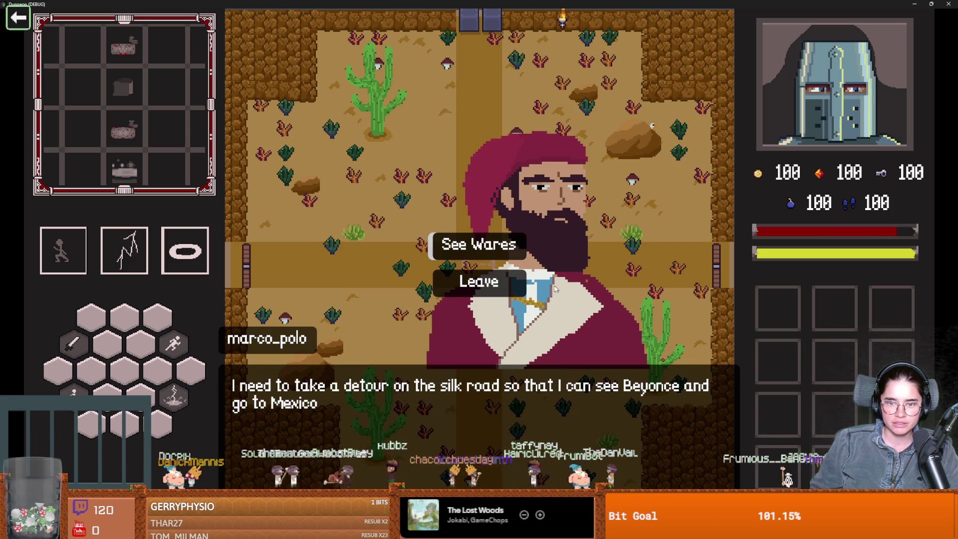
{"action": "left_click", "coordinate": [487, 250]}
{"action": "left_click", "coordinate": [471, 244]}
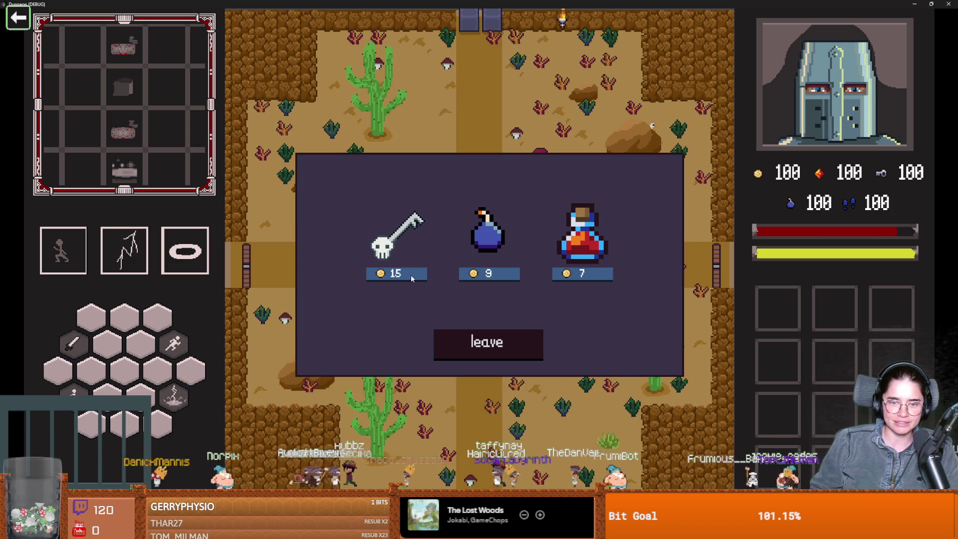
{"action": "left_click", "coordinate": [484, 277]}
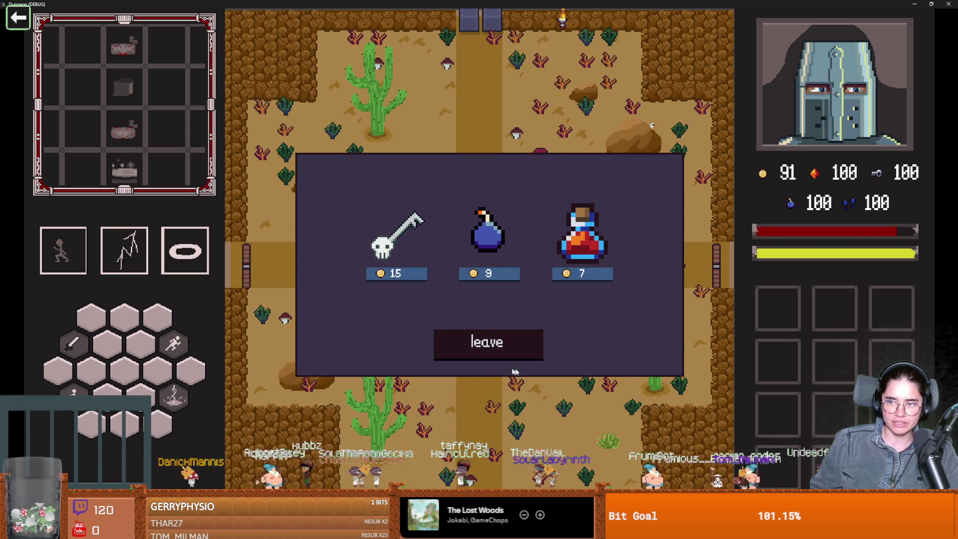
{"action": "left_click", "coordinate": [484, 348]}
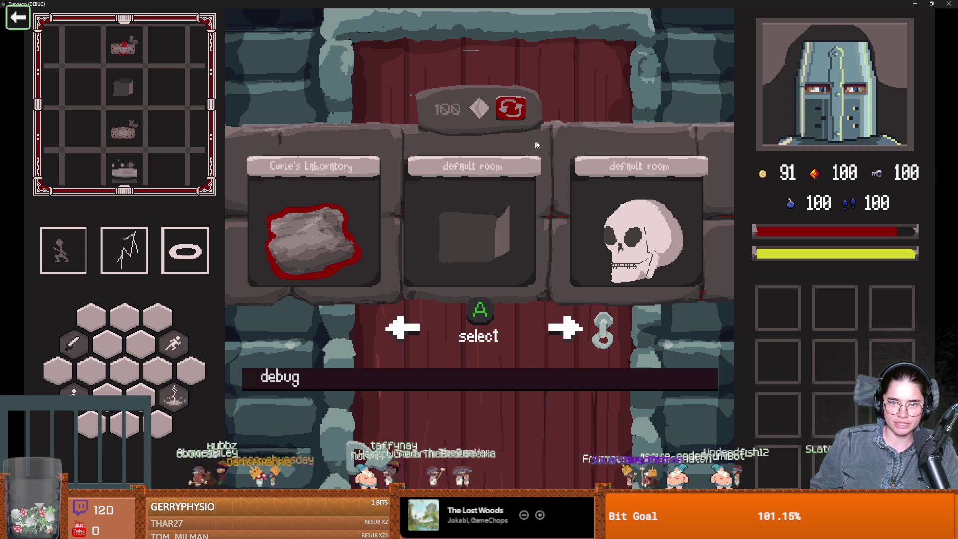
{"action": "left_click", "coordinate": [507, 108]}
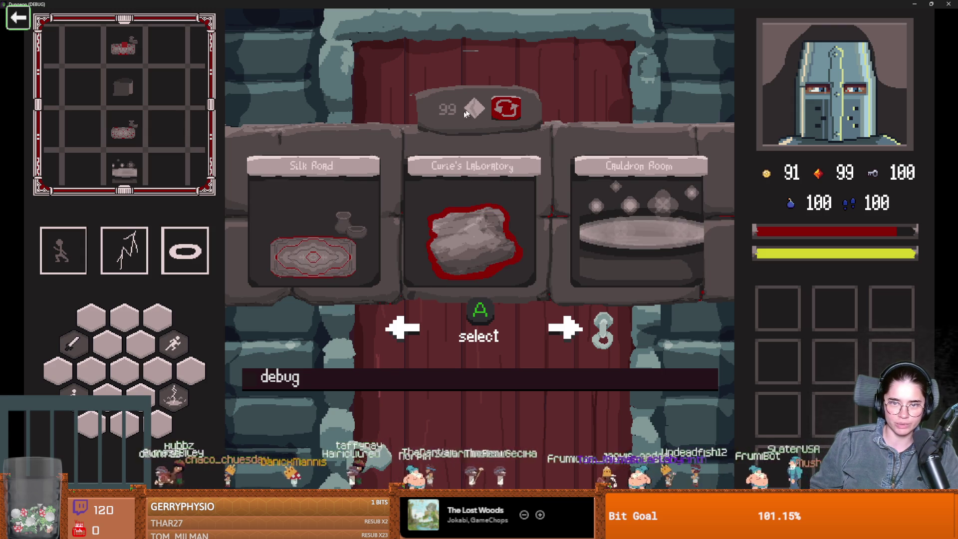
- Pick the Silk Road room and buy the gem from its merchant for 3 gold
{"action": "left_click", "coordinate": [318, 258]}
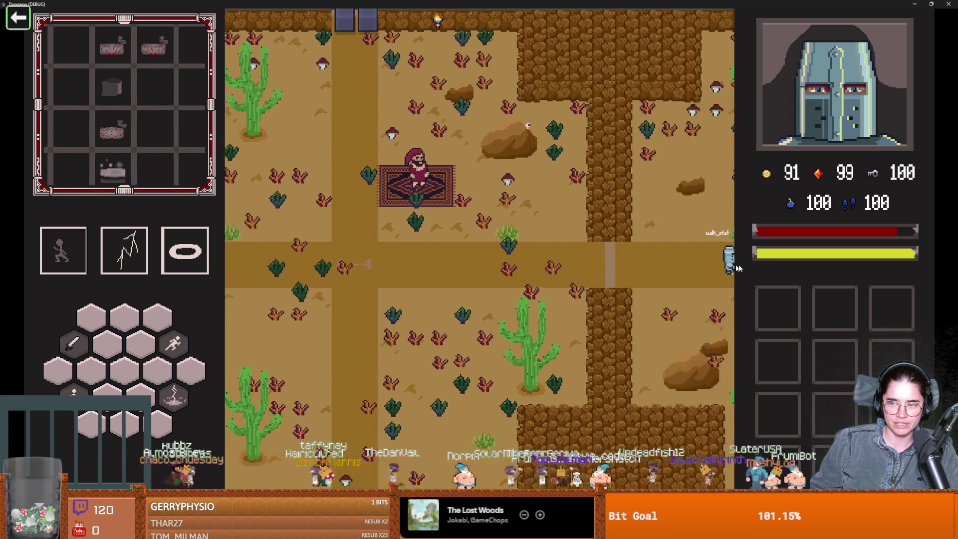
{"action": "key", "text": "d"}
{"action": "key", "text": "w"}
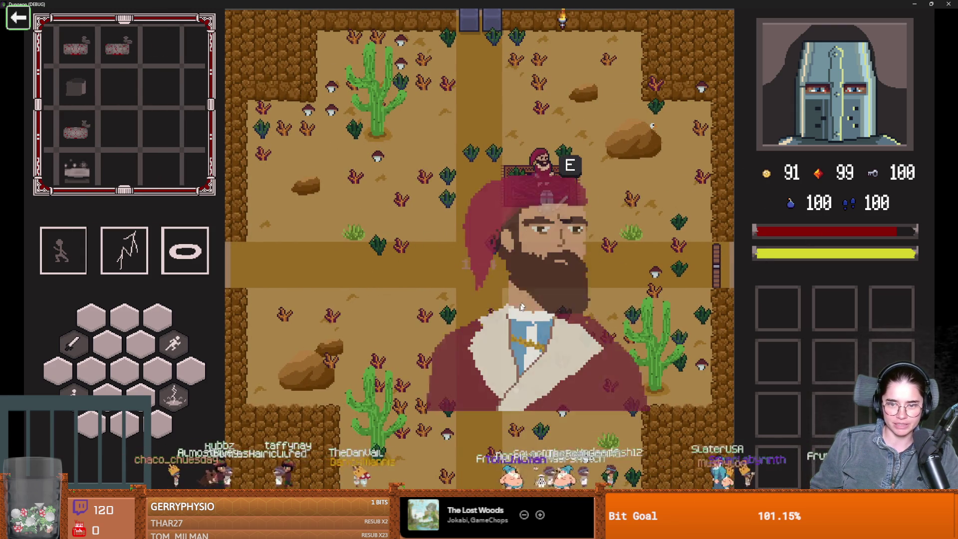
{"action": "left_click", "coordinate": [471, 250]}
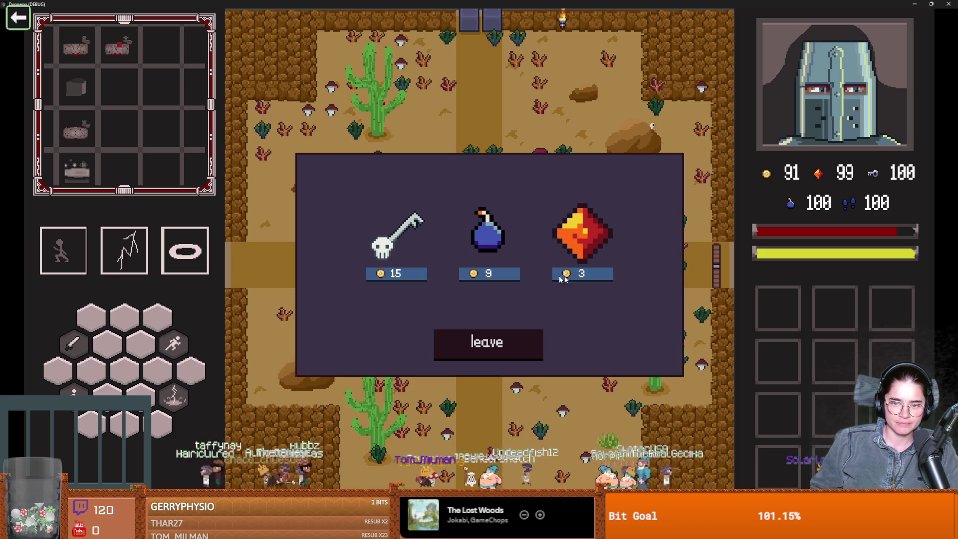
{"action": "left_click", "coordinate": [562, 277]}
{"action": "left_click", "coordinate": [524, 345]}
- Exit east and reroll the next-room choices four times, then back out
{"action": "key", "text": "d"}
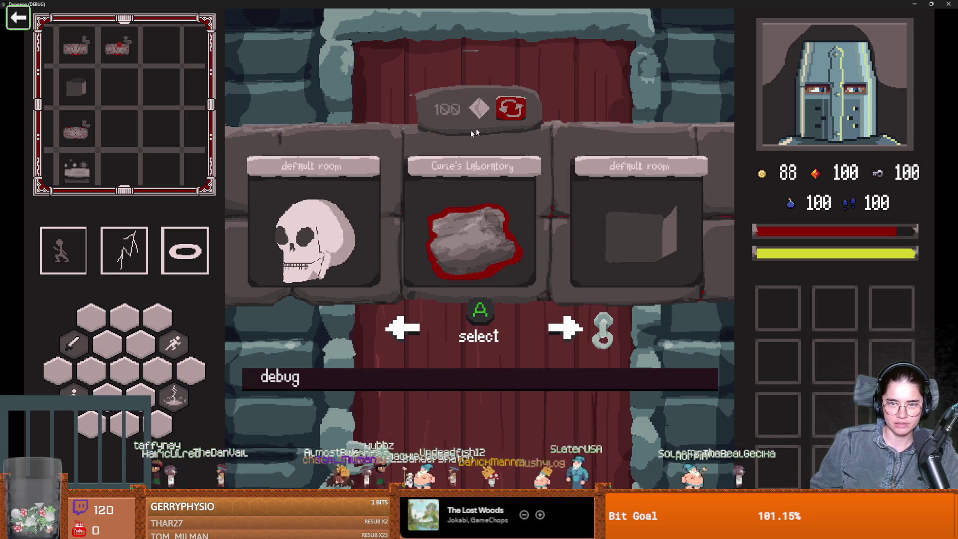
{"action": "left_click", "coordinate": [510, 117]}
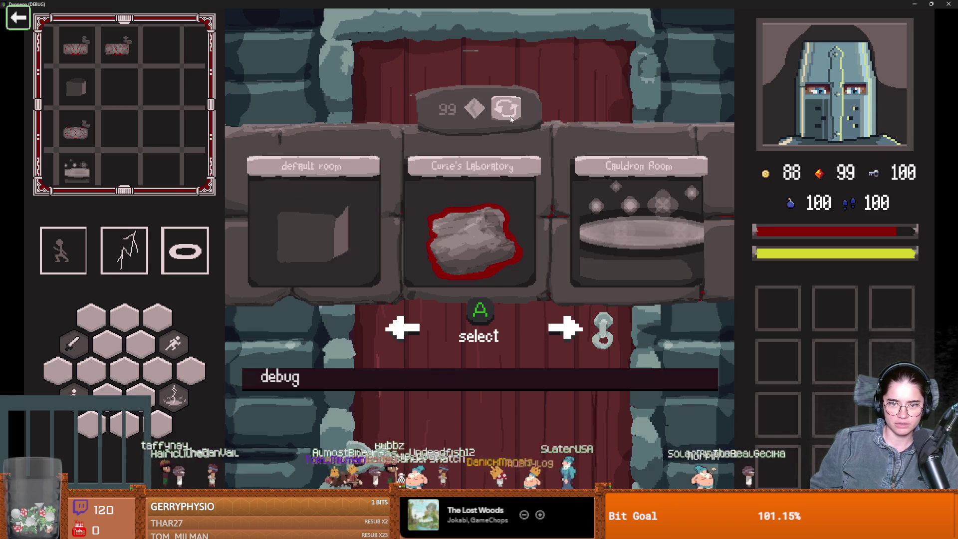
{"action": "left_click", "coordinate": [509, 115]}
{"action": "left_click", "coordinate": [511, 115]}
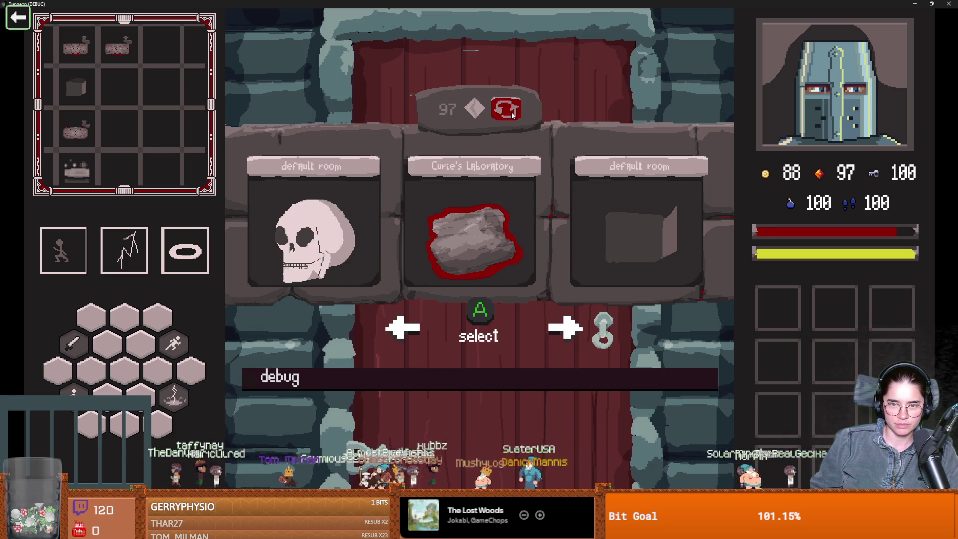
{"action": "left_click", "coordinate": [509, 117]}
{"action": "key", "text": "Return"}
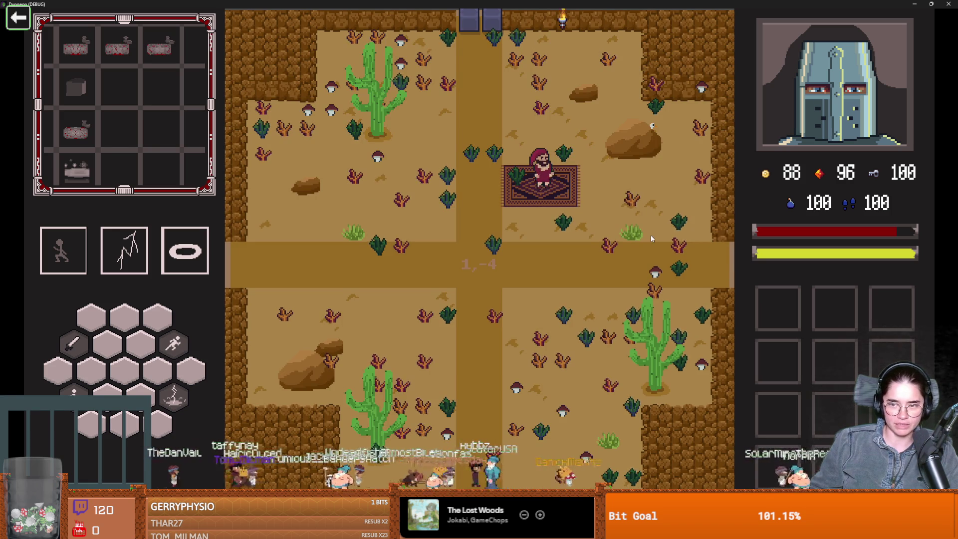
- Talk to the merchant again and browse his wares without buying
{"action": "key", "text": "w"}
{"action": "key", "text": "d"}
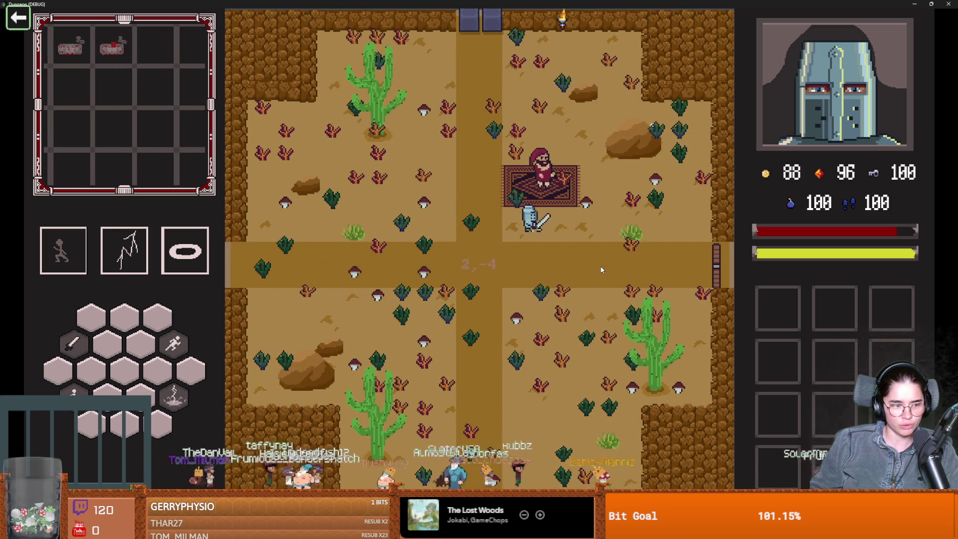
{"action": "key", "text": "e"}
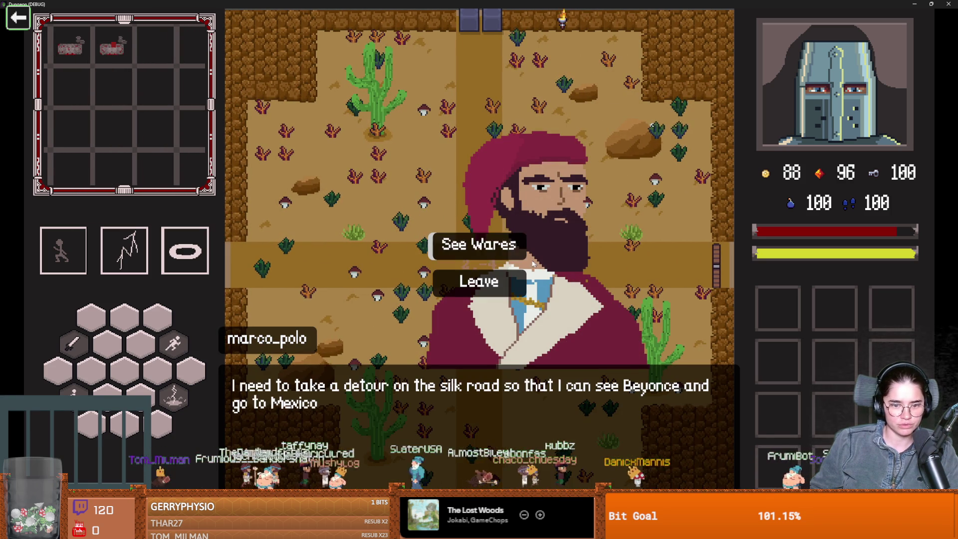
{"action": "left_click", "coordinate": [478, 257]}
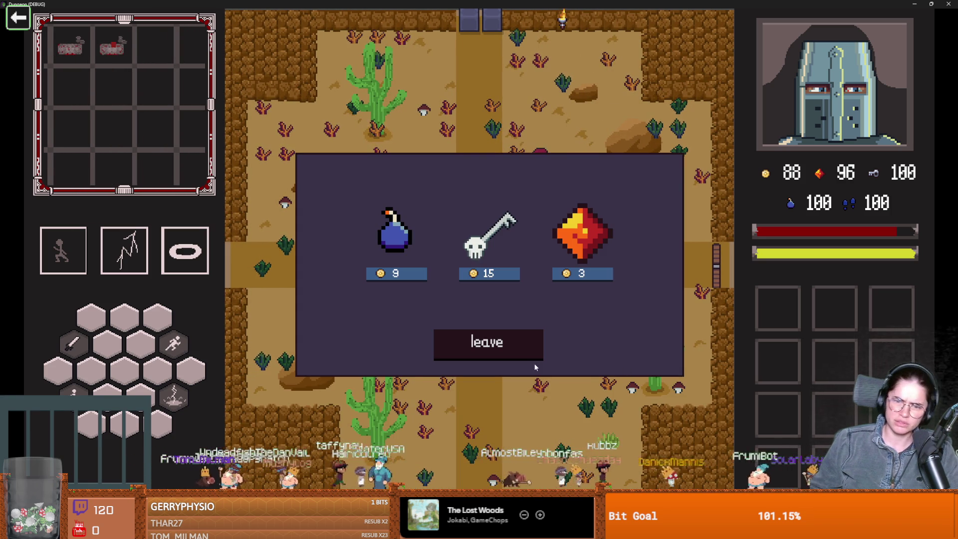
{"action": "left_click", "coordinate": [513, 343]}
- Walk to the east door and pick the Silk Road room
{"action": "key", "text": "s"}
{"action": "key", "text": "d"}
{"action": "key", "text": "d"}
{"action": "key", "text": "e"}
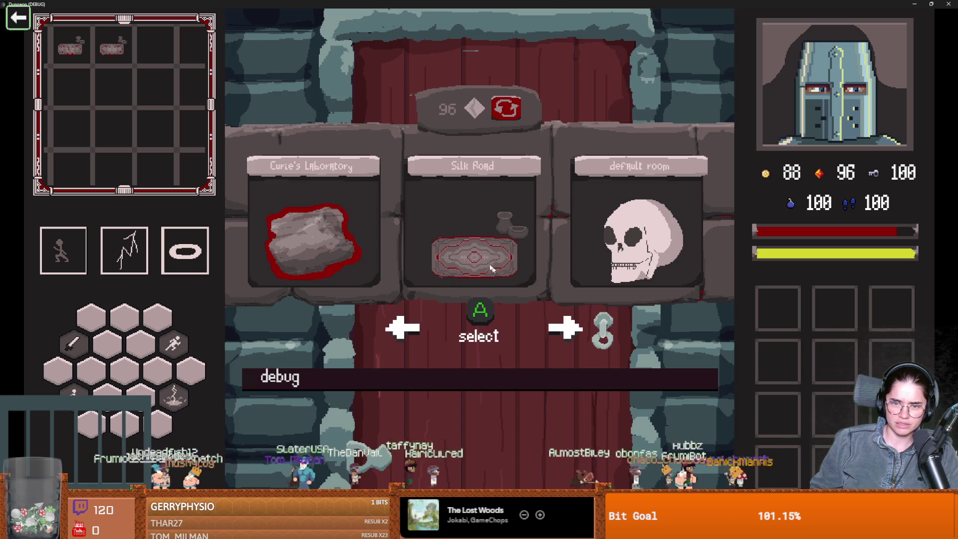
{"action": "left_click", "coordinate": [486, 245]}
- Buy the compass for 5 gold from the new merchant, then head to the next room
{"action": "key", "text": "d"}
{"action": "key", "text": "w"}
{"action": "key", "text": "d"}
{"action": "key", "text": "w"}
{"action": "key", "text": "e"}
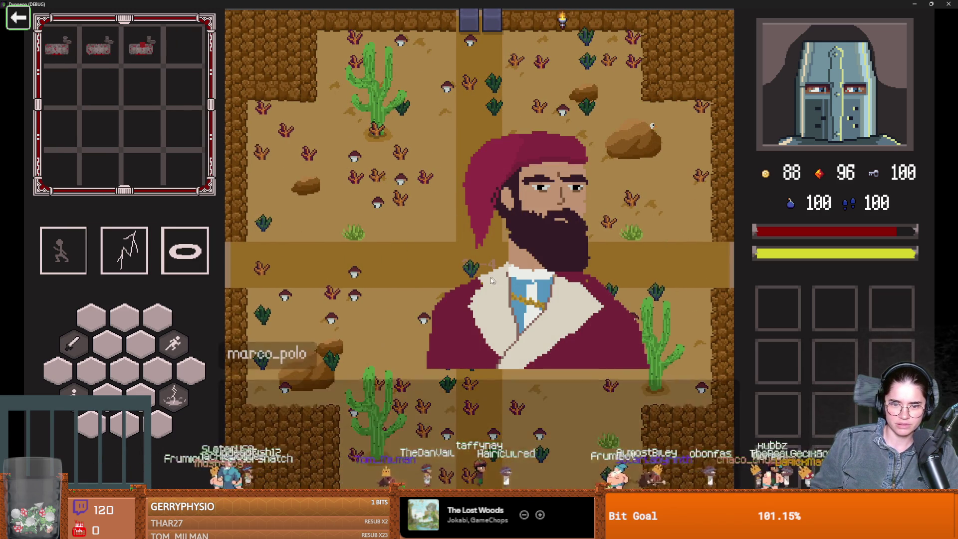
{"action": "left_click", "coordinate": [491, 245]}
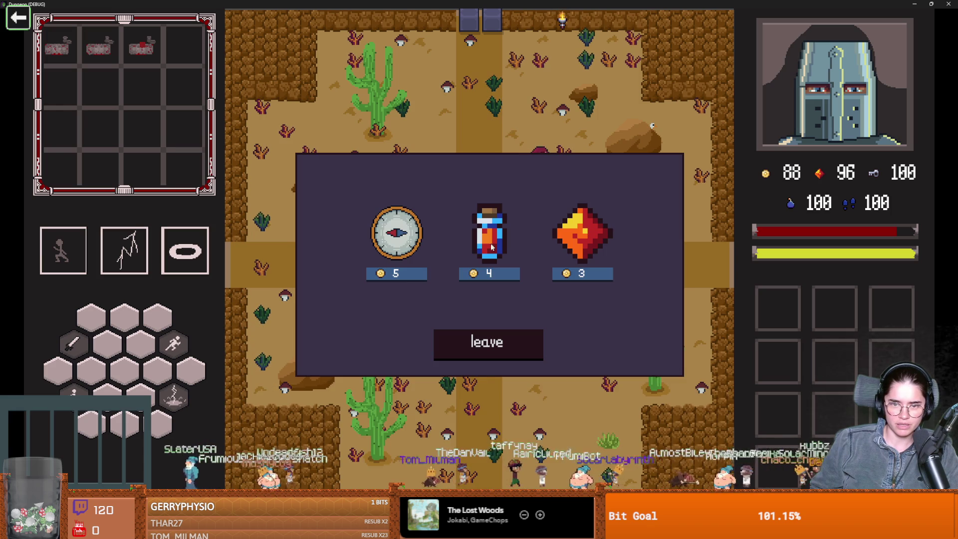
{"action": "left_click", "coordinate": [404, 276]}
{"action": "left_click", "coordinate": [488, 344]}
{"action": "key", "text": "s"}
{"action": "key", "text": "d"}
{"action": "key", "text": "d"}
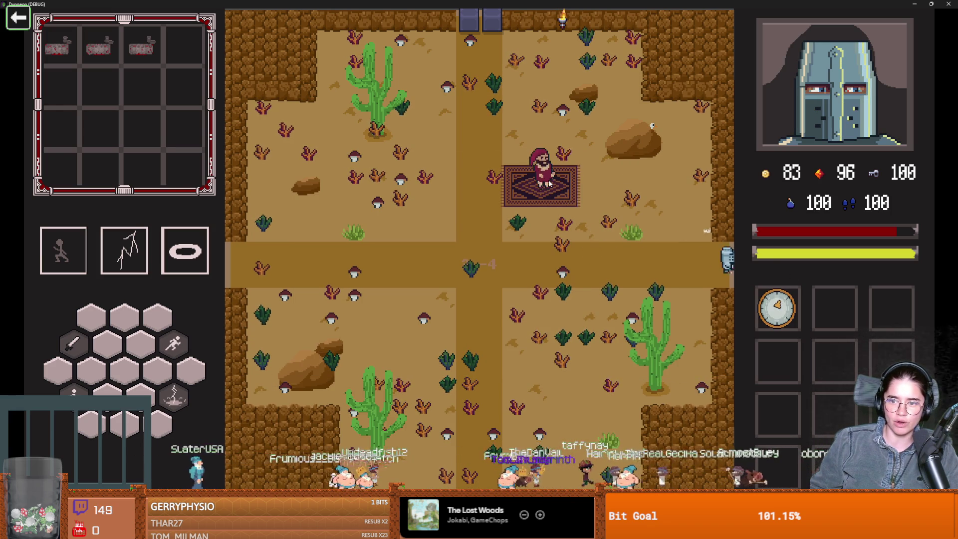
- Walk the knight through the adjacent room and up through the top doorway
{"action": "key", "text": "s"}
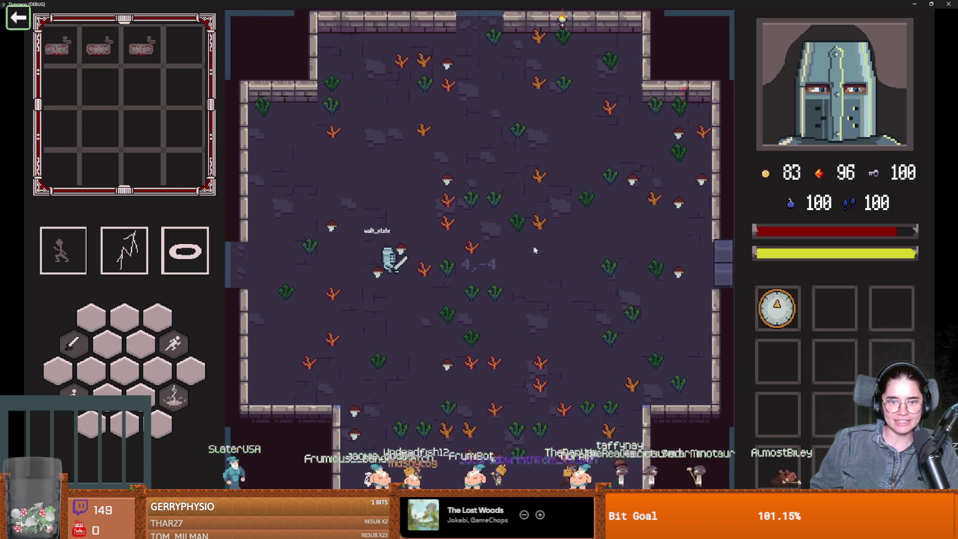
{"action": "key", "text": "d"}
{"action": "key", "text": "w"}
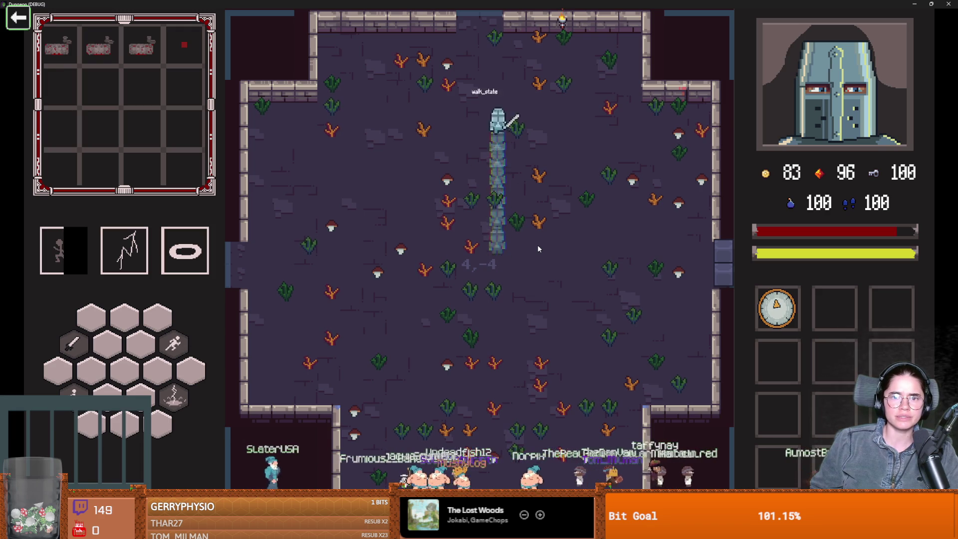
{"action": "key", "text": "w"}
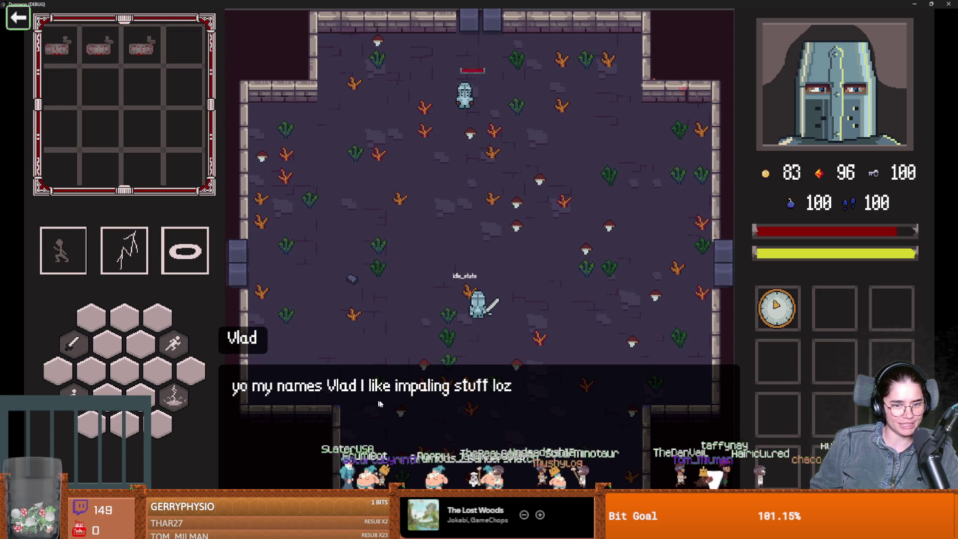
- Check the inventory grid, then approach the enemy knight until the debugger breaks
{"action": "key", "text": "i"}
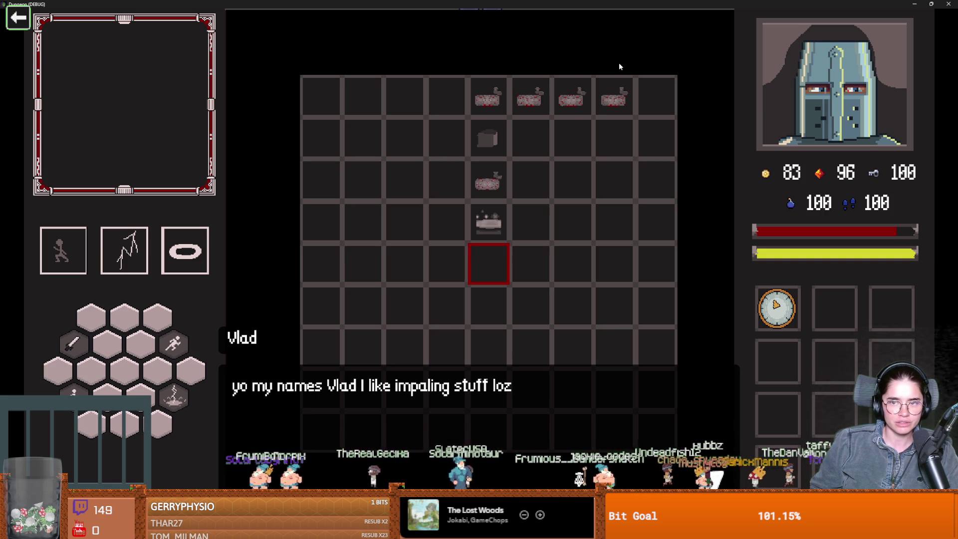
{"action": "key", "text": "Escape"}
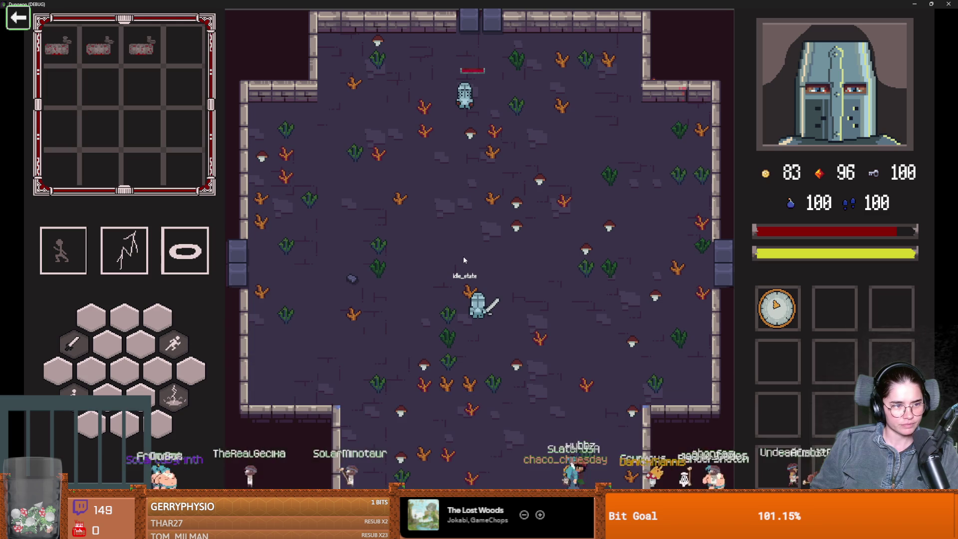
{"action": "key", "text": "s"}
{"action": "key", "text": "w"}
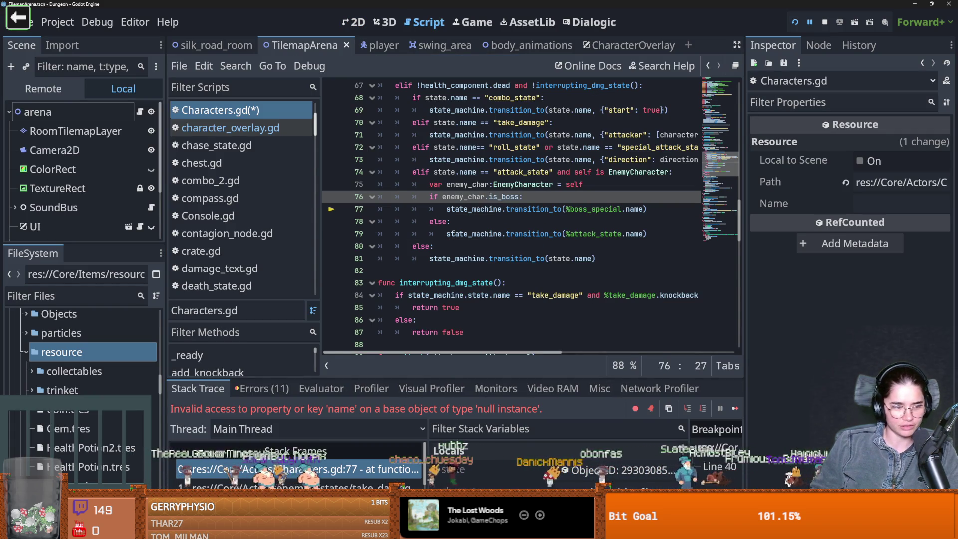
- Inspect state_machine on Characters.gd line 79, then switch to the Dialogic editor
{"action": "left_click", "coordinate": [451, 233]}
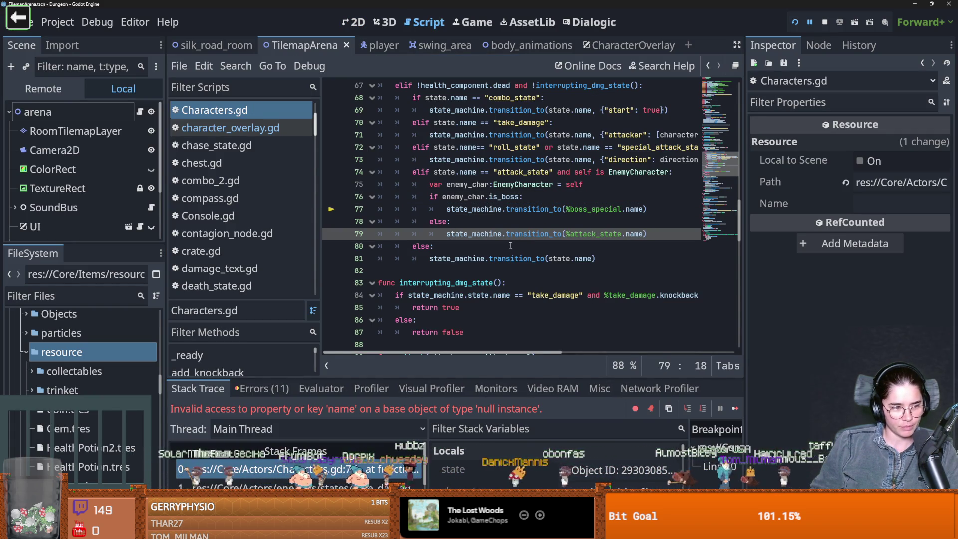
{"action": "mouse_move", "coordinate": [574, 255]}
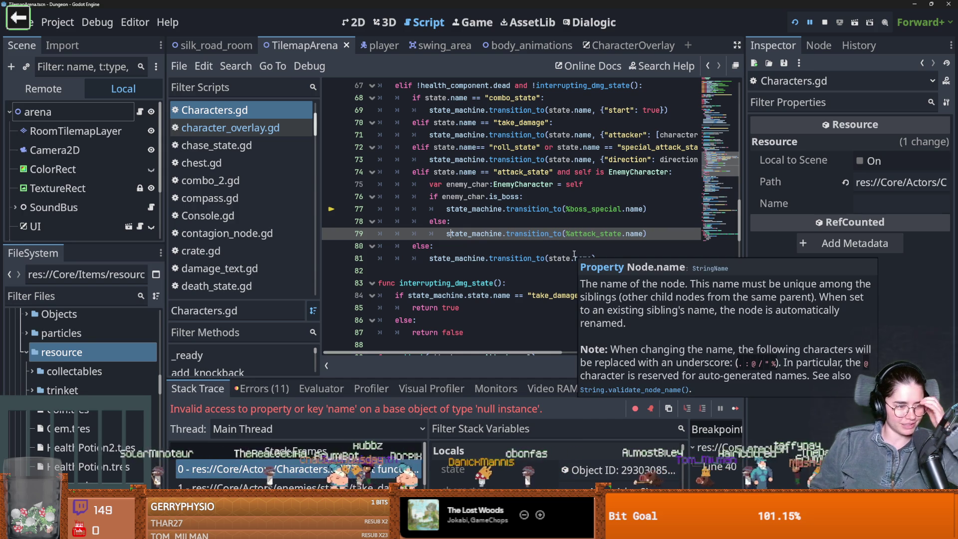
{"action": "left_click", "coordinate": [488, 236]}
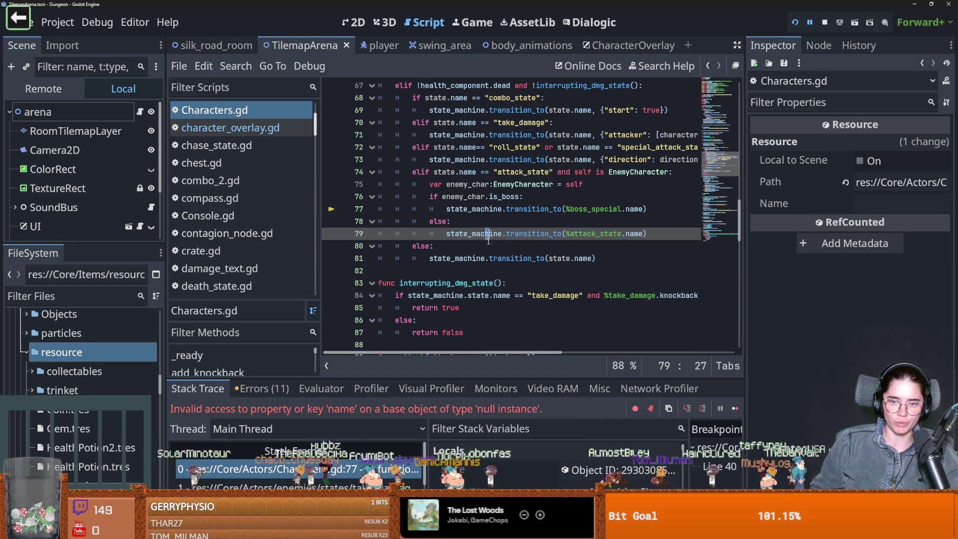
{"action": "left_click", "coordinate": [589, 22]}
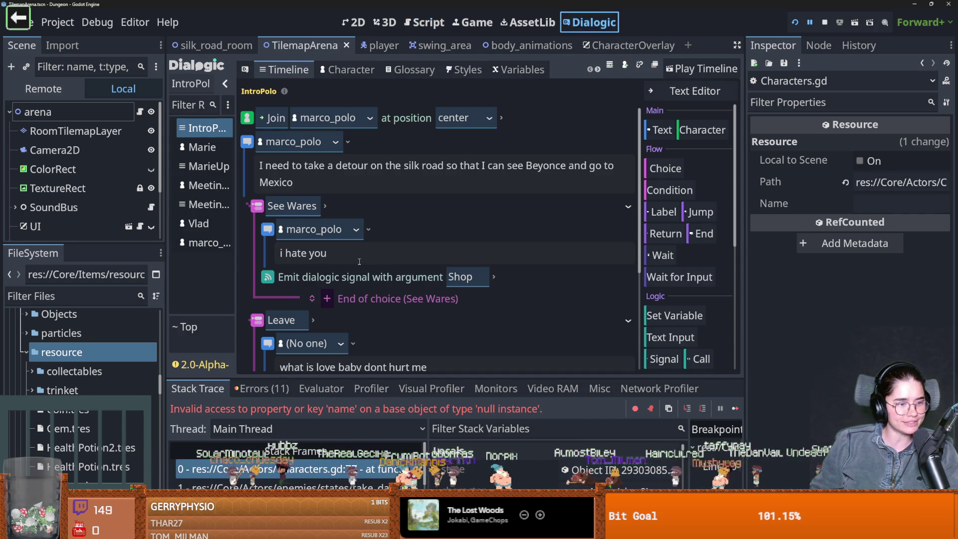
{"action": "scroll", "coordinate": [351, 256], "scroll_direction": "down", "scroll_amount": 5}
{"action": "scroll", "coordinate": [382, 262], "scroll_direction": "up", "scroll_amount": 5}
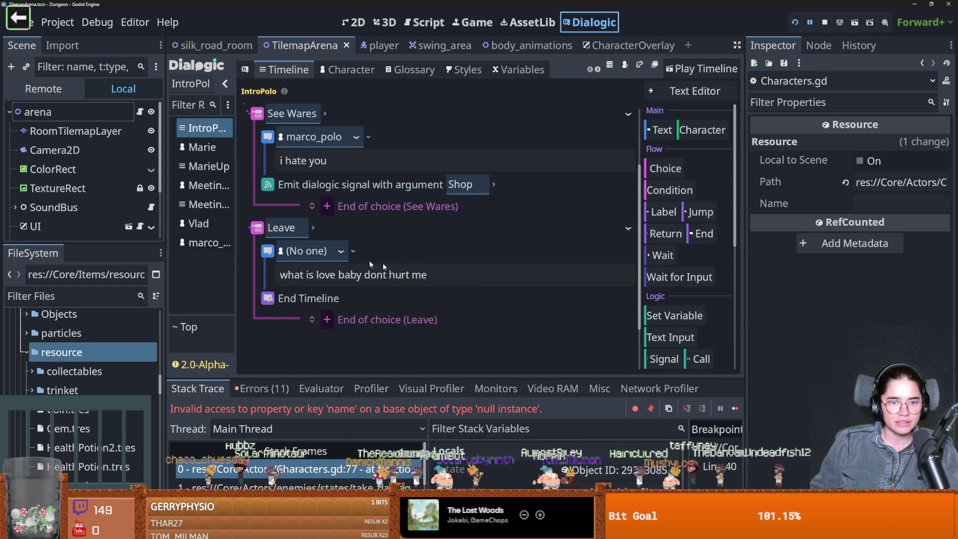
{"action": "scroll", "coordinate": [345, 254], "scroll_direction": "down", "scroll_amount": 1}
{"action": "left_click", "coordinate": [334, 220]}
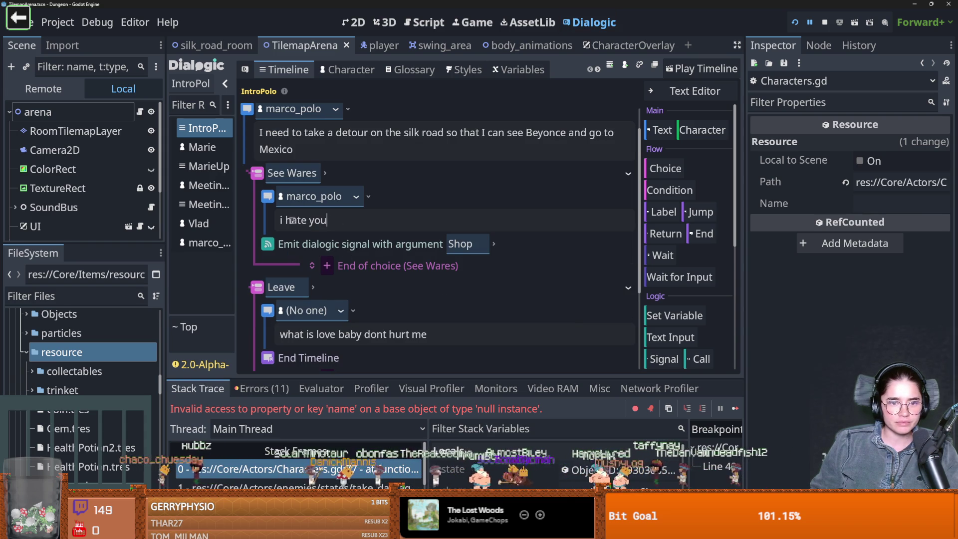
{"action": "key", "text": "ctrl+a"}
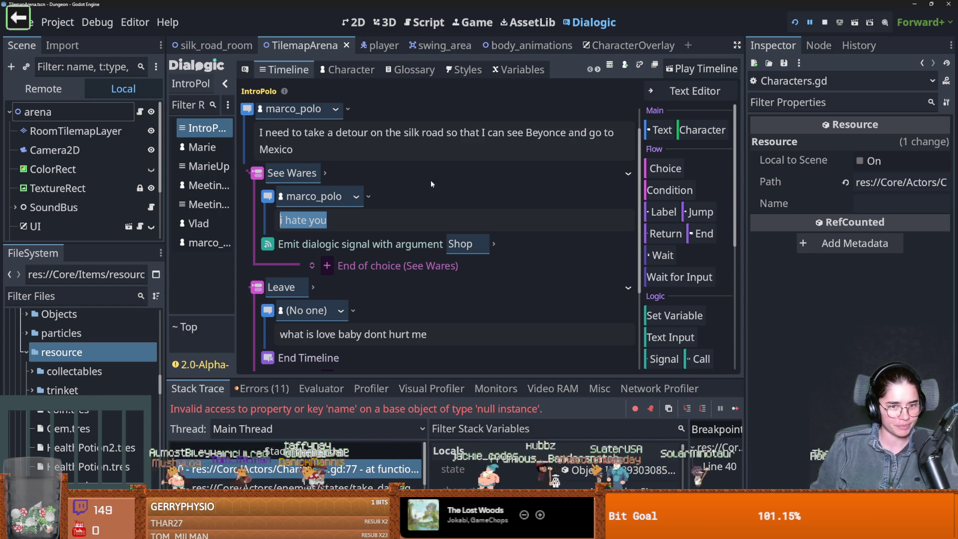
{"action": "left_click", "coordinate": [349, 219]}
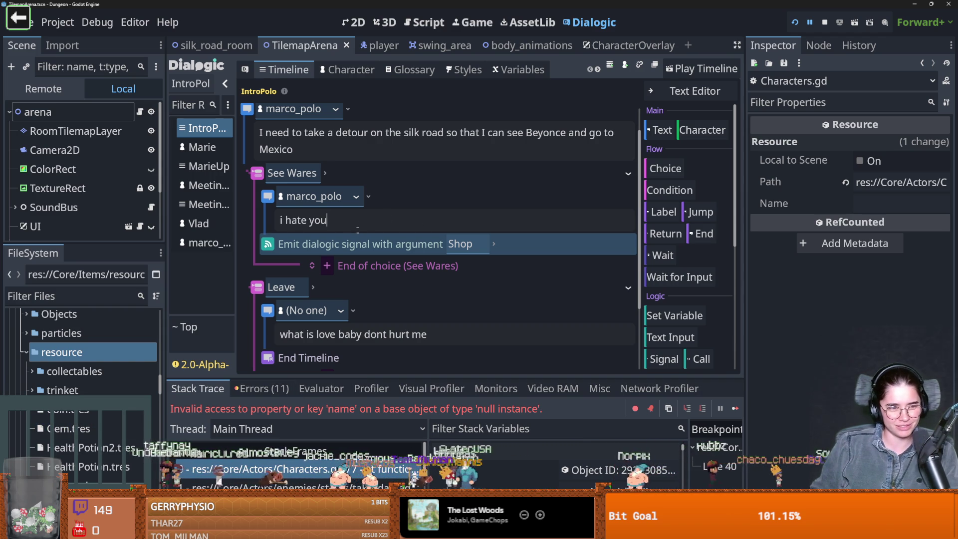
- Save the scene, keeping marco_polo's See Wares line as "i hate you"
{"action": "key", "text": "ctrl+s"}
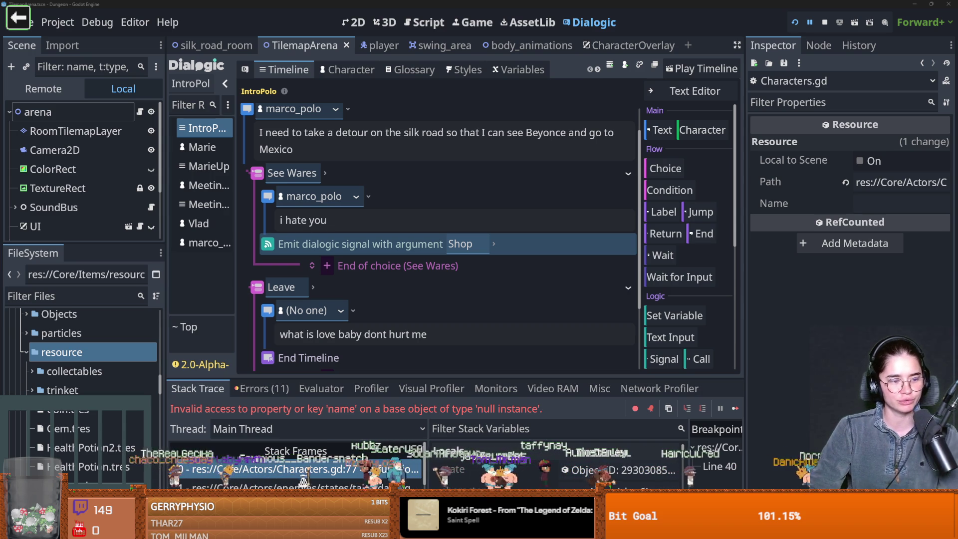
- Check marco_polo's 'i hate you' reply, select its text event and run the game with F5
{"action": "left_click", "coordinate": [342, 273]}
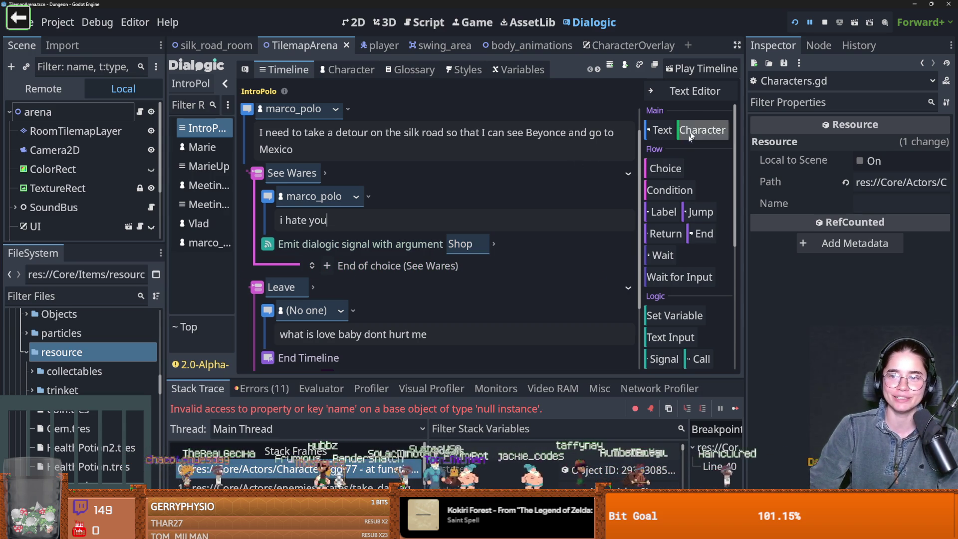
{"action": "triple_click", "coordinate": [377, 224]}
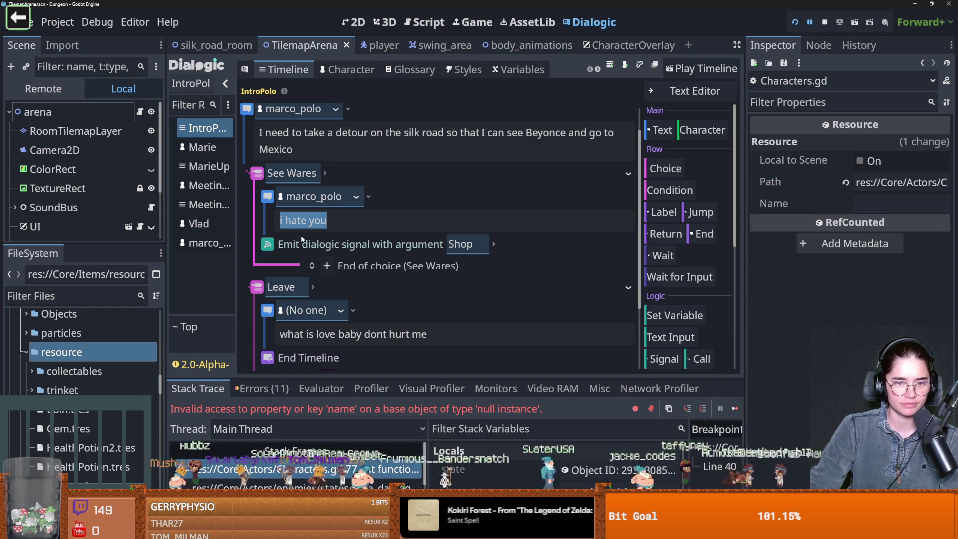
{"action": "left_click", "coordinate": [342, 229]}
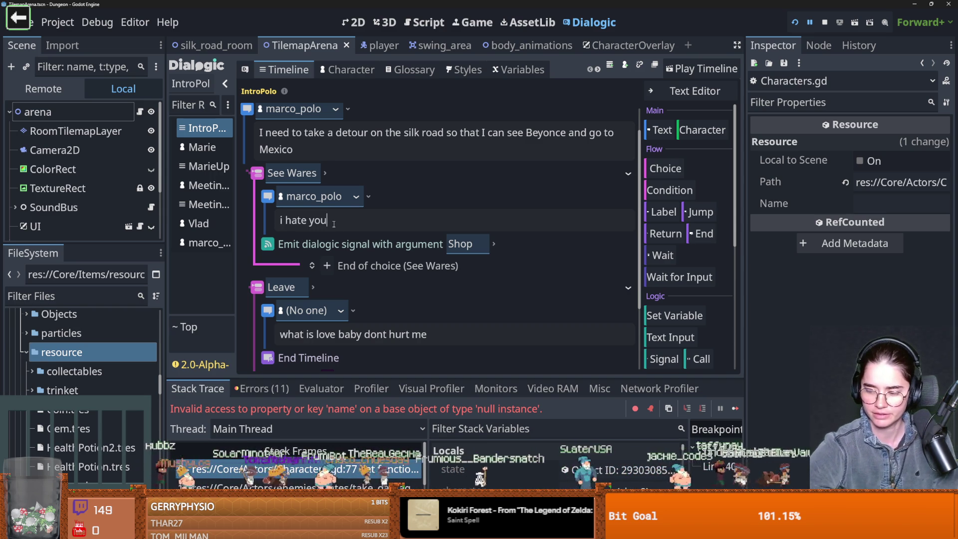
{"action": "left_click", "coordinate": [447, 196]}
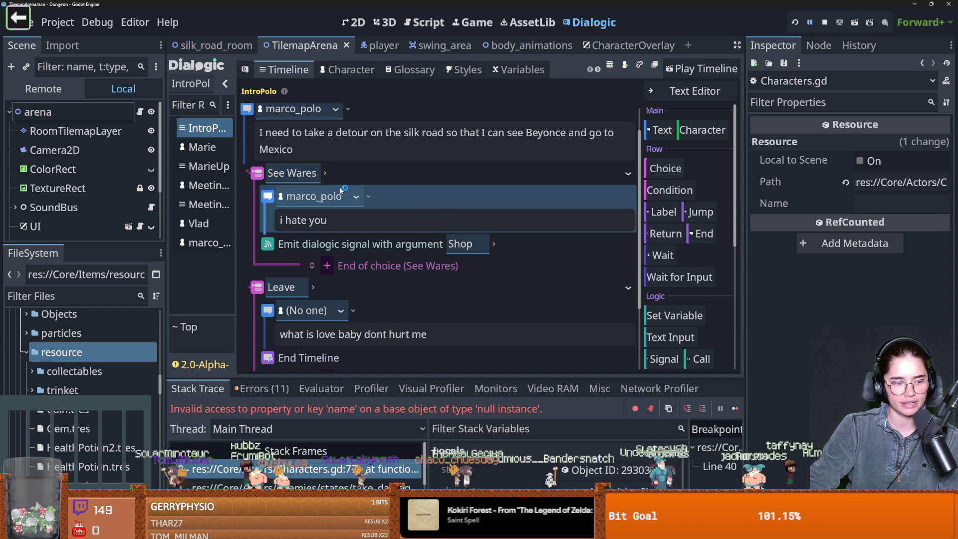
{"action": "key", "text": "F5"}
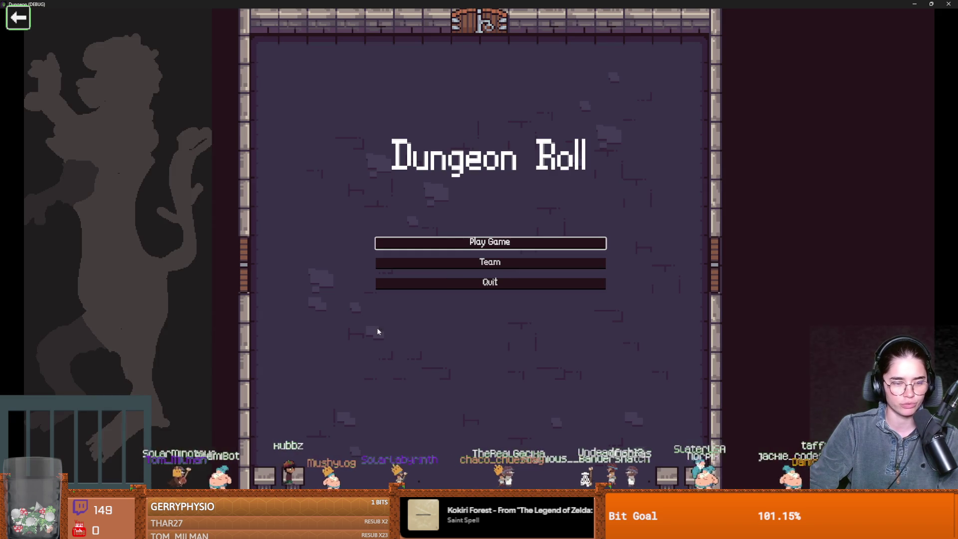
- Start a new Warrior run and fight through the first room
{"action": "left_click", "coordinate": [446, 249]}
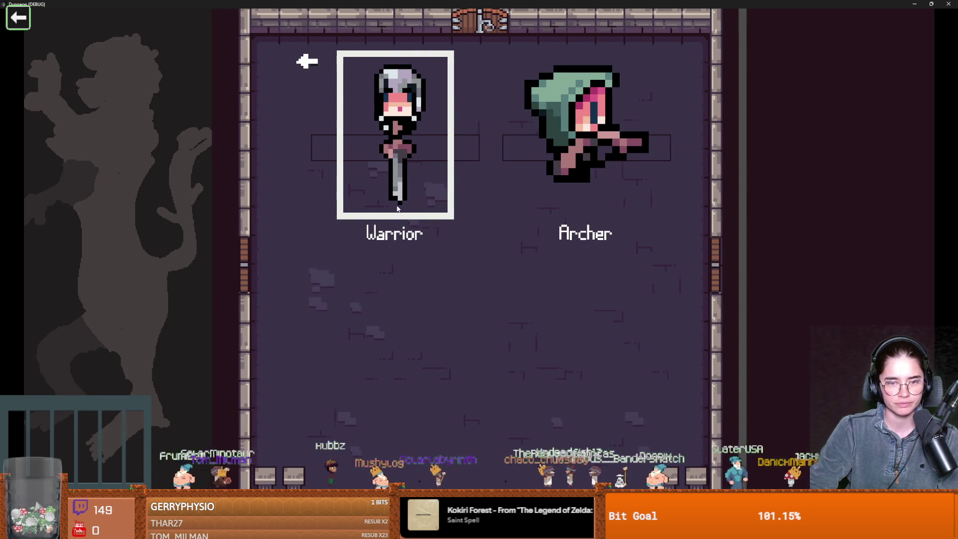
{"action": "key", "text": "Return"}
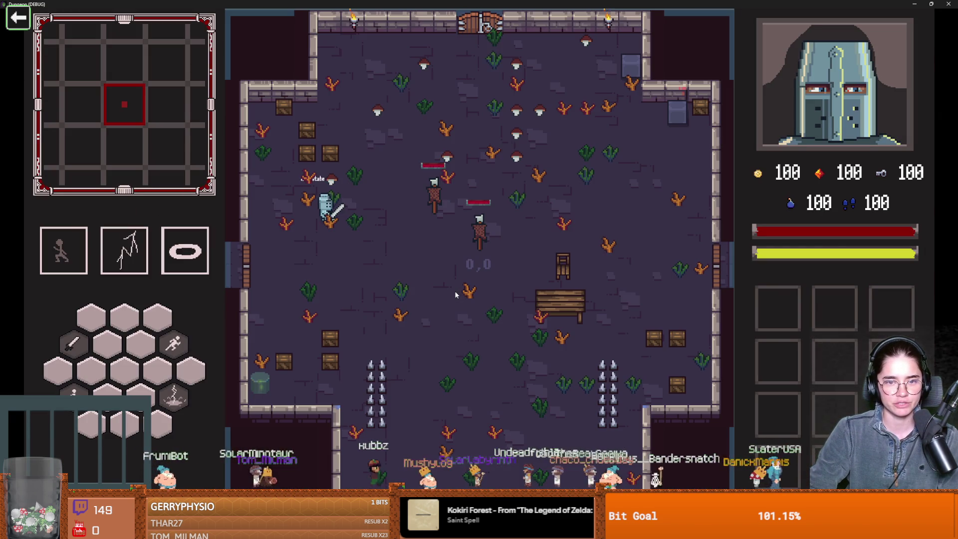
{"action": "key", "text": "2"}
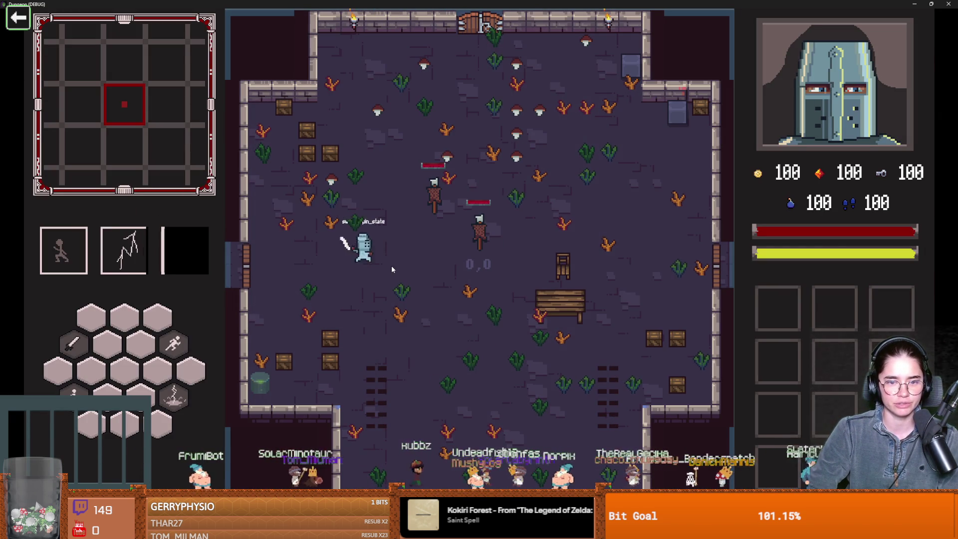
{"action": "key", "text": "d"}
{"action": "left_click", "coordinate": [421, 270]}
{"action": "key", "text": "1"}
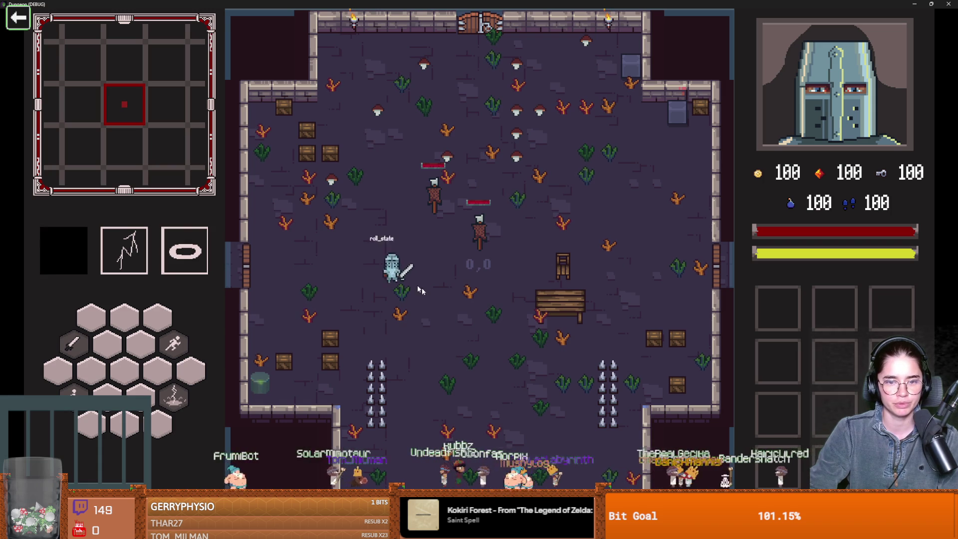
{"action": "key", "text": "e"}
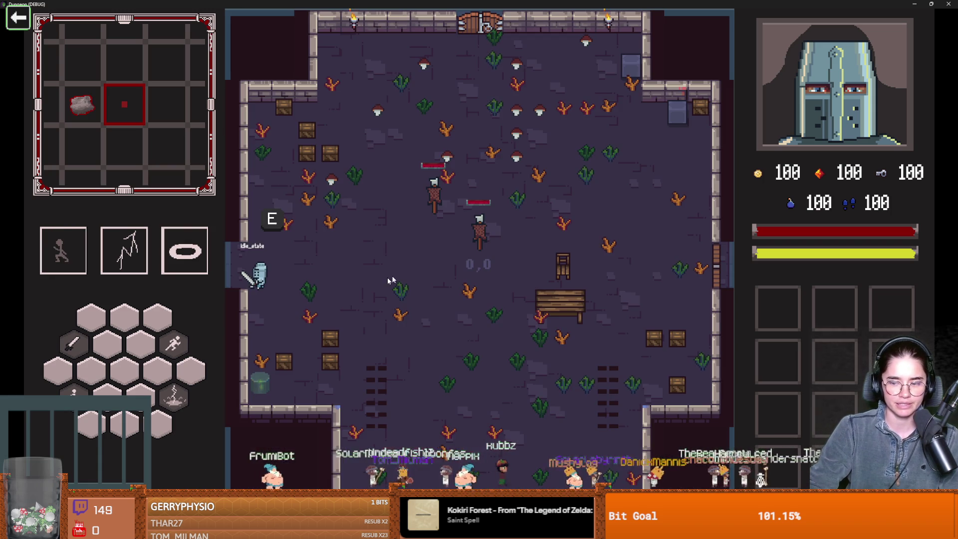
- Fight the bats in the red-walled room with lightning, slashes and dashes
{"action": "key", "text": "e"}
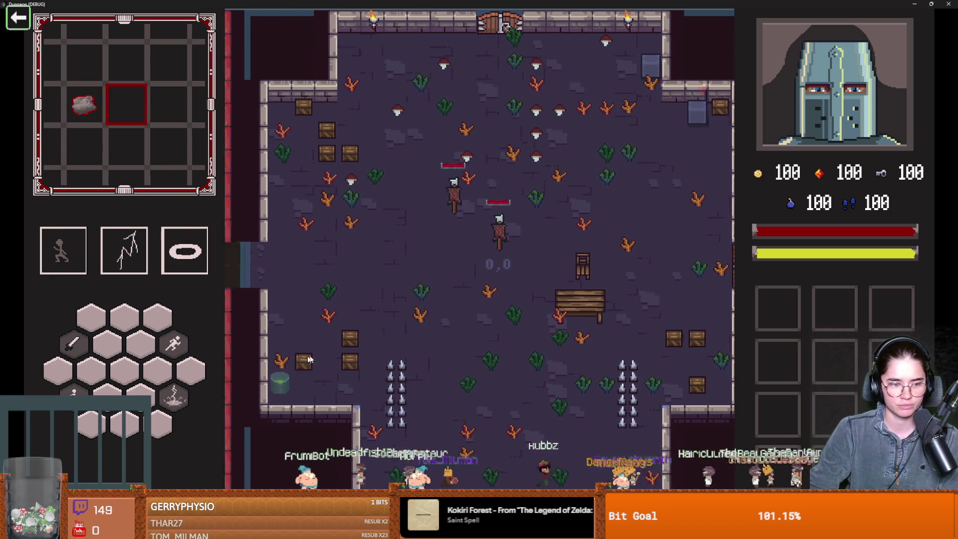
{"action": "key", "text": "2"}
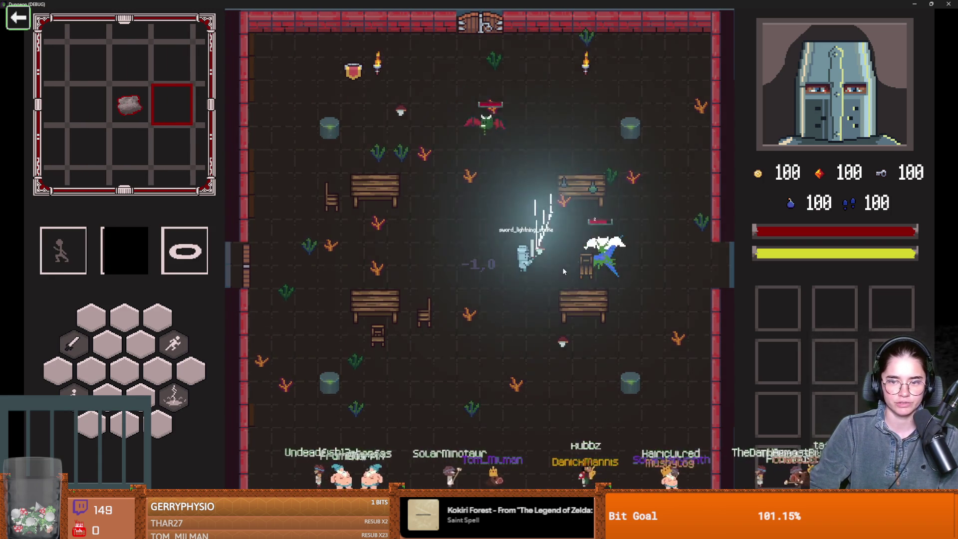
{"action": "key", "text": "3"}
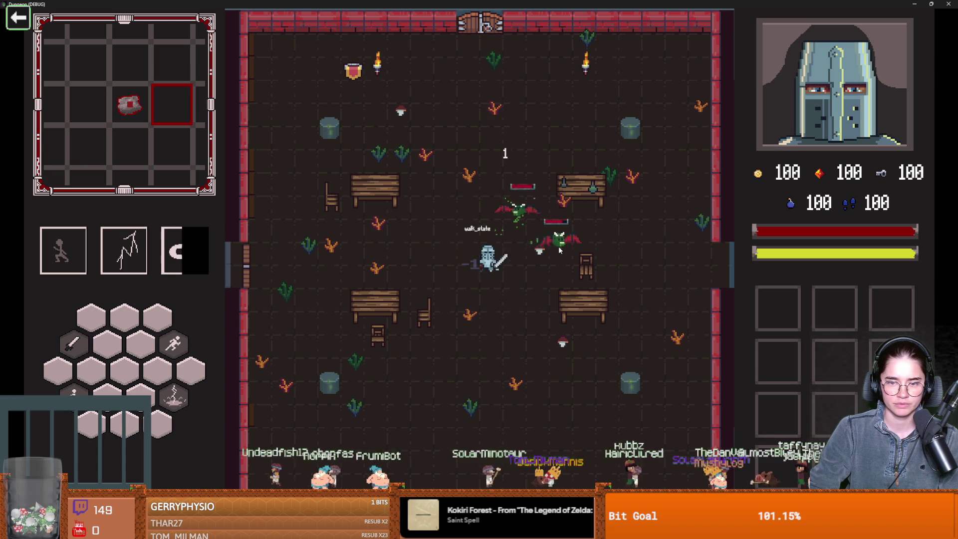
{"action": "left_click", "coordinate": [525, 257]}
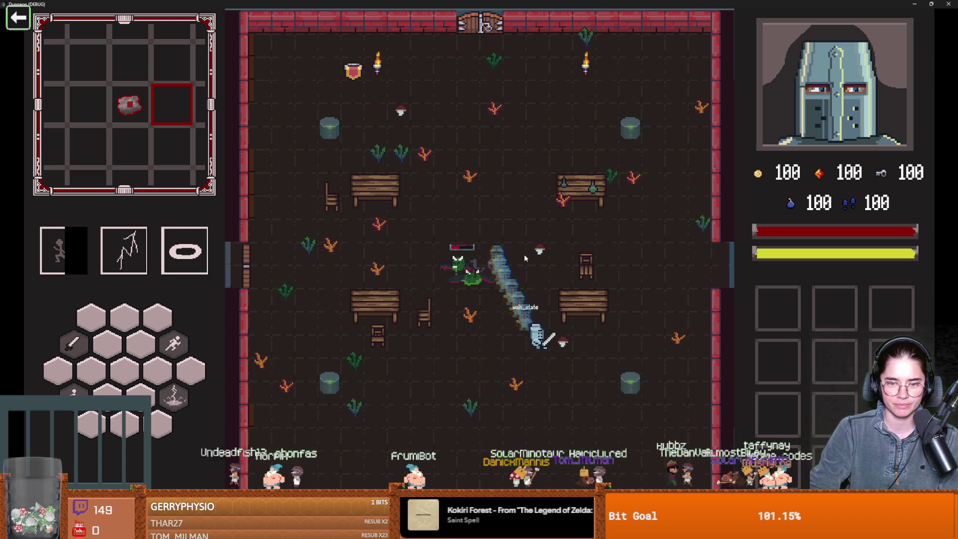
{"action": "key", "text": "2"}
{"action": "key", "text": "space"}
{"action": "key", "text": "w"}
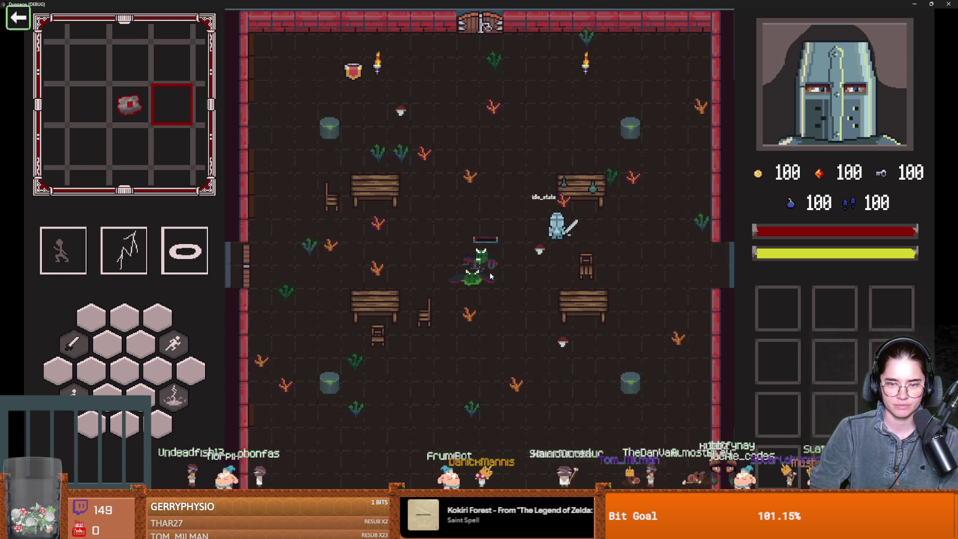
{"action": "key", "text": "2"}
{"action": "key", "text": "w"}
{"action": "key", "text": "a"}
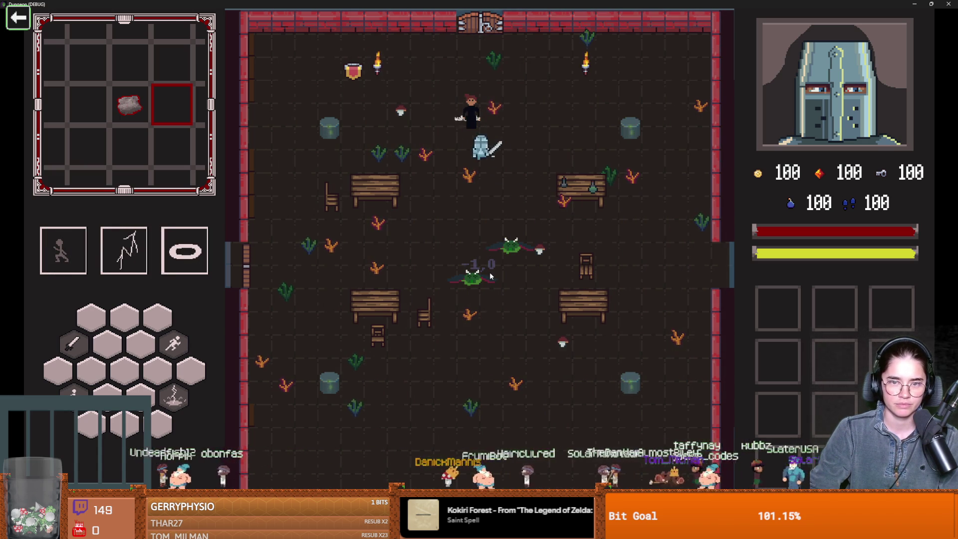
- Talk to Marie, then walk through the top door to the room choice
{"action": "key", "text": "e"}
{"action": "key", "text": "e"}
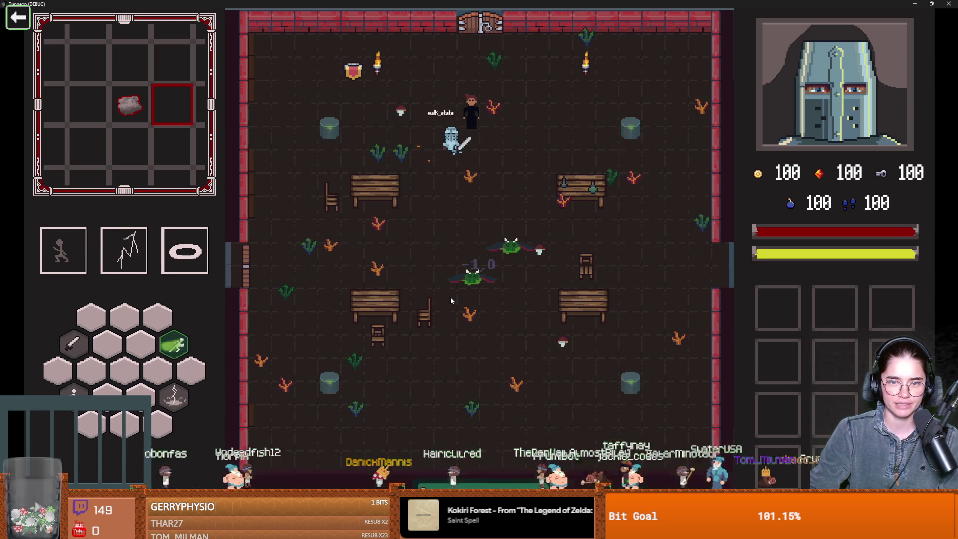
{"action": "key", "text": "s"}
{"action": "key", "text": "space"}
{"action": "key", "text": "d"}
{"action": "key", "text": "w"}
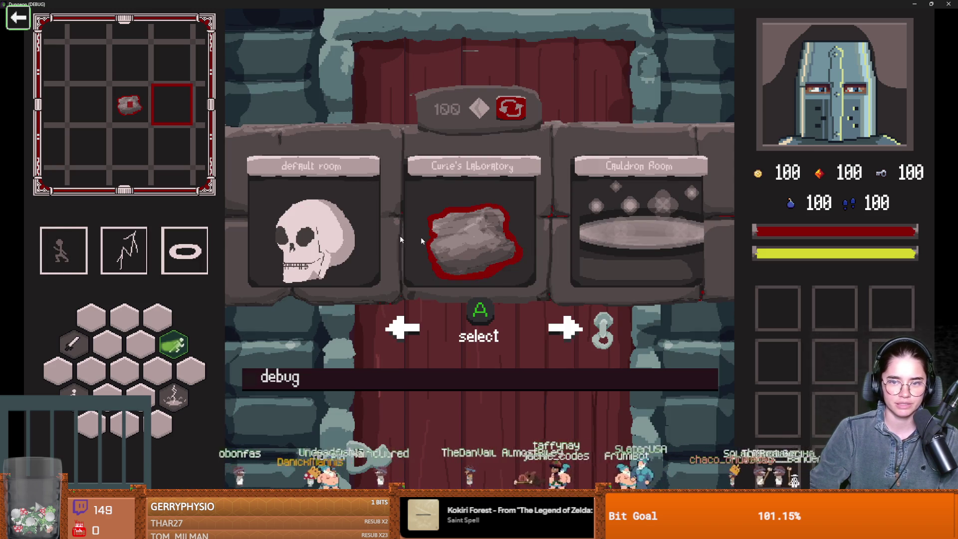
- Enter the chosen room and dash around to dodge the spawned bats
{"action": "left_click", "coordinate": [421, 237]}
{"action": "key", "text": "w"}
{"action": "key", "text": "a"}
{"action": "key", "text": "space"}
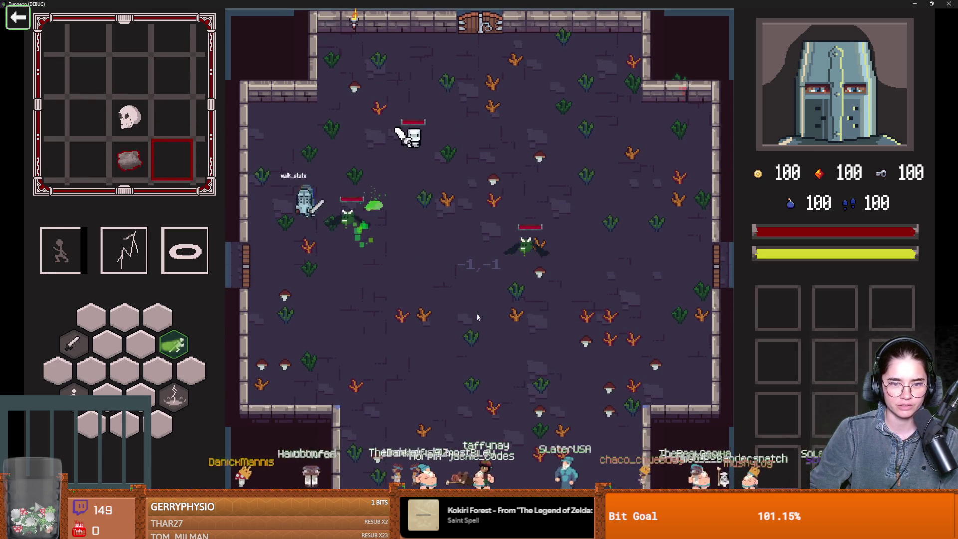
{"action": "key", "text": "s"}
{"action": "key", "text": "d"}
{"action": "key", "text": "space"}
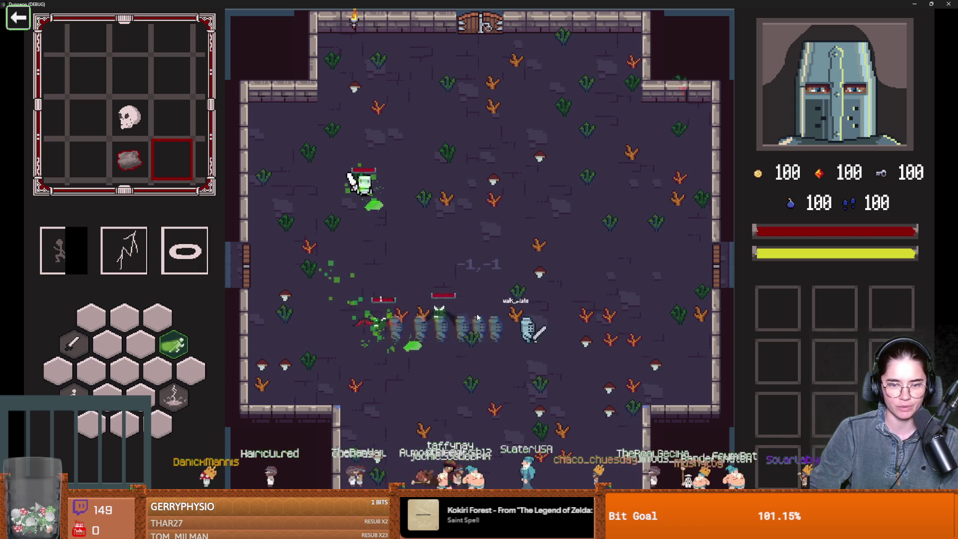
{"action": "key", "text": "d"}
{"action": "key", "text": "w"}
{"action": "key", "text": "space"}
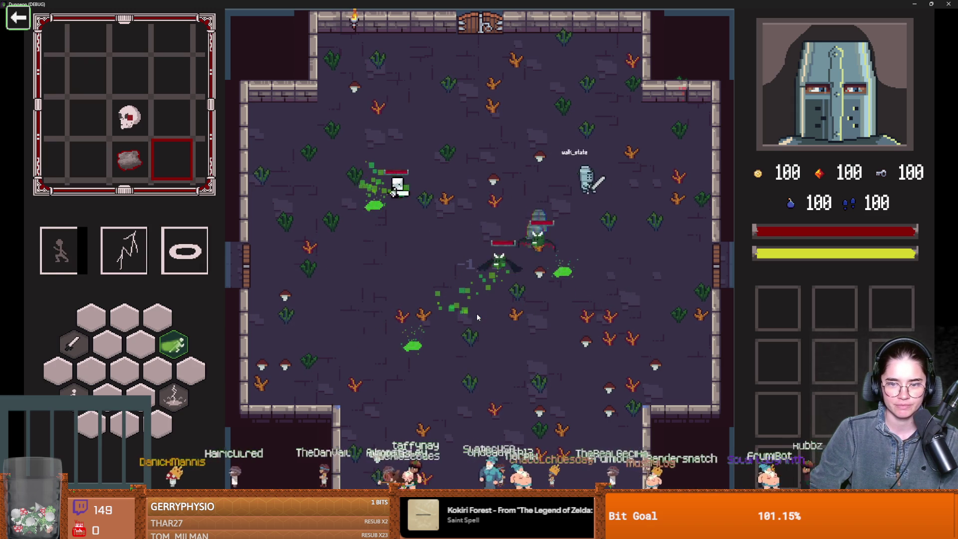
{"action": "key", "text": "d"}
{"action": "key", "text": "s"}
{"action": "key", "text": "space"}
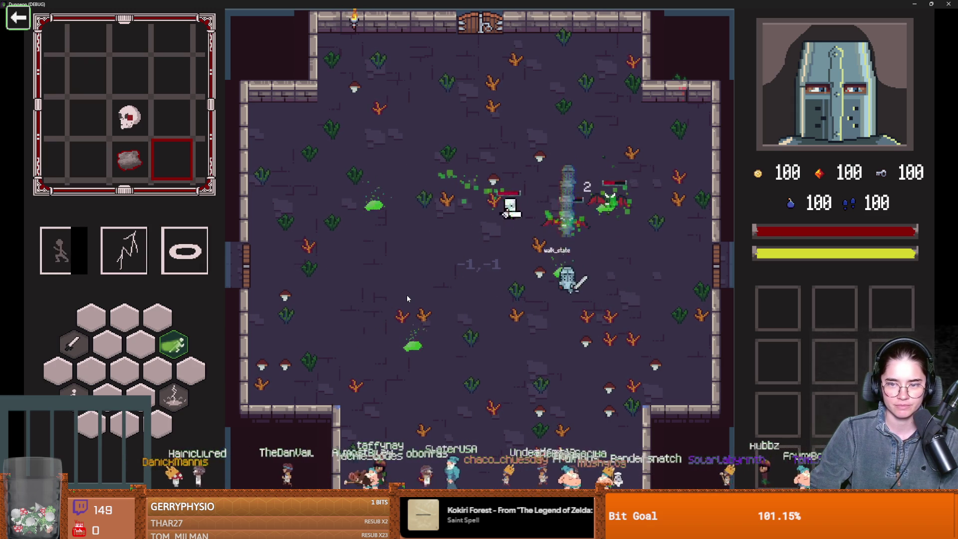
- Fight the remaining enemies with lightning and slashes, then leave through the bottom exit
{"action": "key", "text": "e"}
{"action": "key", "text": "s"}
{"action": "key", "text": "space"}
{"action": "key", "text": "a"}
{"action": "key", "text": "w"}
{"action": "key", "text": "d"}
{"action": "left_click", "coordinate": [526, 343]}
{"action": "key", "text": "a"}
{"action": "key", "text": "space"}
{"action": "key", "text": "e"}
{"action": "key", "text": "s"}
{"action": "key", "text": "space"}
{"action": "key", "text": "s"}
{"action": "key", "text": "d"}
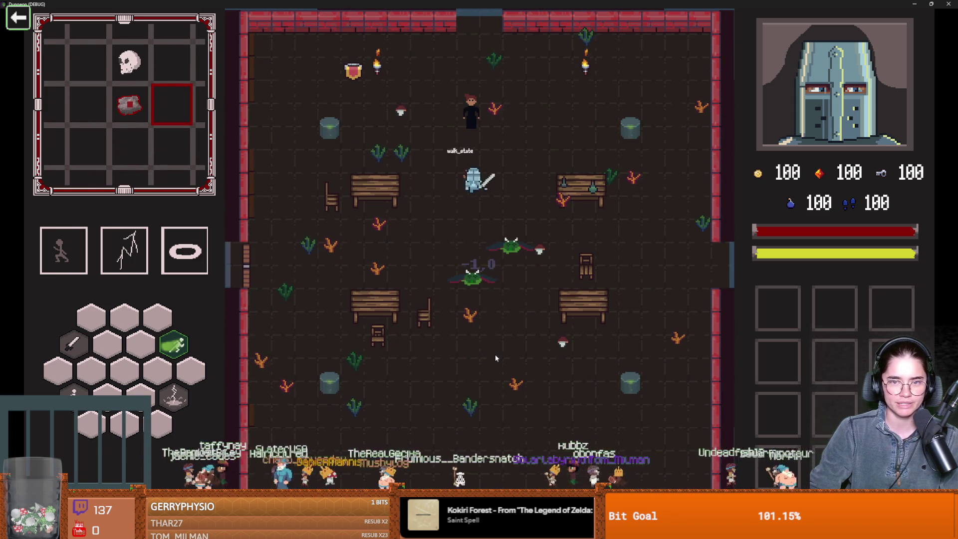
- Talk to Marie and take the Radiant Sword Spin and Radiation Warning upgrades
{"action": "key", "text": "w"}
{"action": "key", "text": "e"}
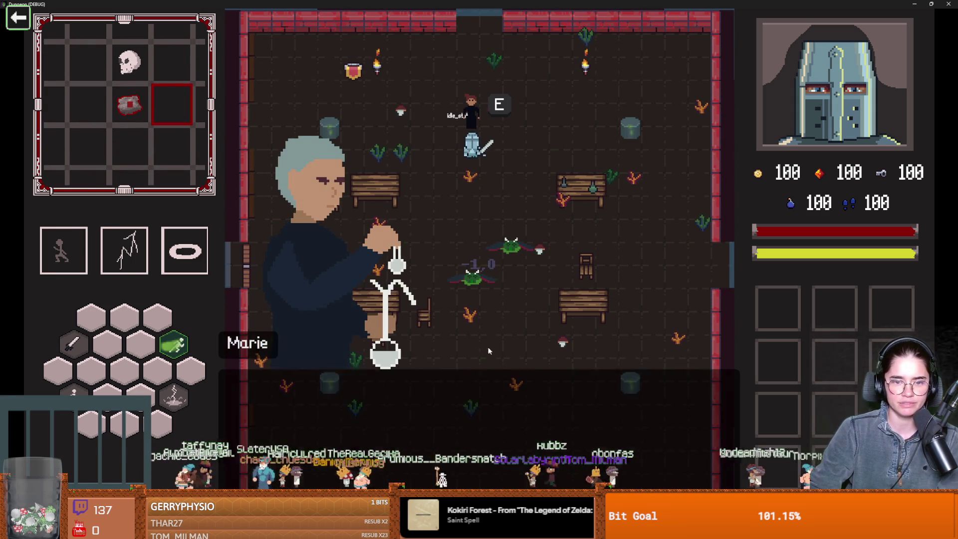
{"action": "key", "text": "e"}
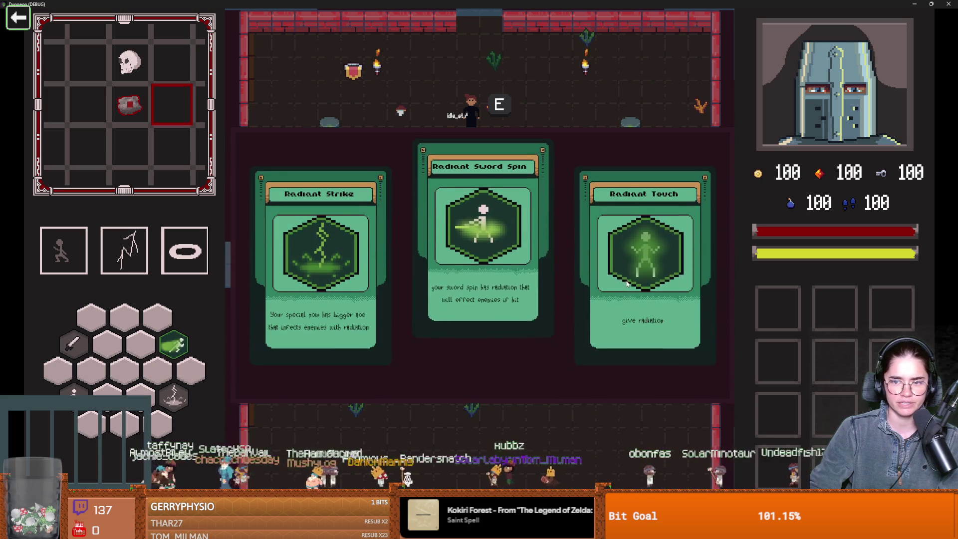
{"action": "left_click", "coordinate": [506, 273]}
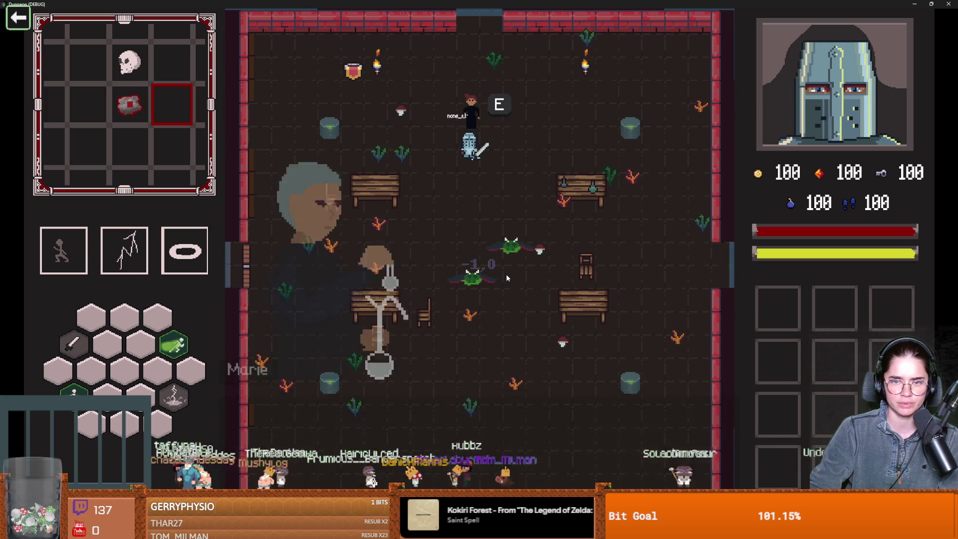
{"action": "key", "text": "e"}
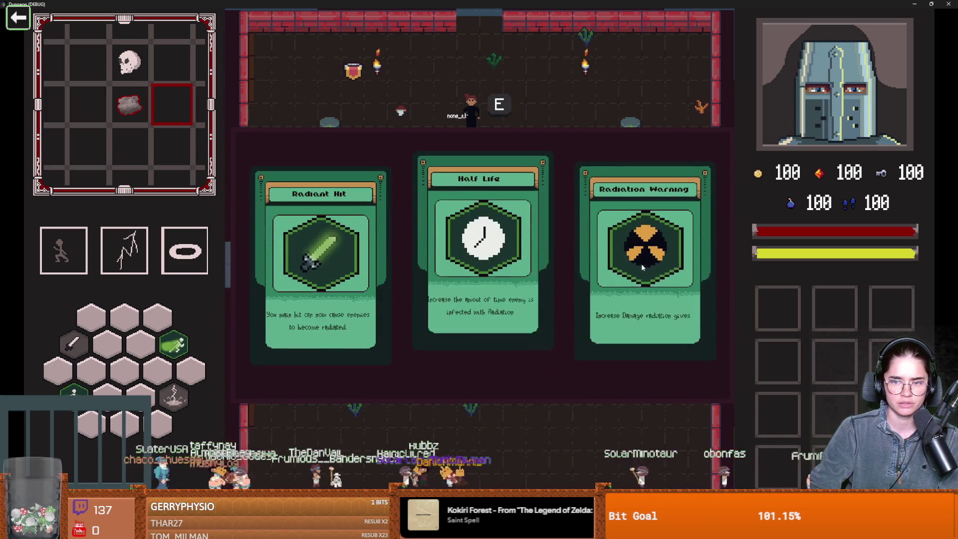
{"action": "left_click", "coordinate": [642, 267]}
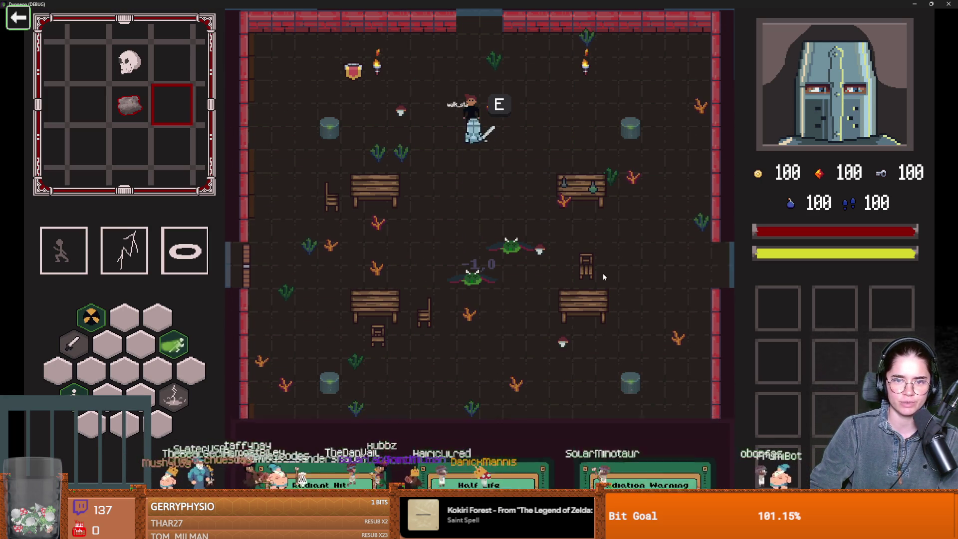
- Unlock the west door and travel into Curie's Laboratory
{"action": "key", "text": "s"}
{"action": "key", "text": "a"}
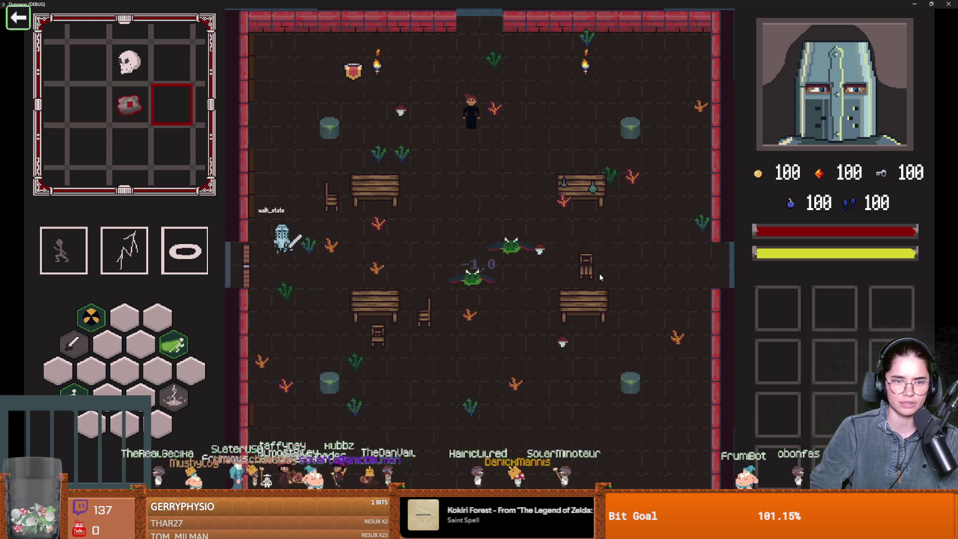
{"action": "key", "text": "e"}
{"action": "left_click", "coordinate": [457, 281]}
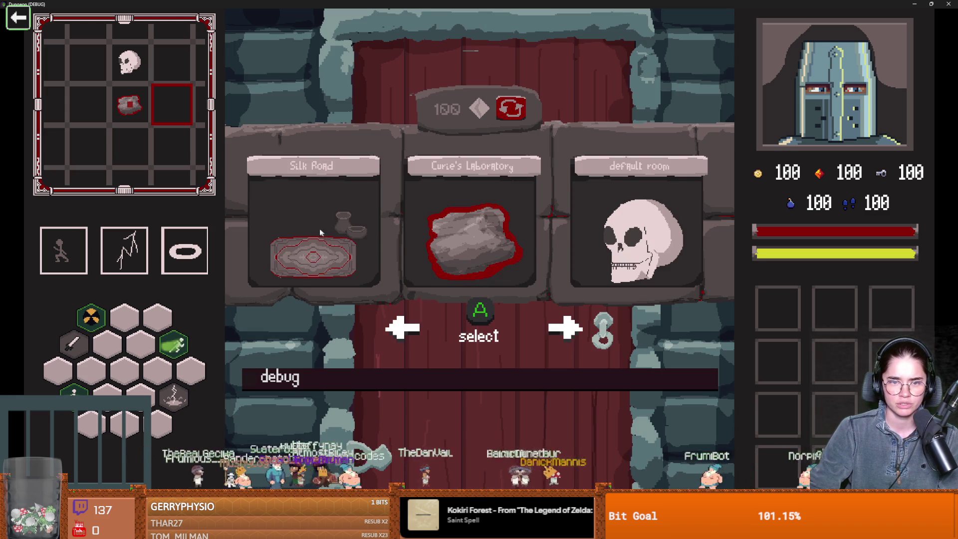
{"action": "left_click", "coordinate": [437, 267]}
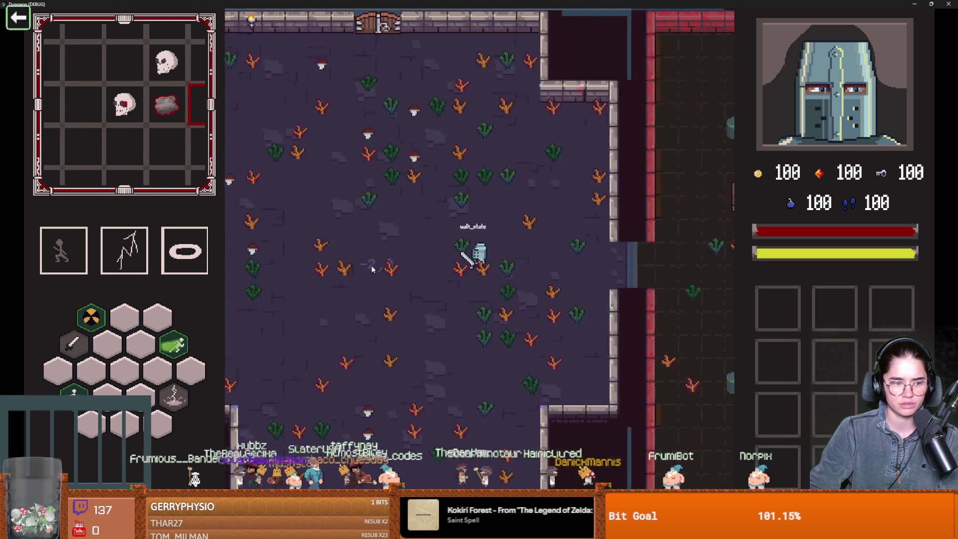
- Move and dash the knight around Curie's Laboratory, dodging the green enemy
{"action": "key", "text": "a"}
{"action": "key", "text": "space"}
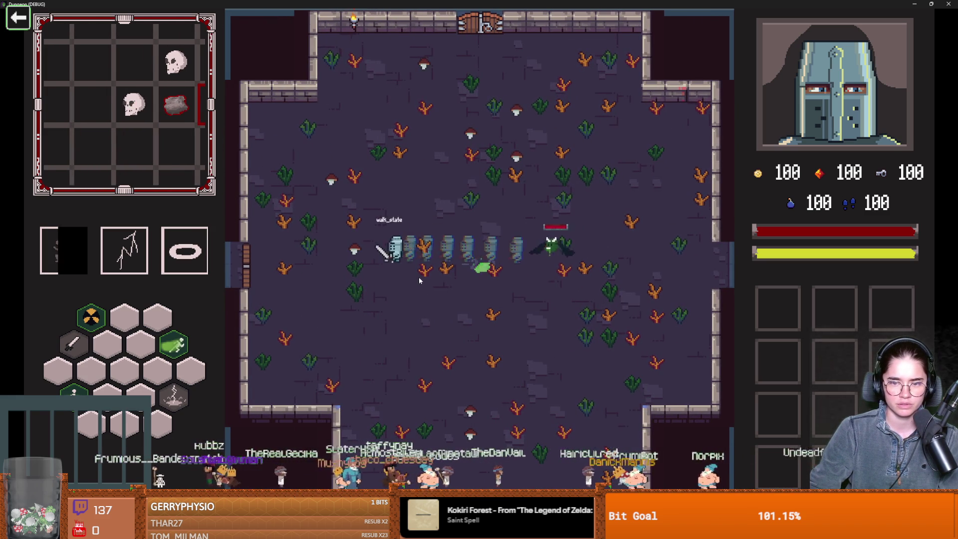
{"action": "key", "text": "s"}
{"action": "key", "text": "d"}
{"action": "key", "text": "d"}
{"action": "key", "text": "space"}
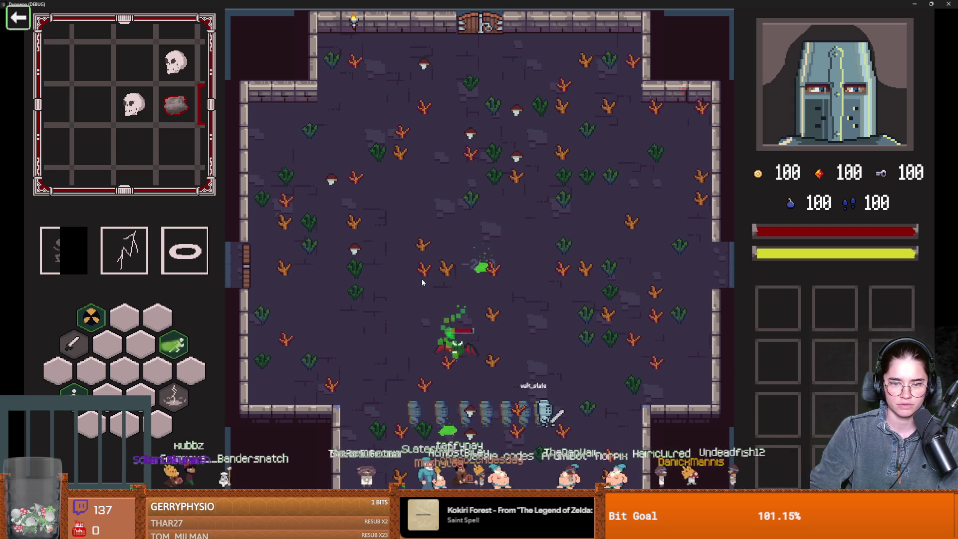
{"action": "key", "text": "w"}
{"action": "key", "text": "space"}
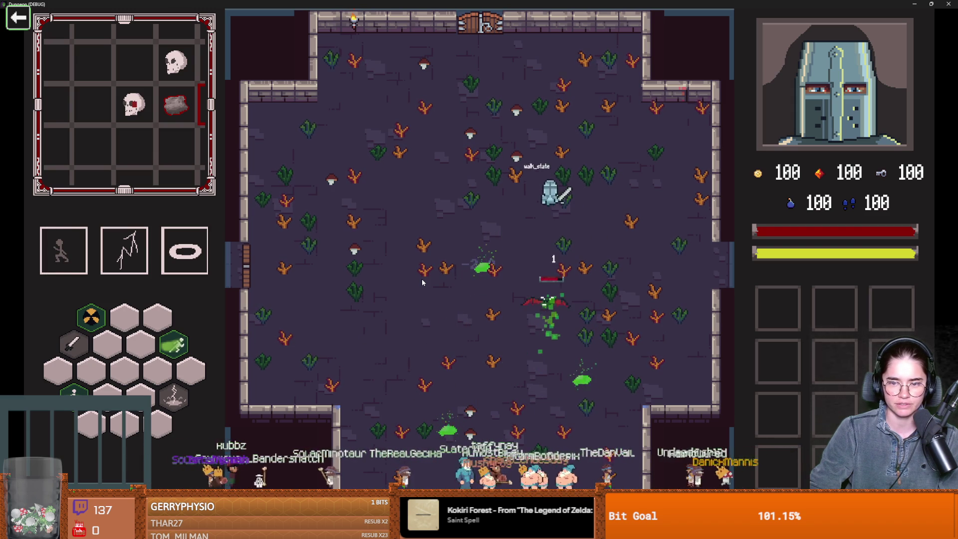
{"action": "key", "text": "space"}
{"action": "key", "text": "w"}
{"action": "key", "text": "a"}
{"action": "key", "text": "s"}
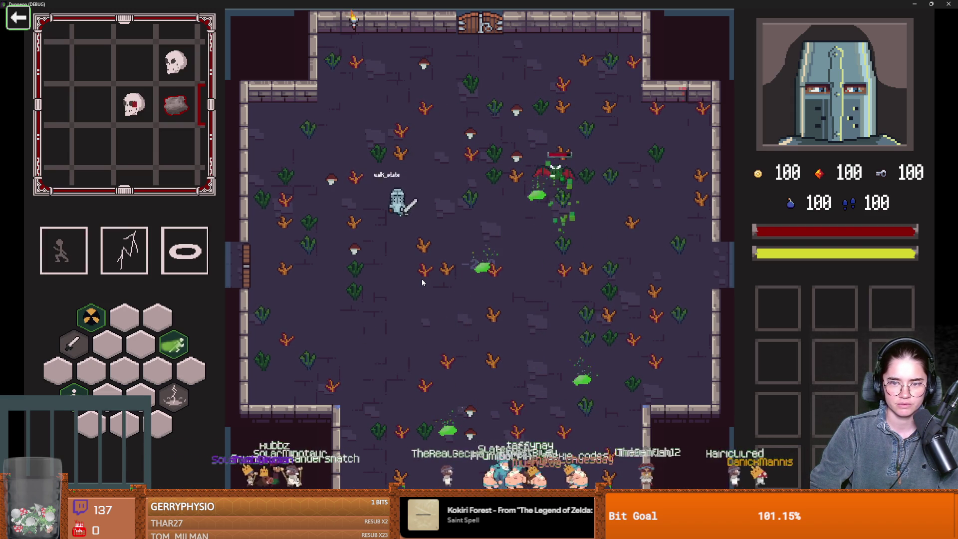
{"action": "key", "text": "w"}
{"action": "key", "text": "d"}
- Slash the green enemy, back away, then stop the playtest with F8
{"action": "left_click", "coordinate": [513, 253]}
{"action": "key", "text": "s"}
{"action": "key", "text": "a"}
{"action": "key", "text": "F8"}
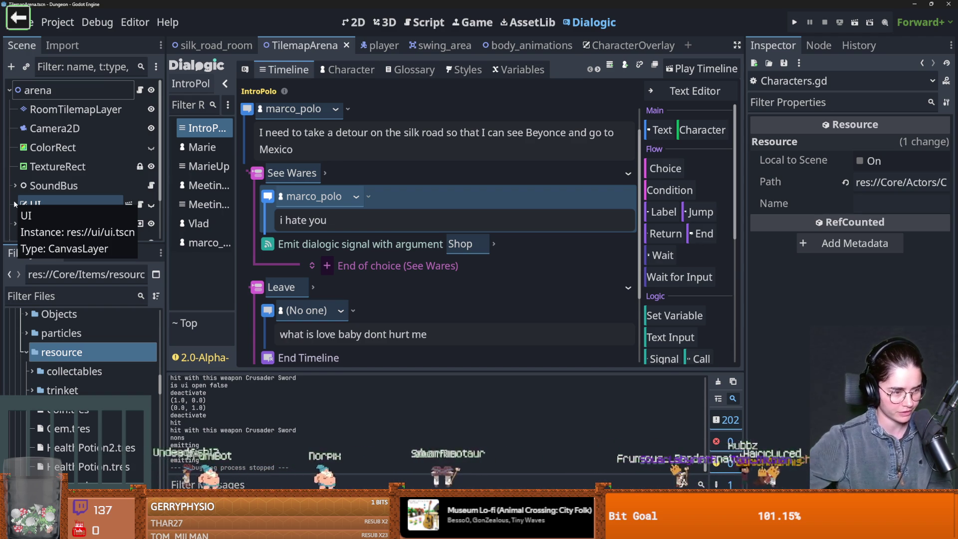
- Bring up the UI node's ui.gd and CanvasLayer properties in the Inspector
{"action": "right_click", "coordinate": [13, 205]}
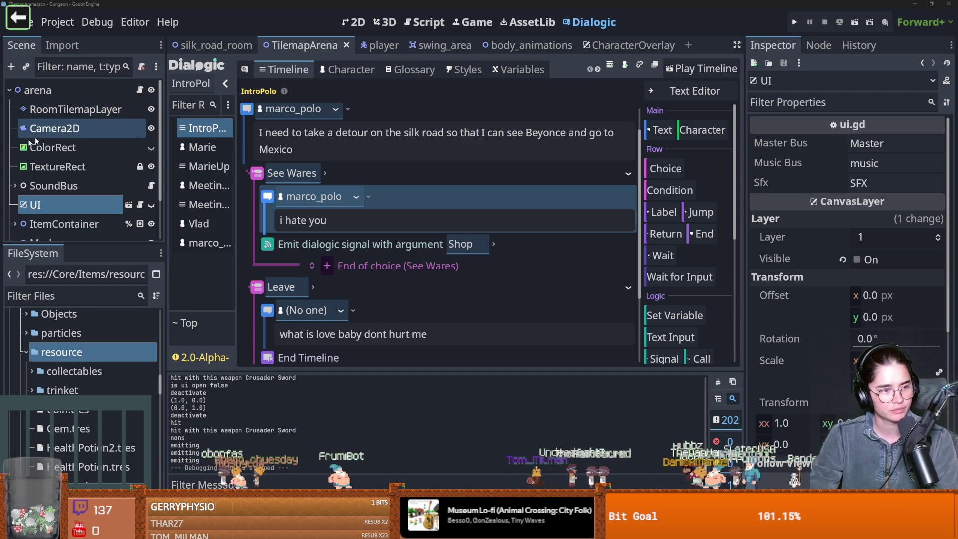
- Launch the game again to test it
{"action": "key", "text": "F5"}
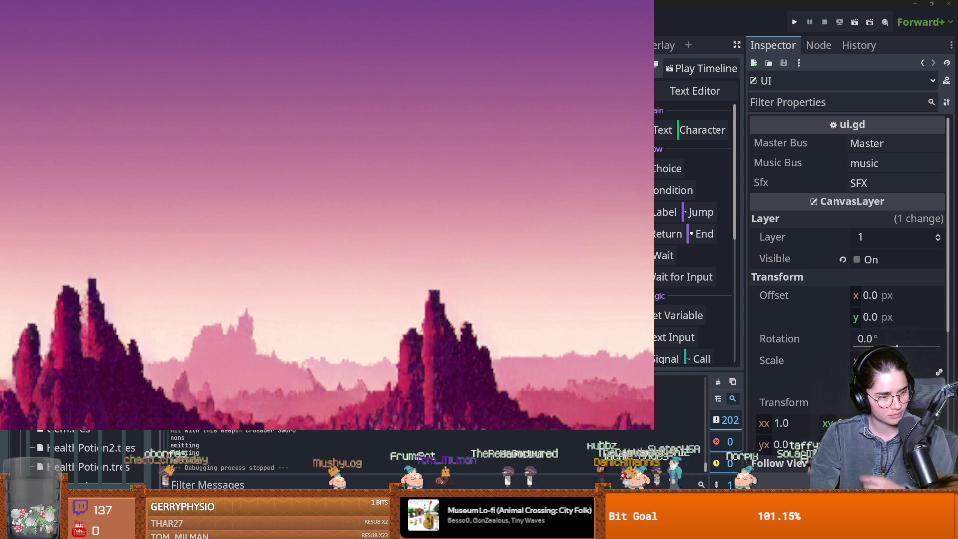
{"action": "key", "text": "F8"}
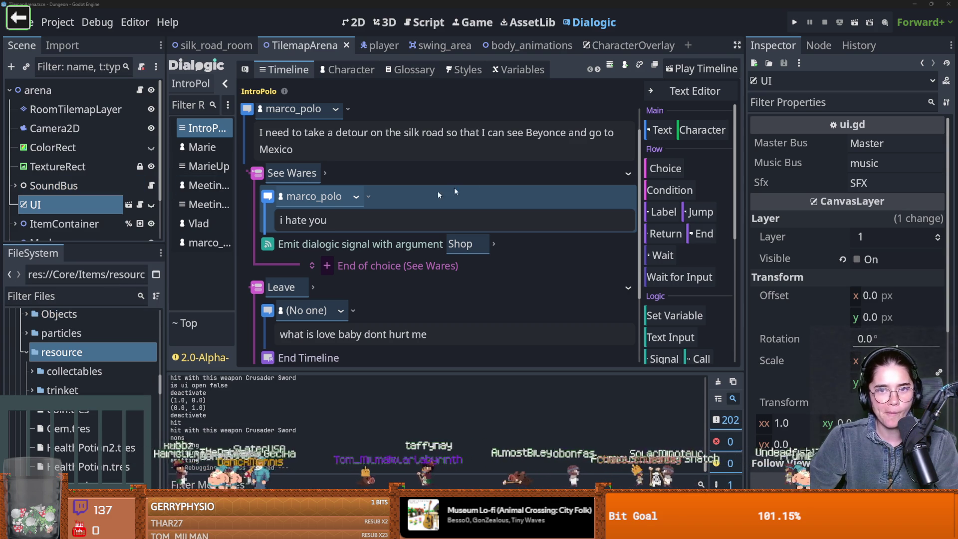
- Select RoomTilemapLayer, view the arena room in 2D and save the TilemapArena scene
{"action": "left_click", "coordinate": [74, 110]}
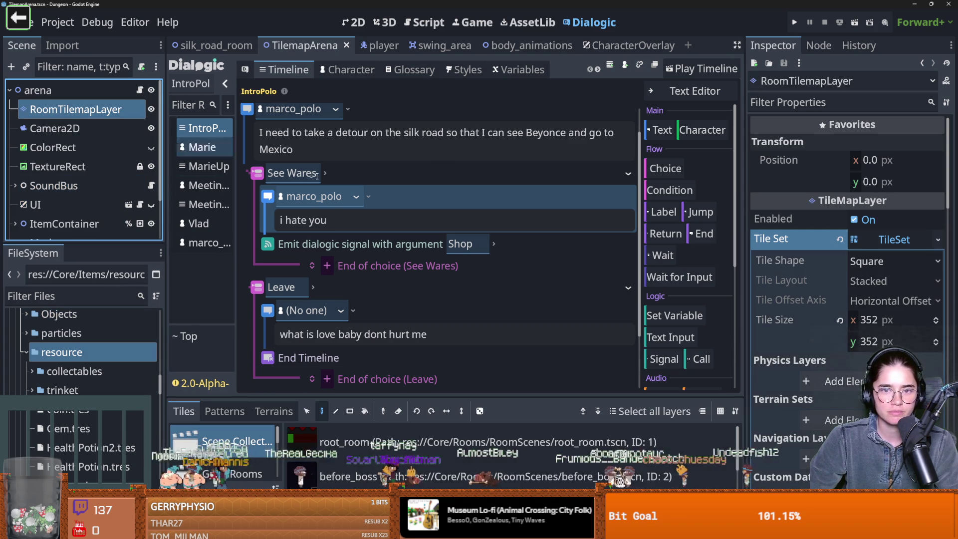
{"action": "left_click", "coordinate": [356, 22]}
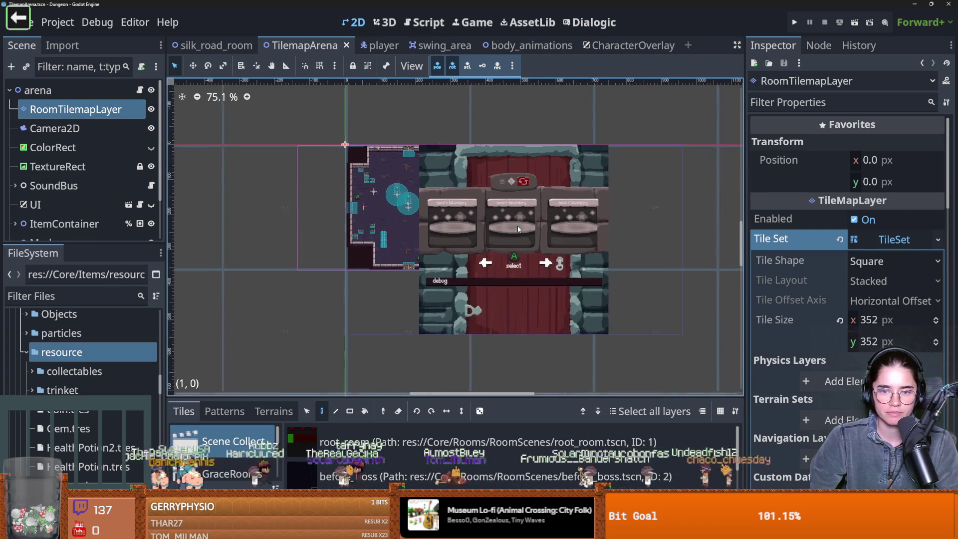
{"action": "key", "text": "ctrl+s"}
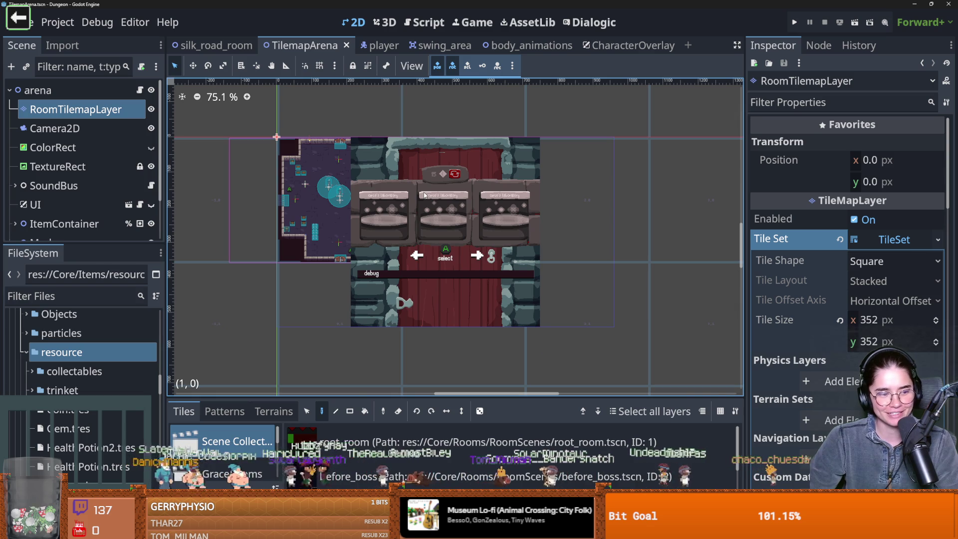
{"action": "scroll", "coordinate": [265, 240], "scroll_direction": "up", "scroll_amount": 2}
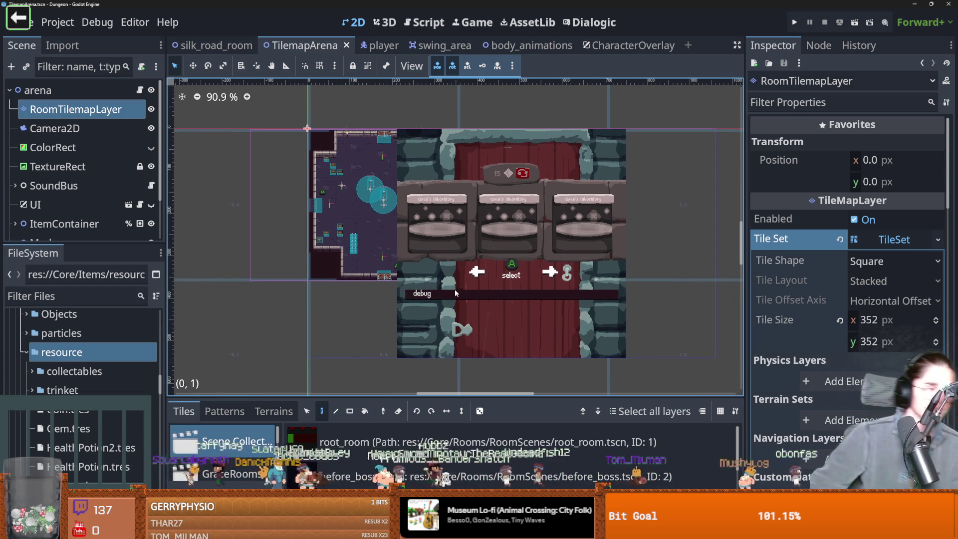
{"action": "scroll", "coordinate": [361, 259], "scroll_direction": "down", "scroll_amount": 1}
{"action": "key", "text": "ctrl+s"}
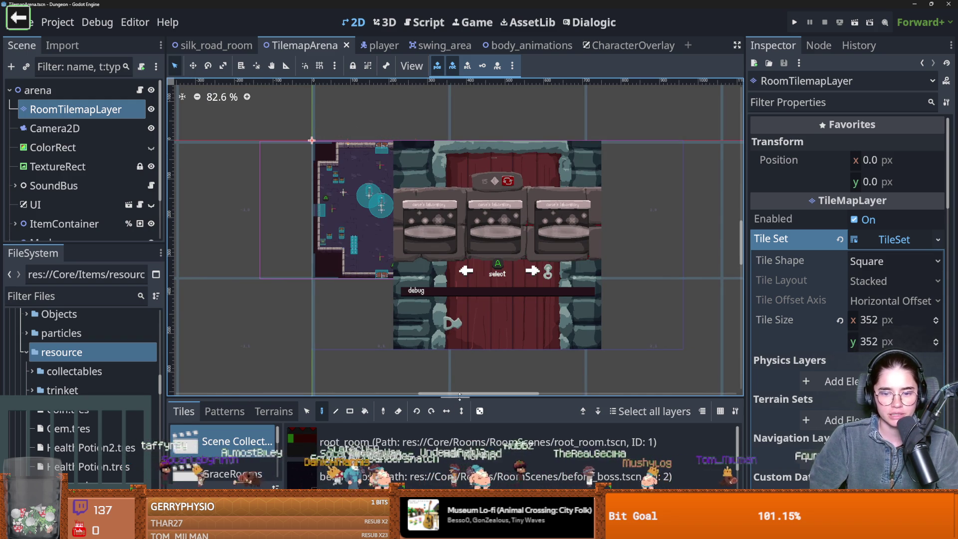
- Enlarge the Tiles panel and Scene tree, then switch to the CharacterOverlay scene
{"action": "left_click_drag", "start_coordinate": [459, 397], "coordinate": [466, 367]}
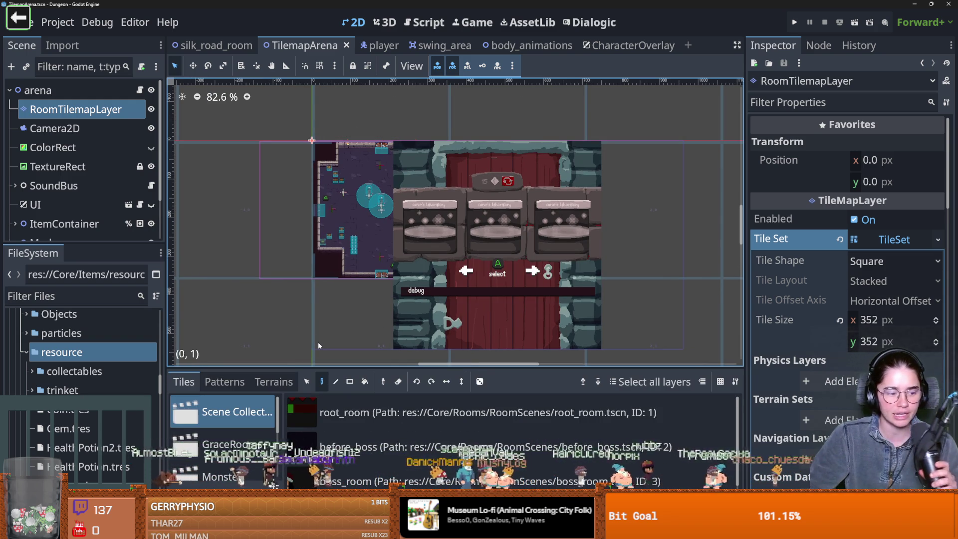
{"action": "left_click_drag", "start_coordinate": [115, 244], "coordinate": [120, 340]}
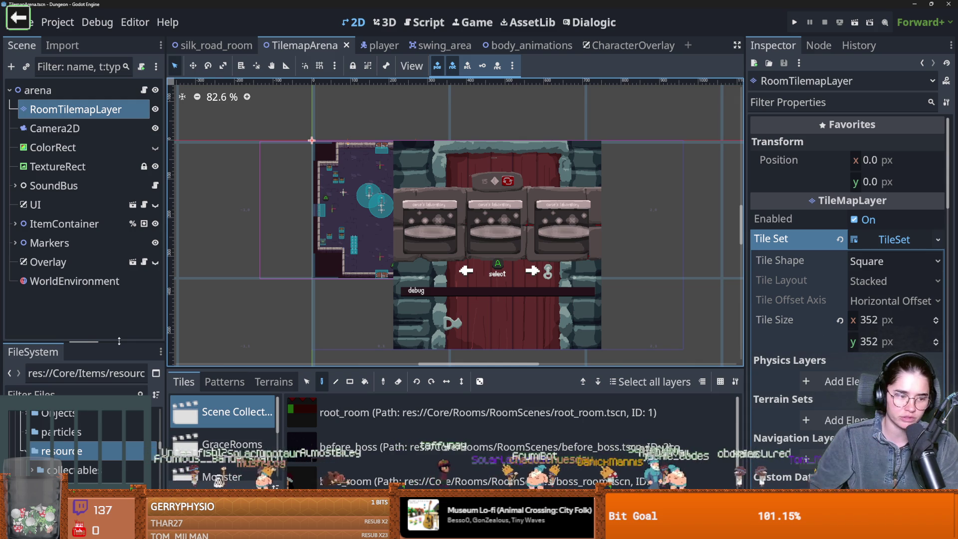
{"action": "left_click", "coordinate": [624, 46]}
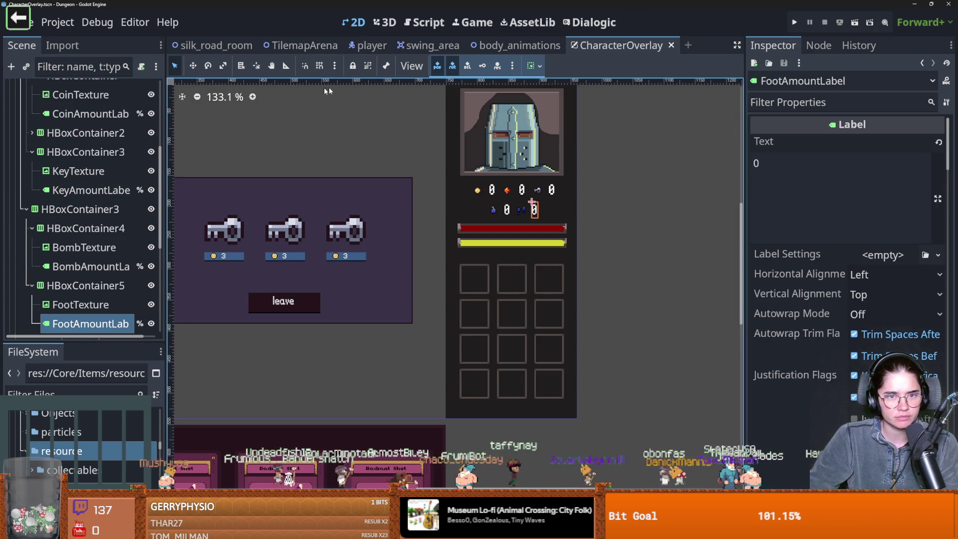
- Filter project files by 'marie' and inspect the marie_curie_room.tres resource
{"action": "left_click", "coordinate": [87, 388]}
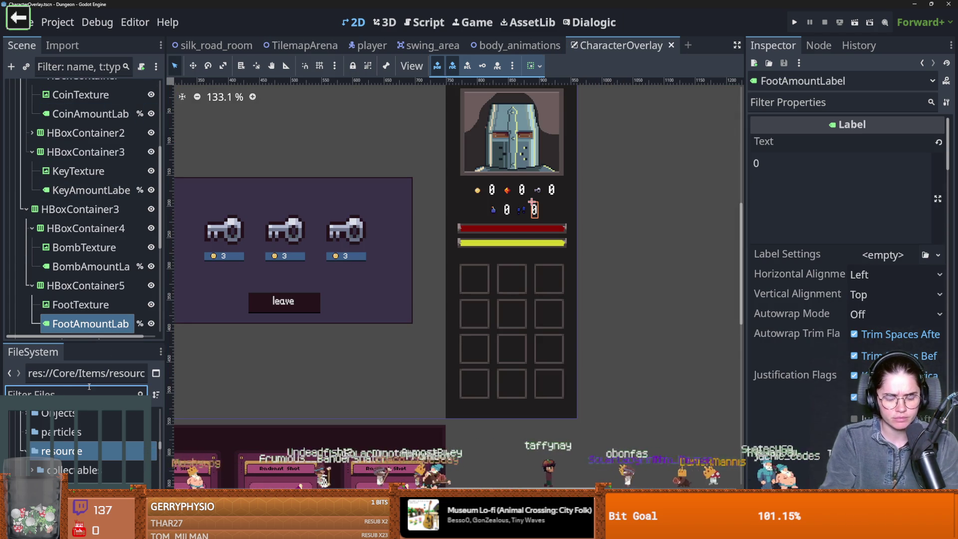
{"action": "type", "text": "marie"}
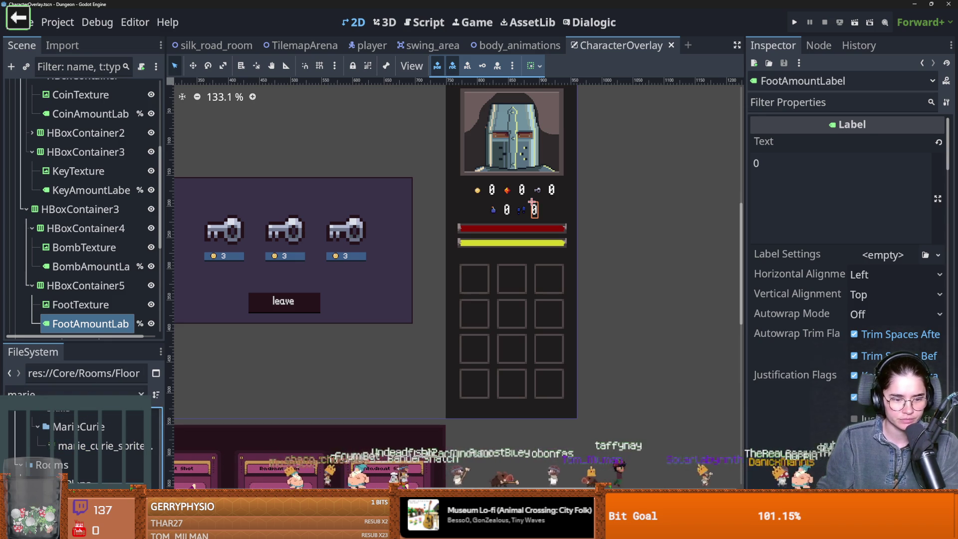
{"action": "left_click", "coordinate": [79, 483]}
{"action": "scroll", "coordinate": [579, 345], "scroll_direction": "up", "scroll_amount": 1}
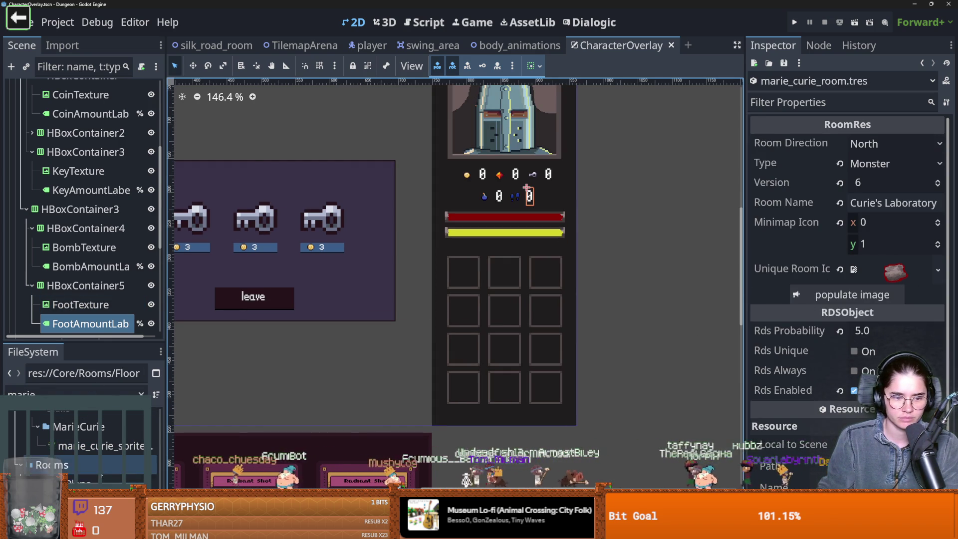
{"action": "scroll", "coordinate": [125, 459], "scroll_direction": "down", "scroll_amount": 3}
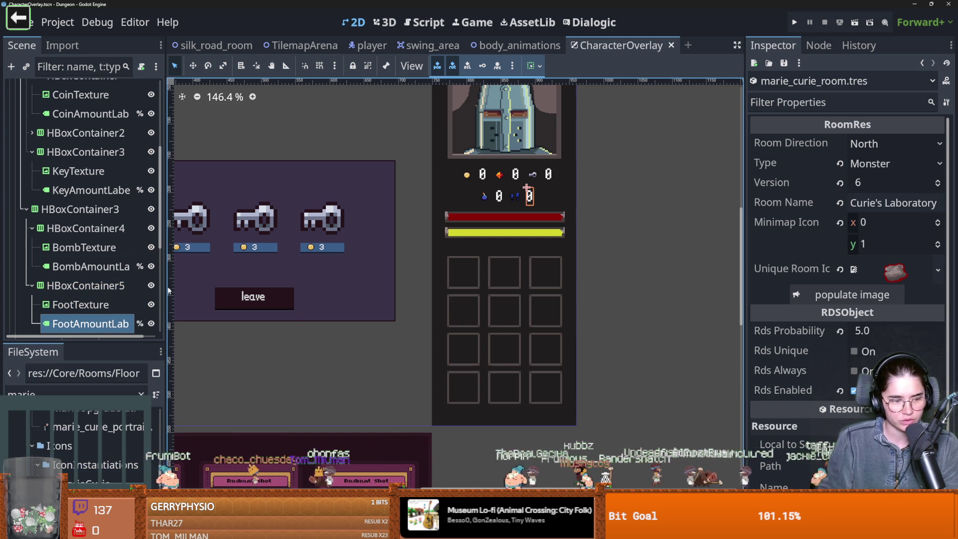
{"action": "left_click", "coordinate": [77, 393]}
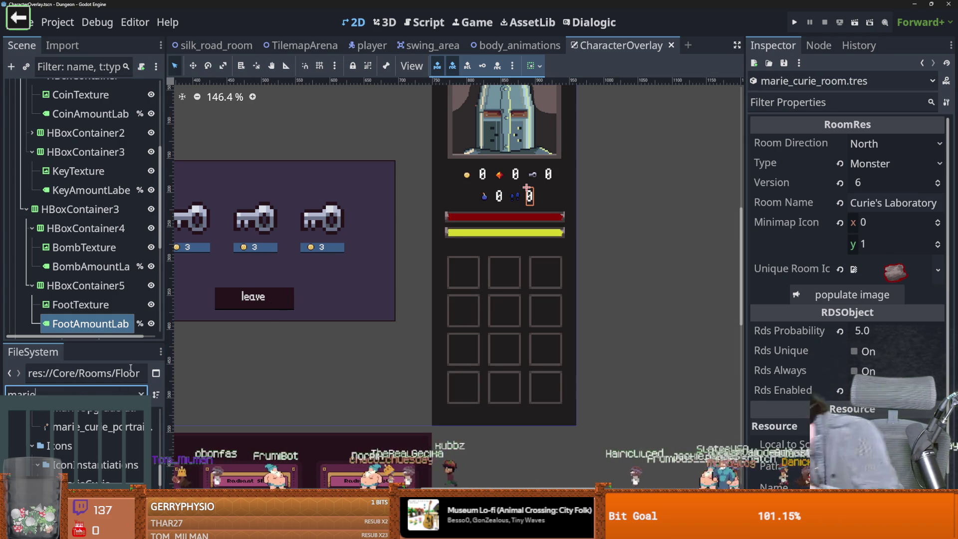
- Filter files for 'torch', open the torch scene, toggle its light and save it
{"action": "type", "text": "torch"}
{"action": "double_click", "coordinate": [85, 483]}
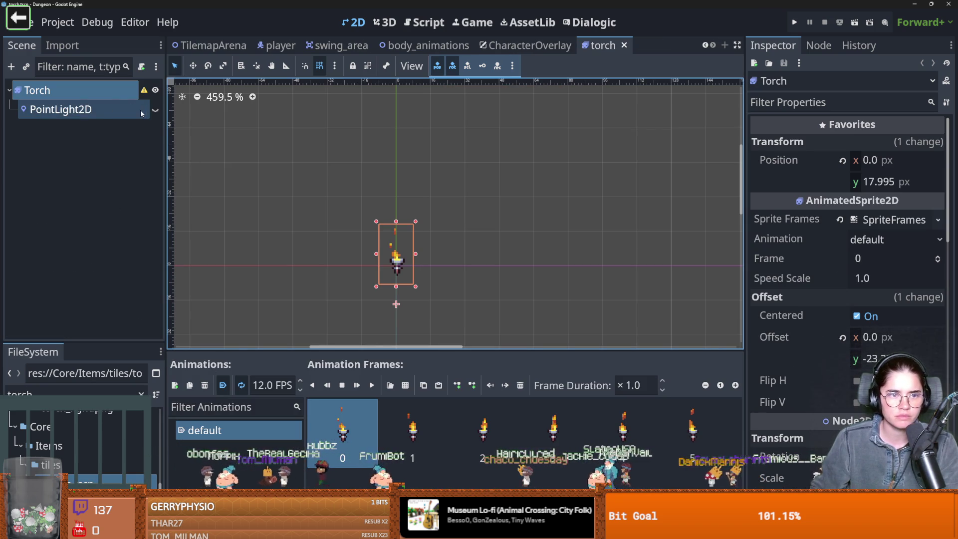
{"action": "left_click", "coordinate": [155, 110]}
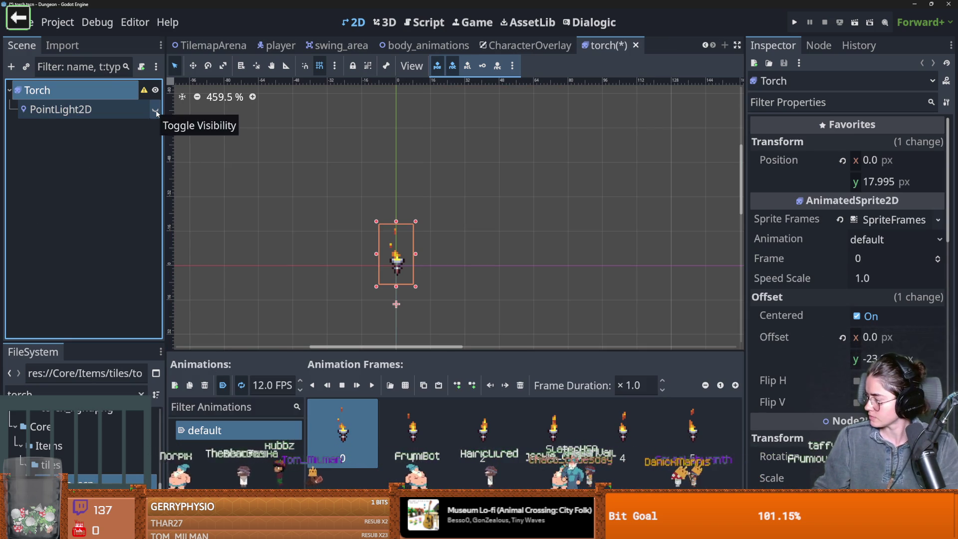
{"action": "key", "text": "ctrl+s"}
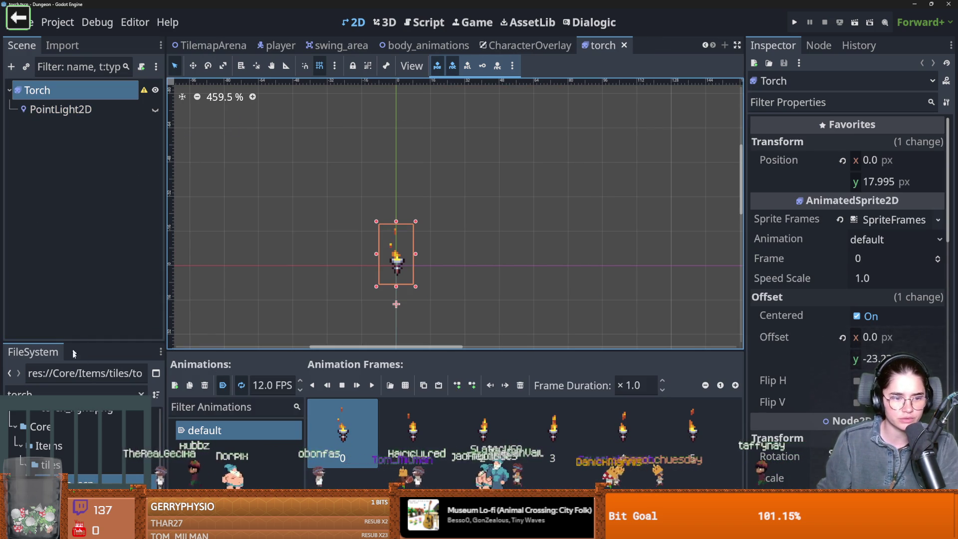
- Enlarge the file list, return to CharacterOverlay and give the scene tree more room
{"action": "left_click_drag", "start_coordinate": [85, 342], "coordinate": [85, 253]}
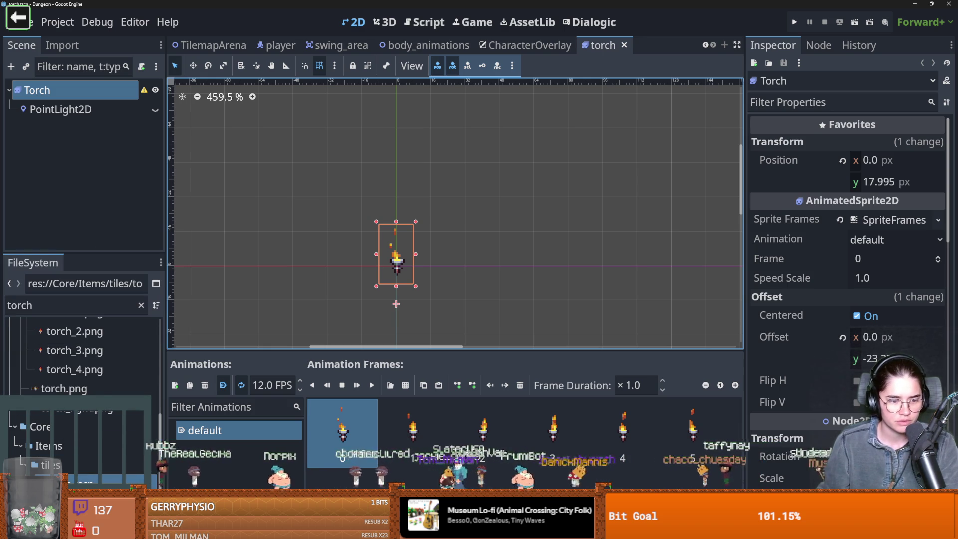
{"action": "left_click", "coordinate": [549, 46]}
{"action": "scroll", "coordinate": [91, 392], "scroll_direction": "up", "scroll_amount": 3}
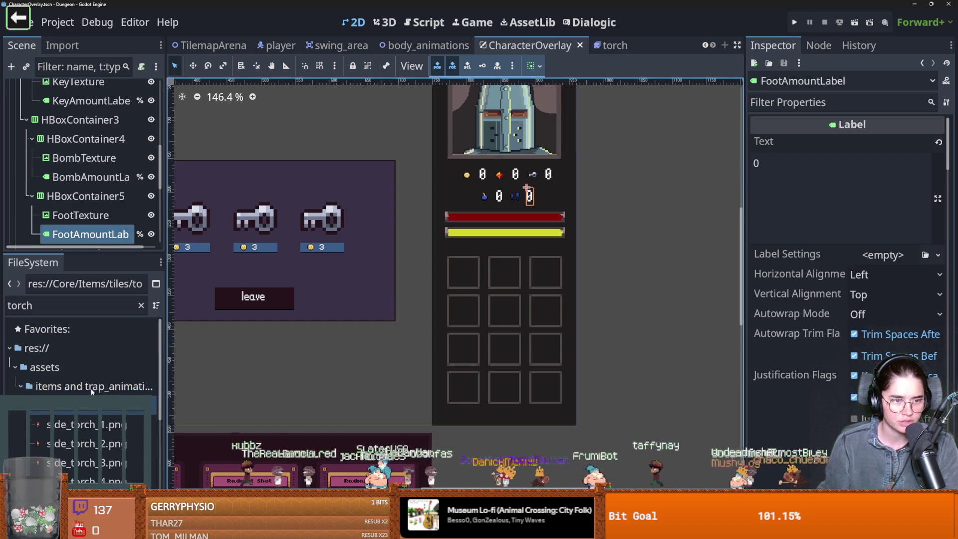
{"action": "mouse_move", "coordinate": [90, 254]}
{"action": "left_mouse_down"}
{"action": "mouse_move", "coordinate": [90, 394]}
{"action": "mouse_move", "coordinate": [89, 272]}
{"action": "left_mouse_up"}
- Filter files by 'marie' and view the owners of marie-sheet.png
{"action": "double_click", "coordinate": [56, 319]}
{"action": "type", "text": "marie"}
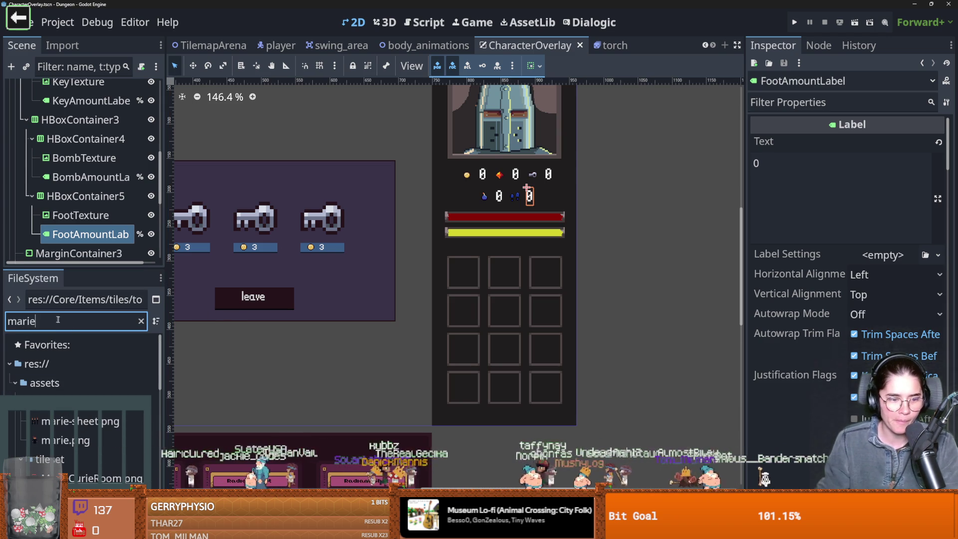
{"action": "scroll", "coordinate": [80, 389], "scroll_direction": "down", "scroll_amount": 3}
{"action": "scroll", "coordinate": [90, 379], "scroll_direction": "up", "scroll_amount": 2}
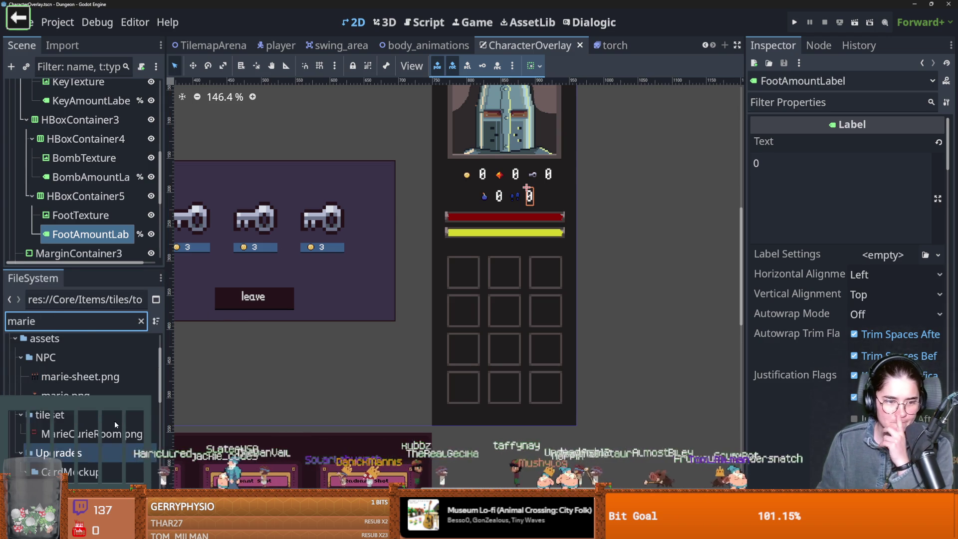
{"action": "right_click", "coordinate": [91, 378]}
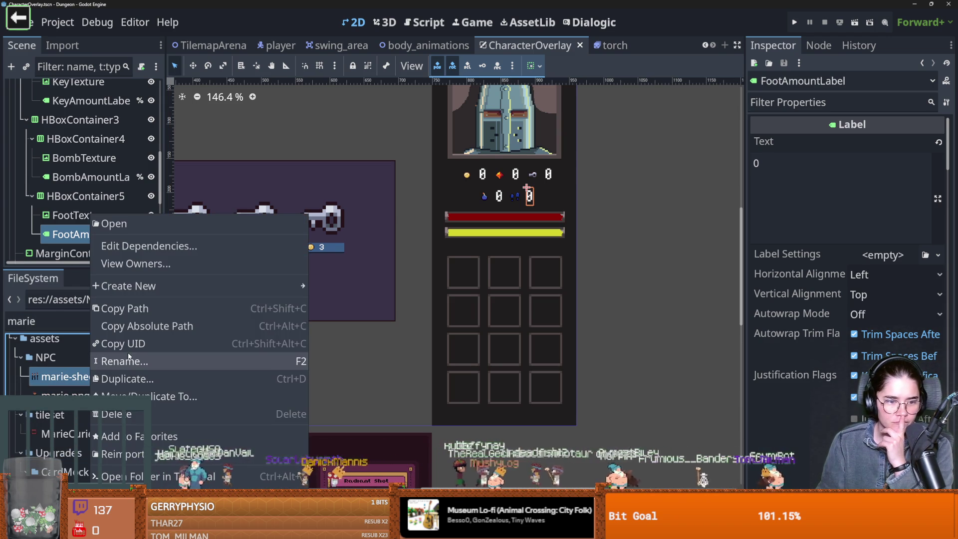
{"action": "left_click", "coordinate": [140, 264]}
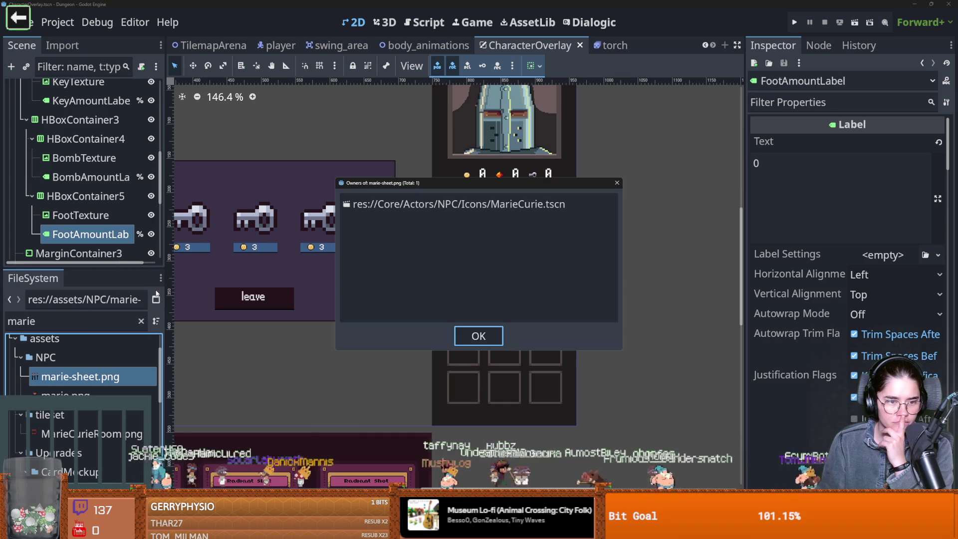
{"action": "left_click", "coordinate": [617, 183]}
- Open MarieCurie.tscn and its attached npc.gd script
{"action": "scroll", "coordinate": [126, 379], "scroll_direction": "down", "scroll_amount": 5}
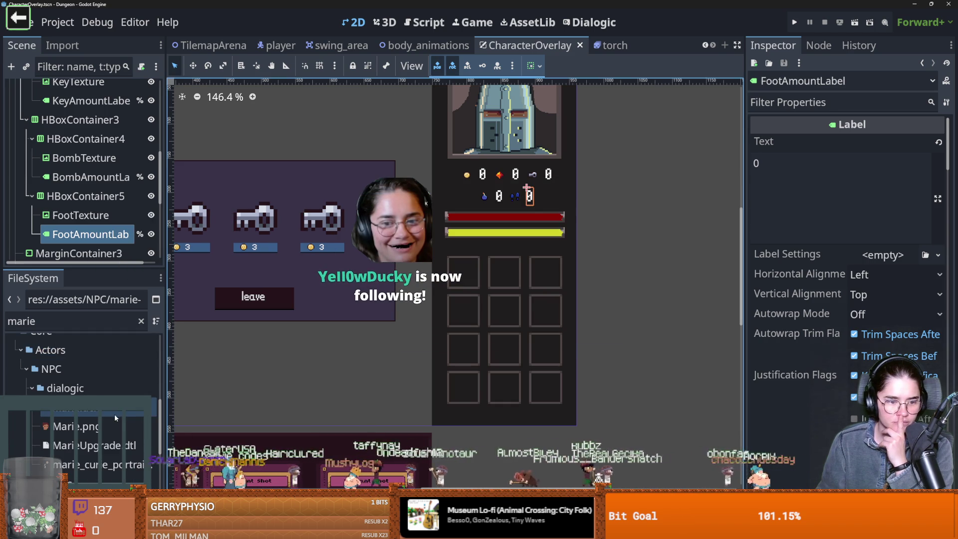
{"action": "scroll", "coordinate": [117, 418], "scroll_direction": "down", "scroll_amount": 2}
{"action": "double_click", "coordinate": [117, 421]}
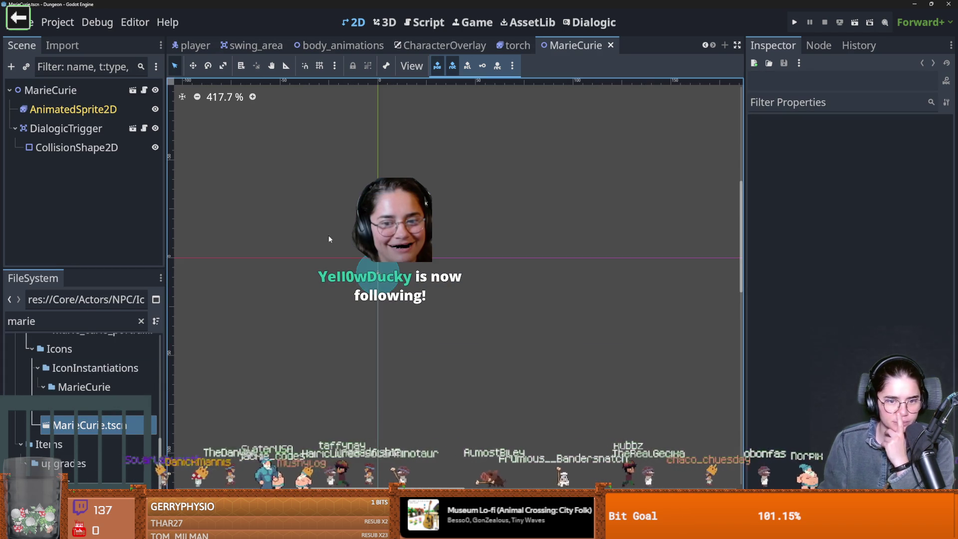
{"action": "left_click", "coordinate": [143, 90]}
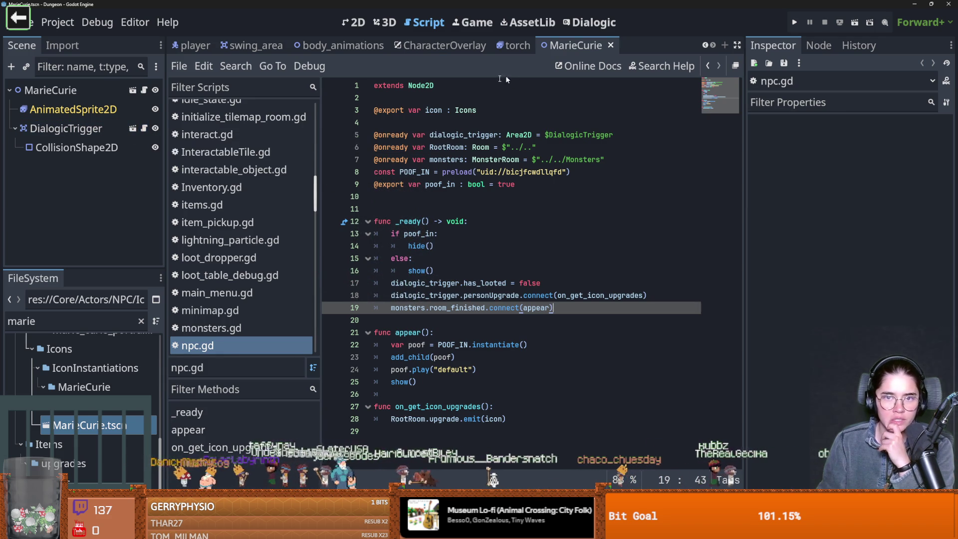
- Return to the CharacterOverlay scene in the 2D view
{"action": "left_click", "coordinate": [439, 45]}
{"action": "left_click", "coordinate": [352, 25]}
{"action": "scroll", "coordinate": [80, 174], "scroll_direction": "down", "scroll_amount": 3}
{"action": "scroll", "coordinate": [22, 156], "scroll_direction": "up", "scroll_amount": 4}
{"action": "scroll", "coordinate": [22, 151], "scroll_direction": "up", "scroll_amount": 5}
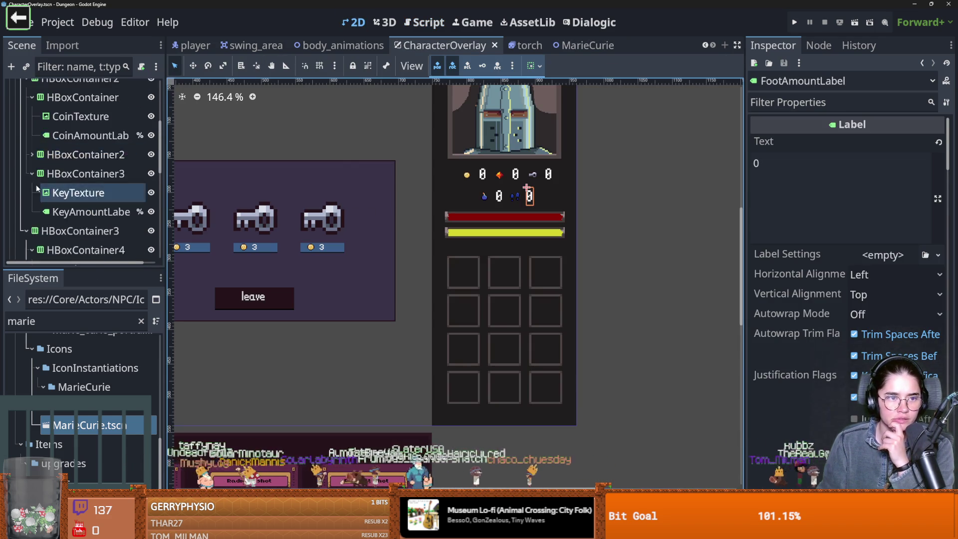
- Expand UpgradePanel > Panels, frame it in the canvas, and open Upgrade2's Upgradecard.gd script
{"action": "left_click", "coordinate": [14, 159]}
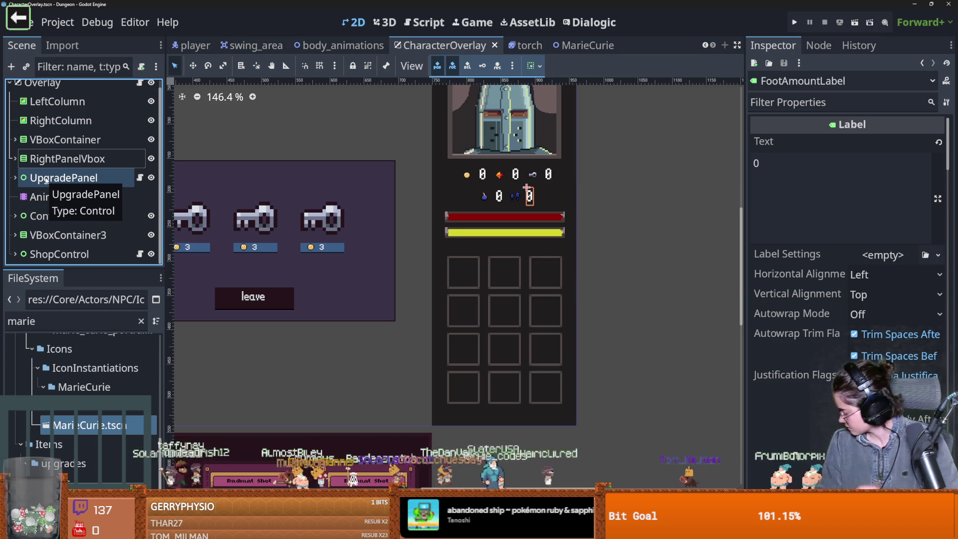
{"action": "left_click", "coordinate": [16, 178]}
{"action": "left_click", "coordinate": [50, 196]}
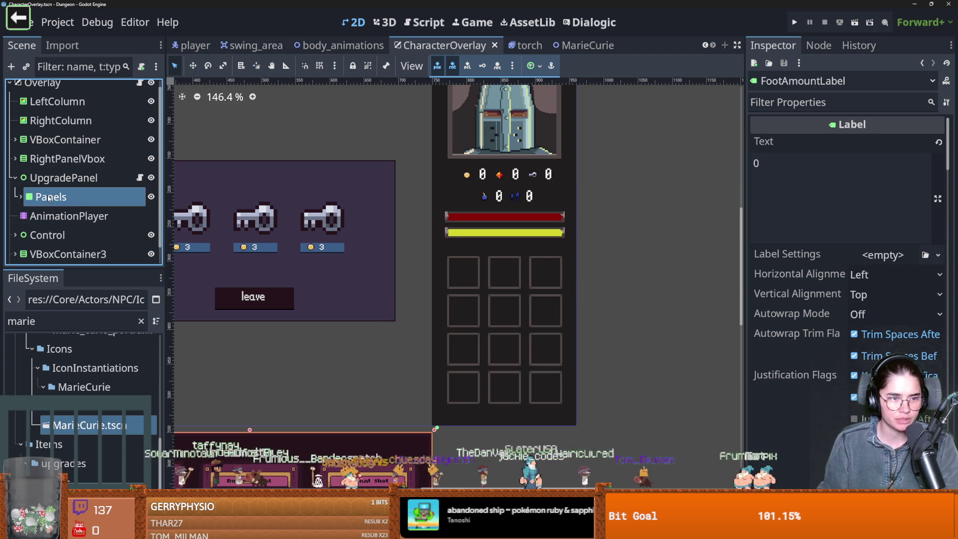
{"action": "left_click", "coordinate": [21, 197]}
{"action": "scroll", "coordinate": [75, 189], "scroll_direction": "down", "scroll_amount": 2}
{"action": "key", "text": "f"}
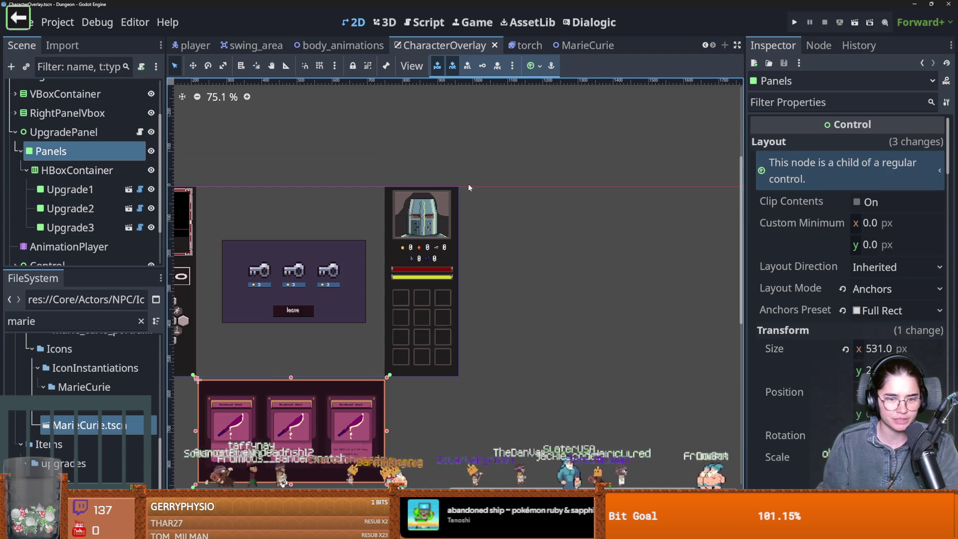
{"action": "key", "text": "f"}
{"action": "left_click", "coordinate": [140, 209]}
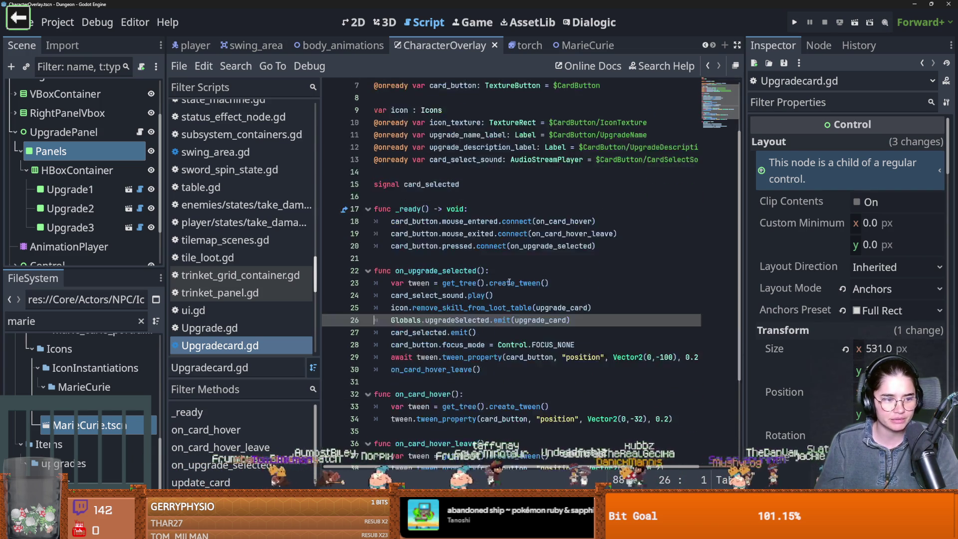
- Check the Upgrade type's script, then select Globals.upgradeSelected on line 26 of Upgradecard.gd
{"action": "scroll", "coordinate": [549, 224], "scroll_direction": "down", "scroll_amount": 4}
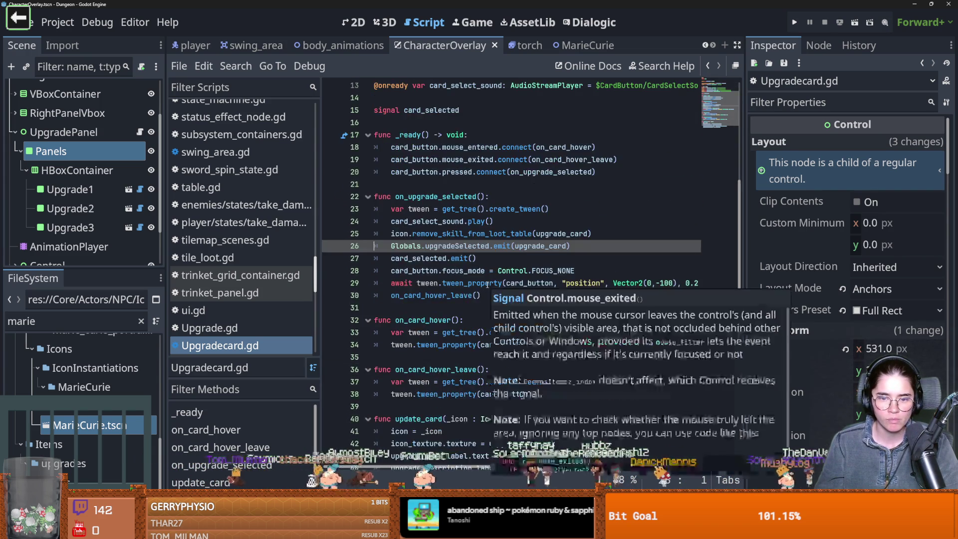
{"action": "scroll", "coordinate": [478, 231], "scroll_direction": "up", "scroll_amount": 4}
{"action": "left_click", "coordinate": [503, 122], "text": "ctrl"}
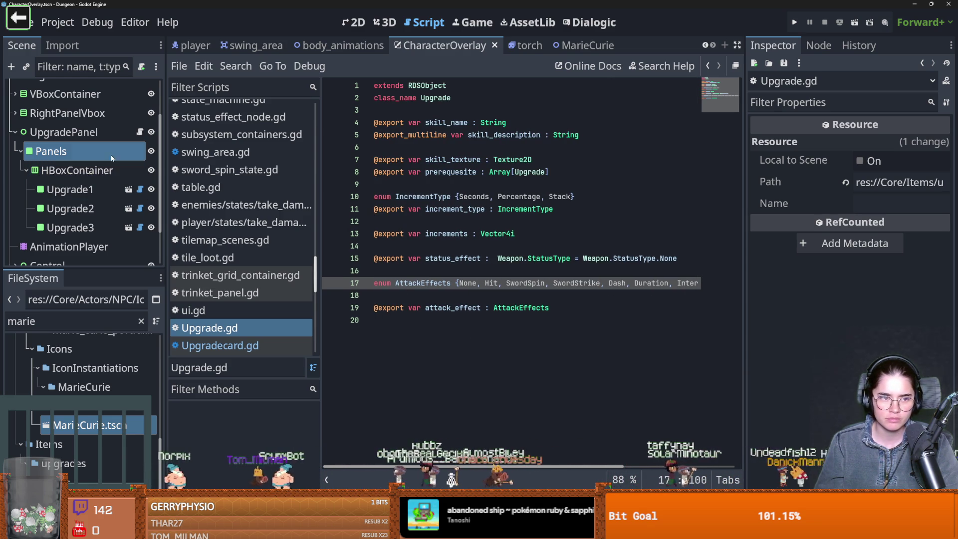
{"action": "key", "text": "alt+Left"}
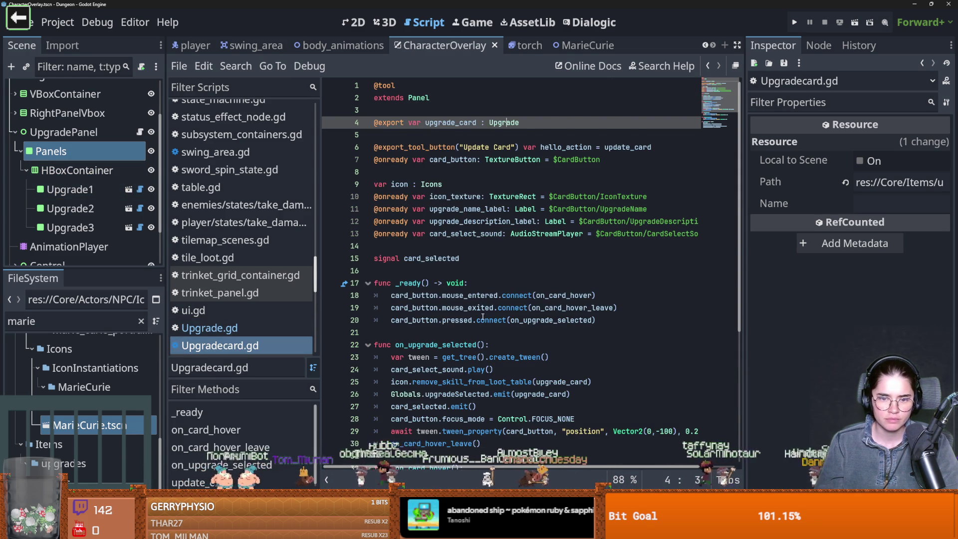
{"action": "scroll", "coordinate": [474, 309], "scroll_direction": "down", "scroll_amount": 1}
{"action": "double_click", "coordinate": [435, 307]}
{"action": "left_click", "coordinate": [439, 332]}
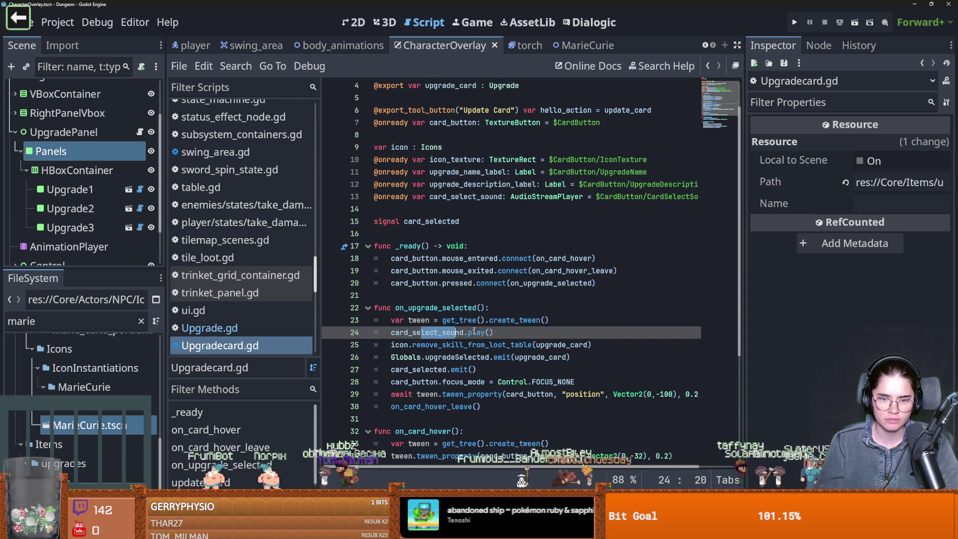
{"action": "scroll", "coordinate": [437, 330], "scroll_direction": "down", "scroll_amount": 1}
{"action": "double_click", "coordinate": [419, 320]}
{"action": "double_click", "coordinate": [429, 319]}
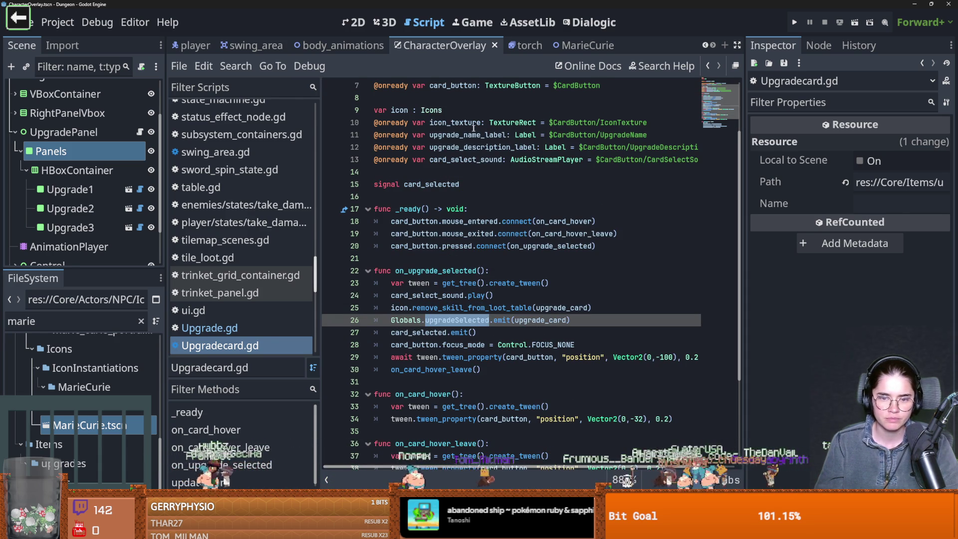
{"action": "left_click", "coordinate": [455, 307]}
{"action": "left_click_drag", "start_coordinate": [488, 320], "coordinate": [375, 319]}
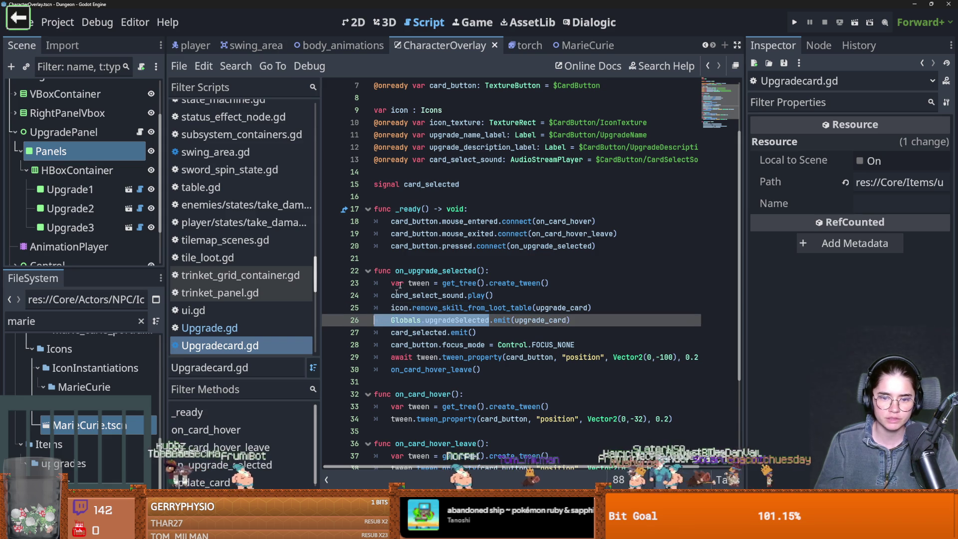
- Find Globals.upgradeSelected in all project files and open the PlayerCharacter.gd match
{"action": "left_click", "coordinate": [236, 66]}
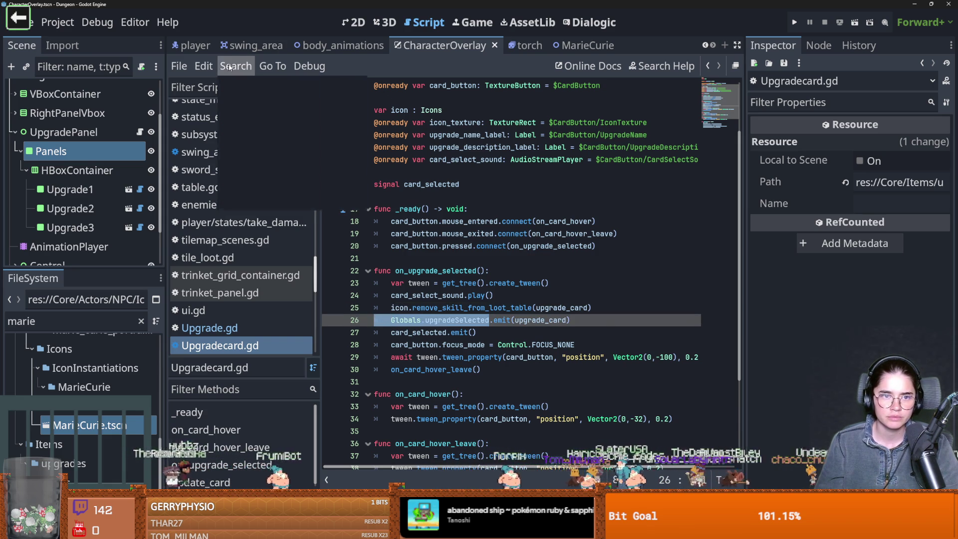
{"action": "left_click", "coordinate": [252, 160]}
{"action": "left_click", "coordinate": [492, 340]}
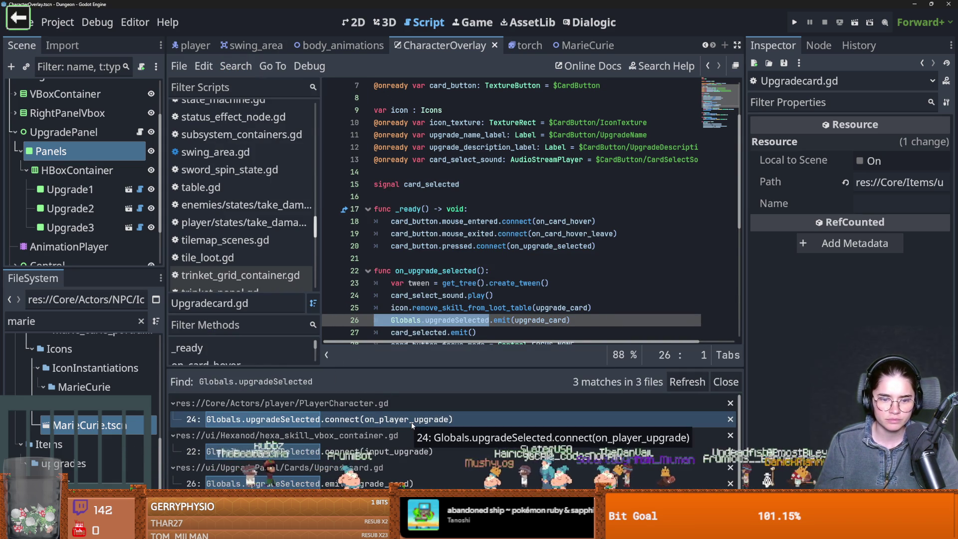
{"action": "left_click", "coordinate": [412, 425]}
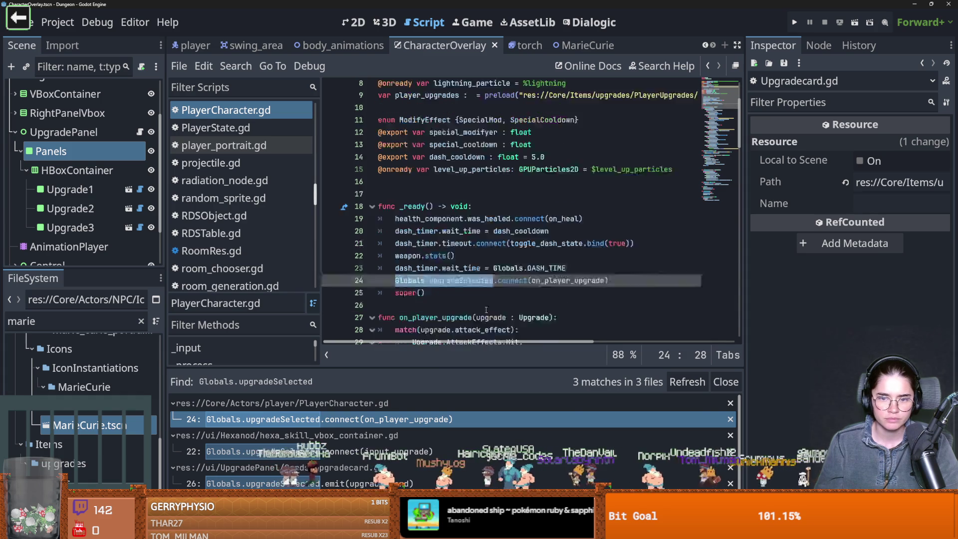
- Review on_player_upgrade's attack effect cases, from Hit to Contaigious, in PlayerCharacter.gd
{"action": "double_click", "coordinate": [491, 270]}
{"action": "scroll", "coordinate": [494, 279], "scroll_direction": "down", "scroll_amount": 2}
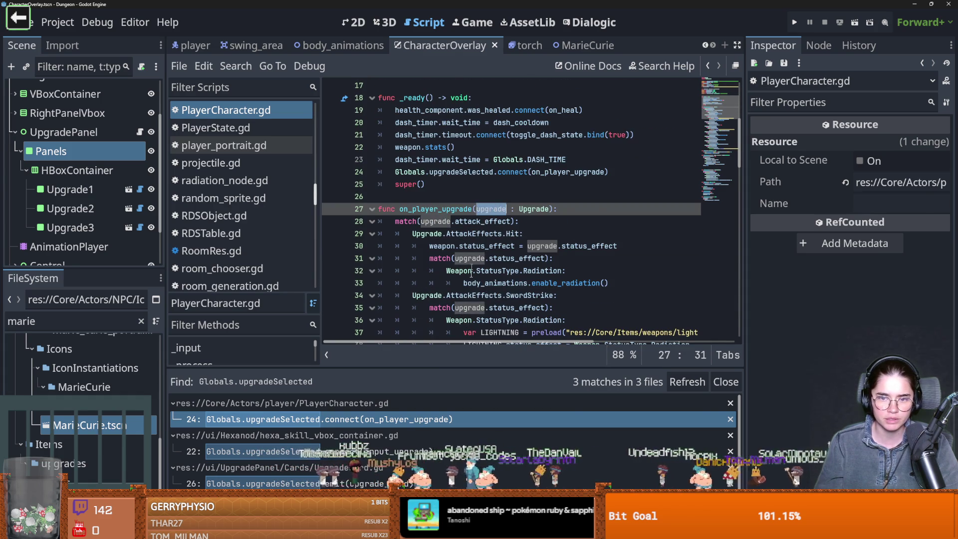
{"action": "scroll", "coordinate": [503, 317], "scroll_direction": "down", "scroll_amount": 2}
{"action": "left_click", "coordinate": [464, 160]}
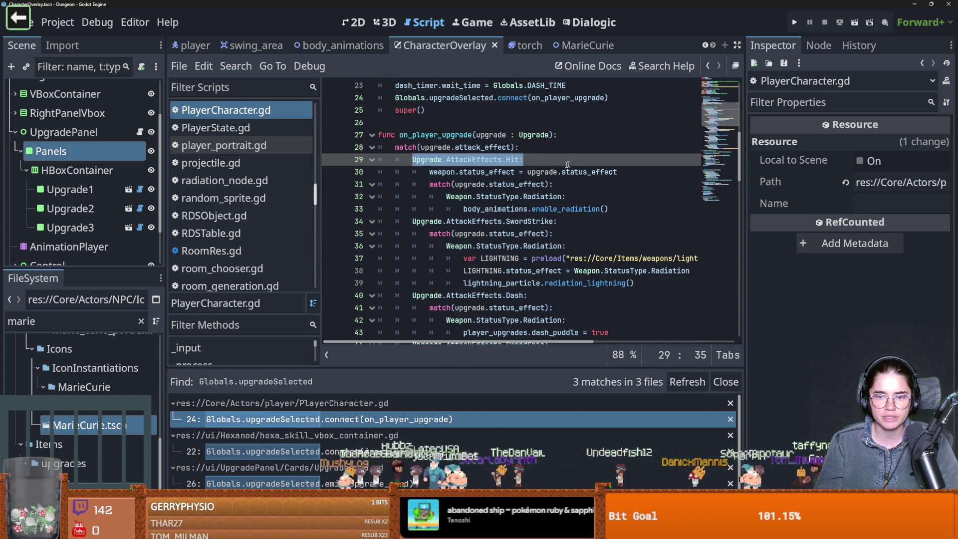
{"action": "left_click_drag", "start_coordinate": [429, 221], "coordinate": [463, 220]}
{"action": "left_click_drag", "start_coordinate": [429, 295], "coordinate": [527, 295]}
{"action": "scroll", "coordinate": [436, 320], "scroll_direction": "down", "scroll_amount": 3}
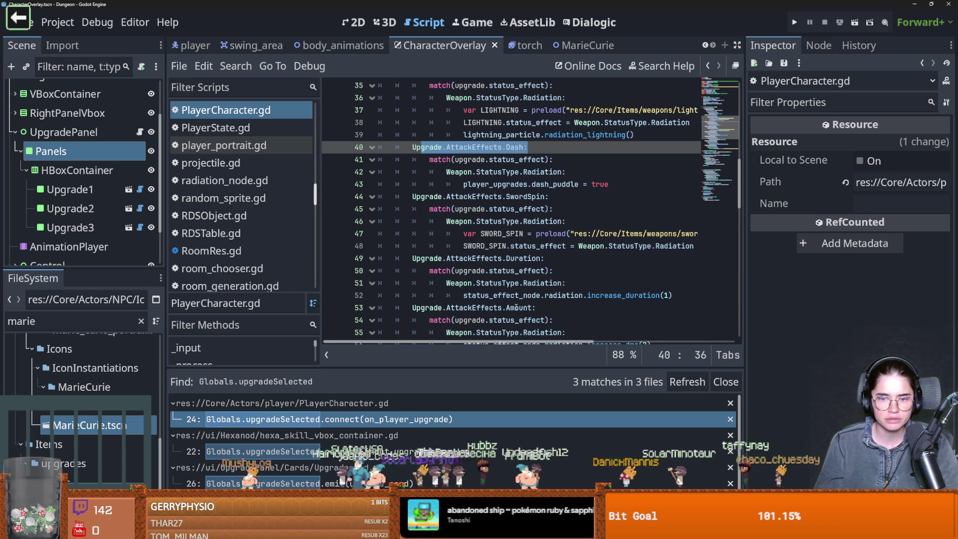
{"action": "scroll", "coordinate": [403, 233], "scroll_direction": "down", "scroll_amount": 3}
{"action": "scroll", "coordinate": [403, 233], "scroll_direction": "down", "scroll_amount": 2}
{"action": "left_click_drag", "start_coordinate": [464, 209], "coordinate": [557, 209]}
{"action": "left_click", "coordinate": [558, 208]}
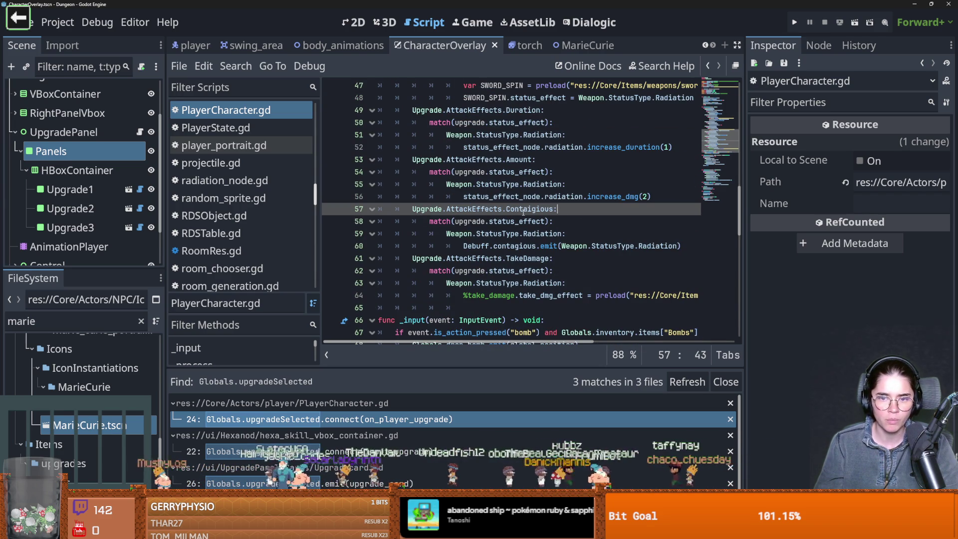
{"action": "left_click", "coordinate": [142, 321]}
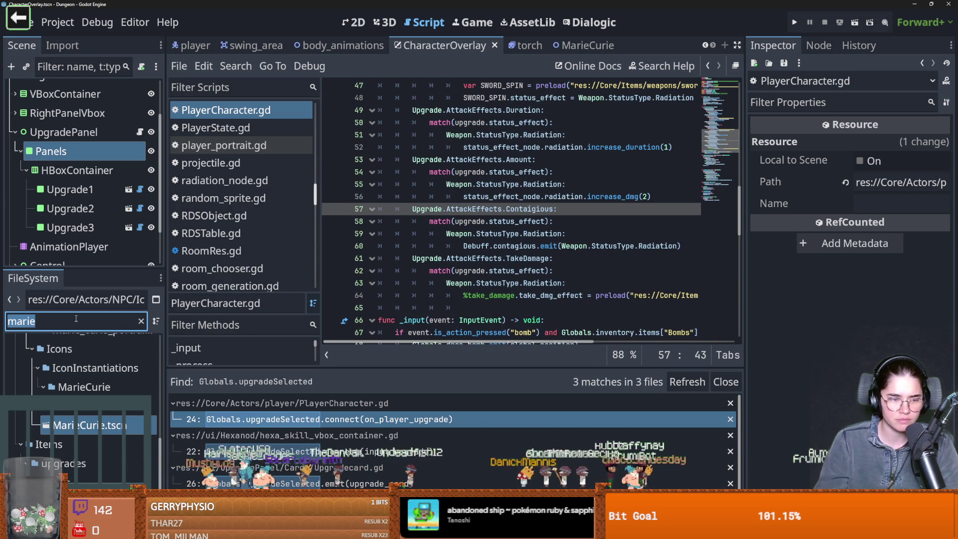
{"action": "scroll", "coordinate": [84, 349], "scroll_direction": "down", "scroll_amount": 4}
{"action": "scroll", "coordinate": [95, 409], "scroll_direction": "up", "scroll_amount": 4}
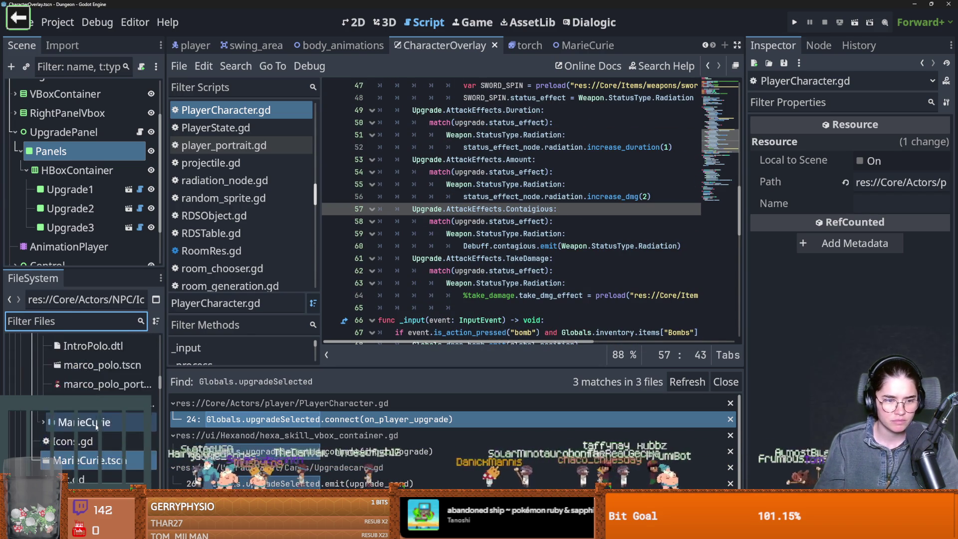
{"action": "left_click", "coordinate": [43, 371]}
{"action": "left_click", "coordinate": [37, 352]}
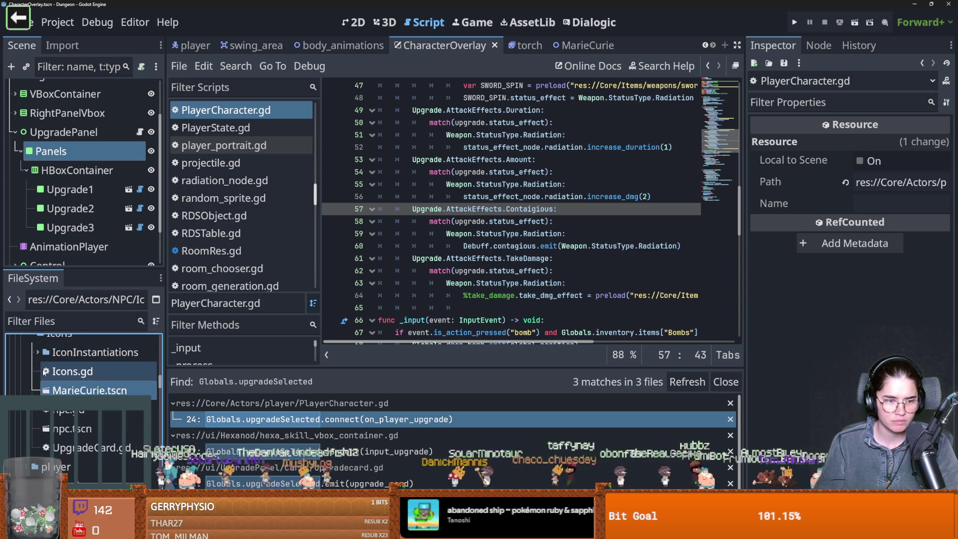
{"action": "left_click", "coordinate": [36, 352]}
{"action": "double_click", "coordinate": [83, 390]}
{"action": "scroll", "coordinate": [85, 389], "scroll_direction": "down", "scroll_amount": 1}
{"action": "double_click", "coordinate": [86, 387]}
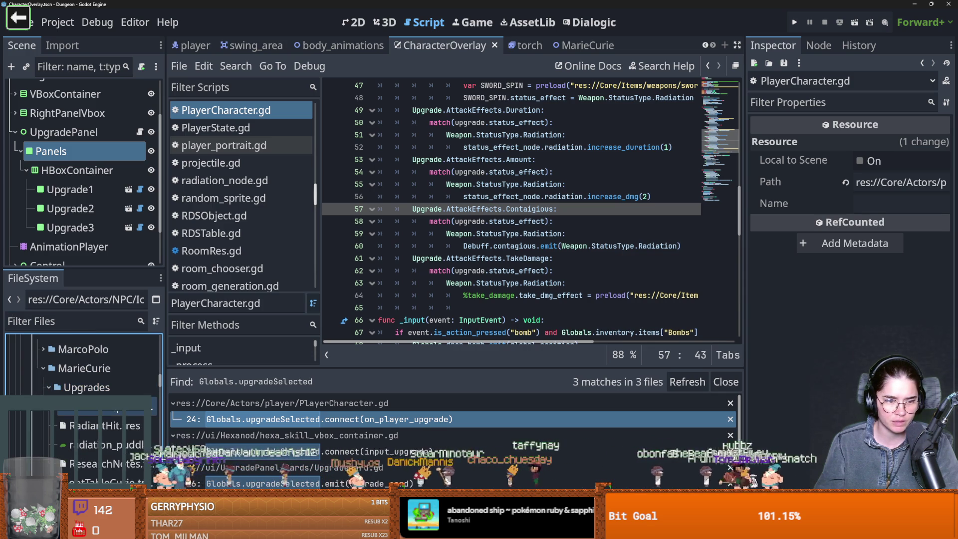
{"action": "scroll", "coordinate": [109, 429], "scroll_direction": "down", "scroll_amount": 2}
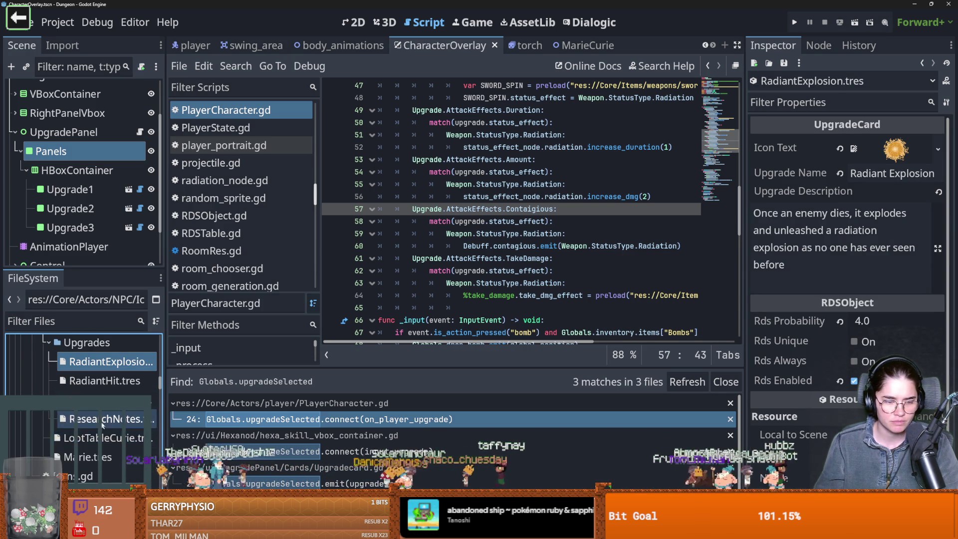
{"action": "scroll", "coordinate": [105, 420], "scroll_direction": "down", "scroll_amount": 4}
{"action": "scroll", "coordinate": [105, 421], "scroll_direction": "down", "scroll_amount": 12}
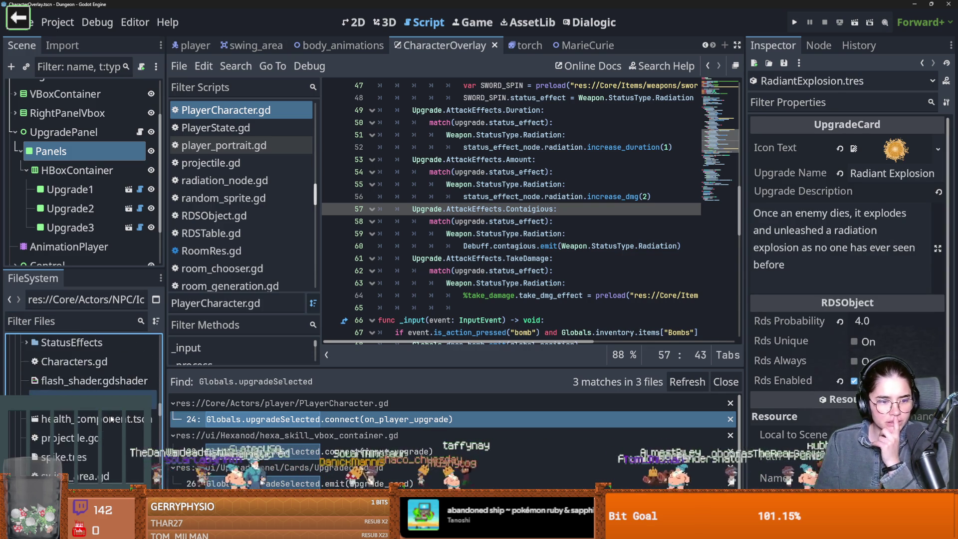
{"action": "scroll", "coordinate": [111, 418], "scroll_direction": "down", "scroll_amount": 6}
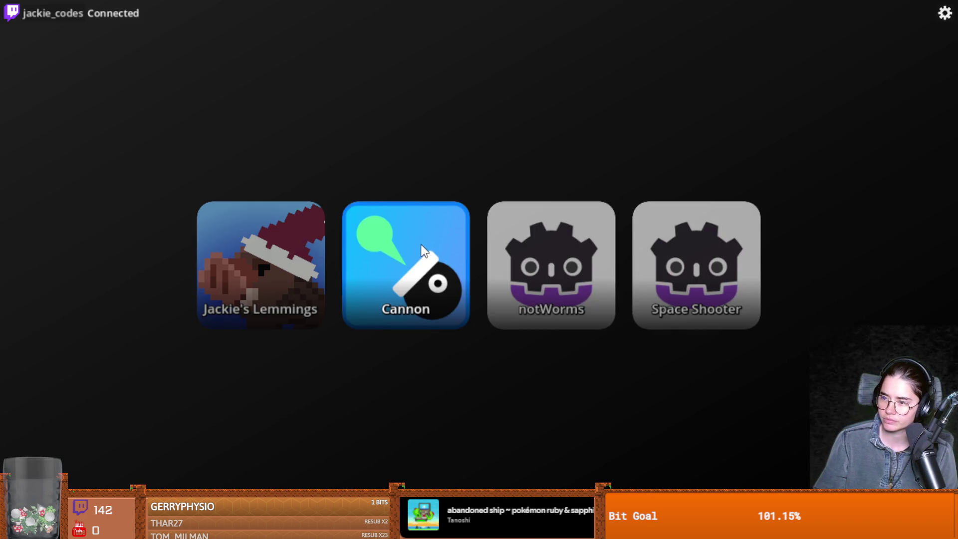
{"action": "left_click", "coordinate": [423, 250]}
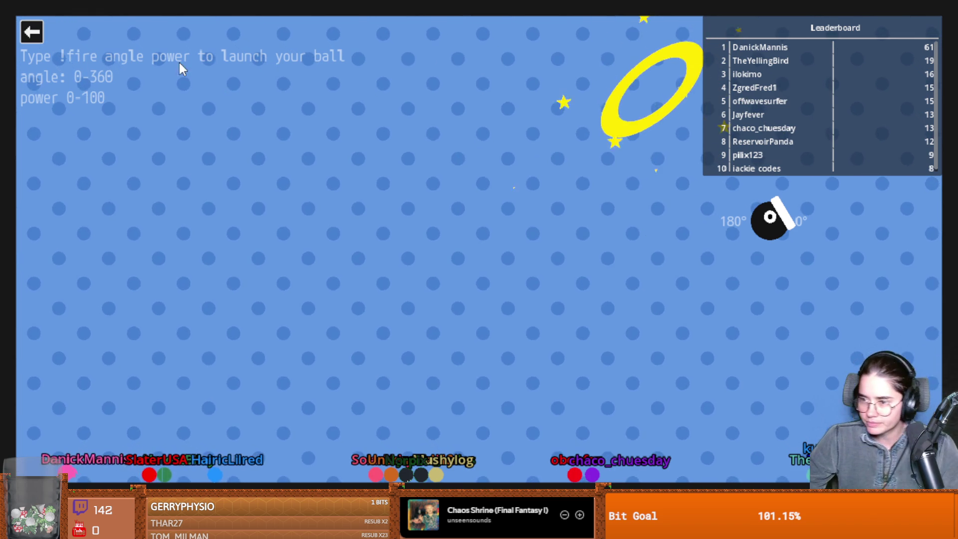
{"action": "left_click", "coordinate": [32, 31]}
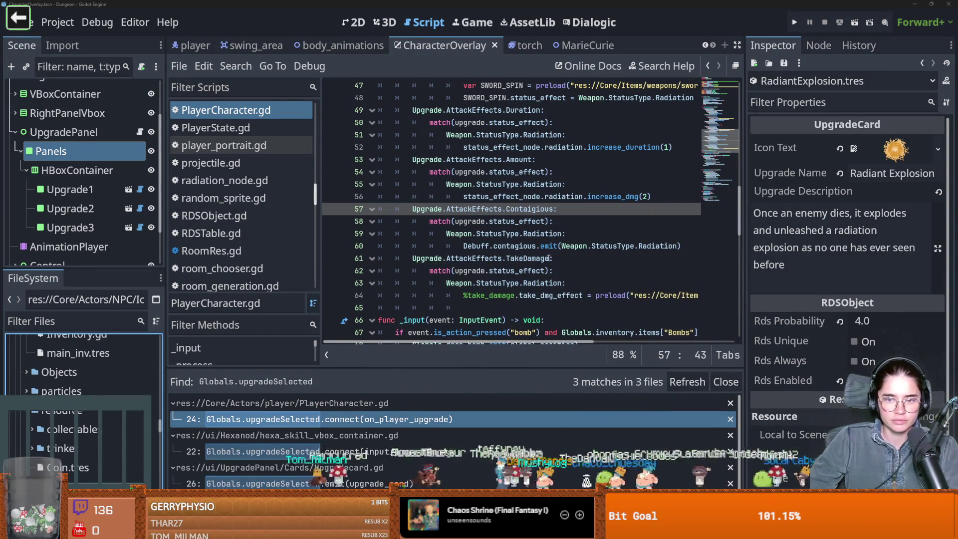
- Expand upgrades > Skills > MarieCurie > Upgrade in the FileSystem dock
{"action": "left_click", "coordinate": [516, 259]}
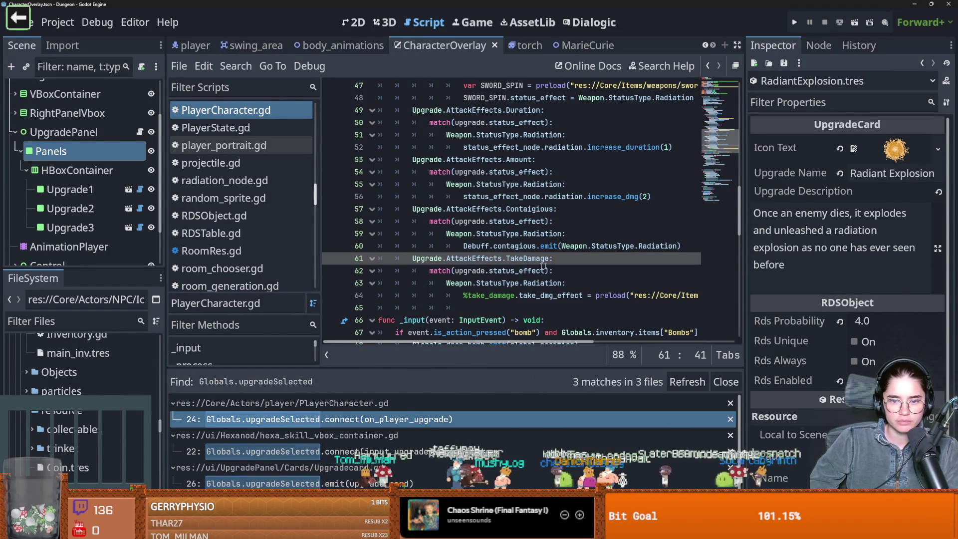
{"action": "scroll", "coordinate": [110, 418], "scroll_direction": "down", "scroll_amount": 5}
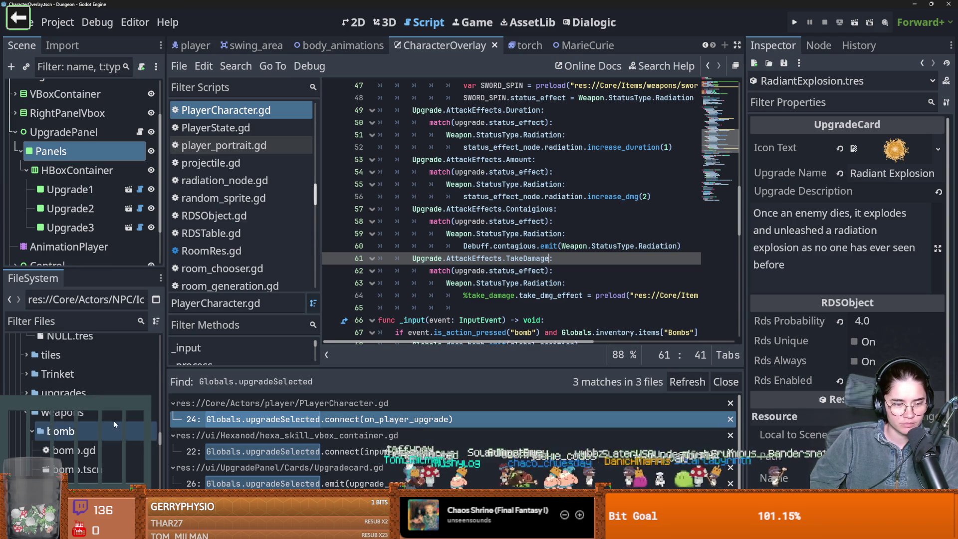
{"action": "left_click", "coordinate": [57, 431]}
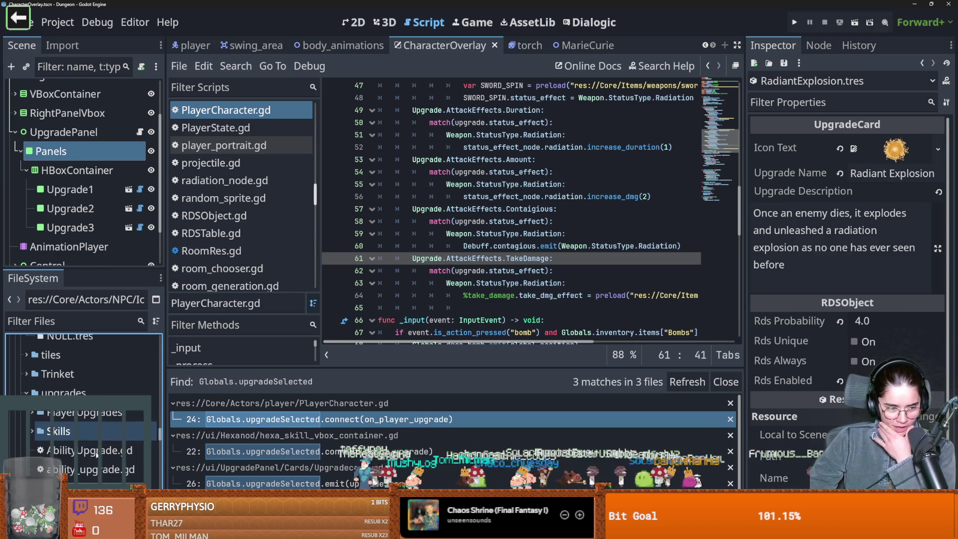
{"action": "left_click", "coordinate": [33, 430]}
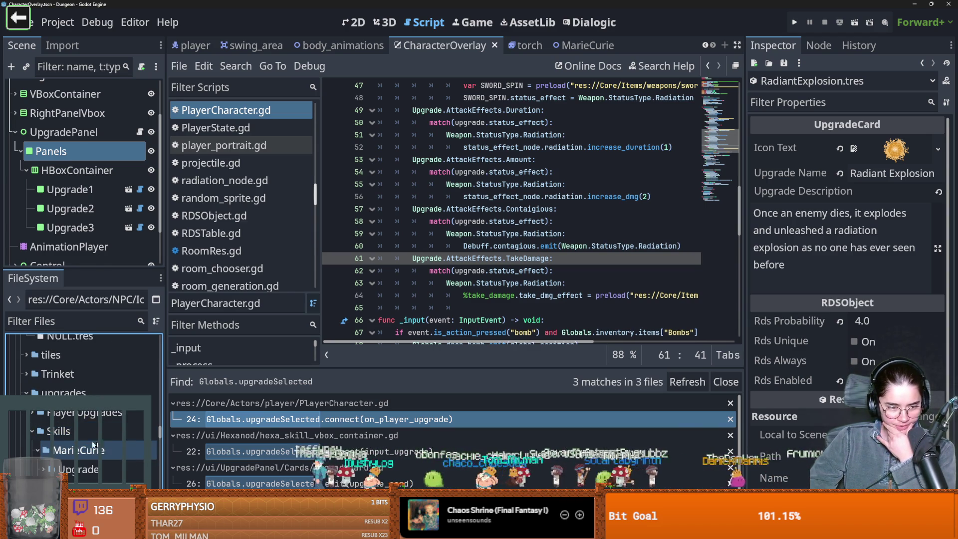
{"action": "scroll", "coordinate": [93, 444], "scroll_direction": "down", "scroll_amount": 1}
{"action": "left_click", "coordinate": [39, 448]}
{"action": "left_click", "coordinate": [44, 447]}
{"action": "scroll", "coordinate": [79, 424], "scroll_direction": "down", "scroll_amount": 2}
- Inspect ContageousRadiation, HalfLife, RadiantHit, RadiantSwordSpin and RadiantTouch, ending on RadiationWarning.tres
{"action": "left_click", "coordinate": [100, 420]}
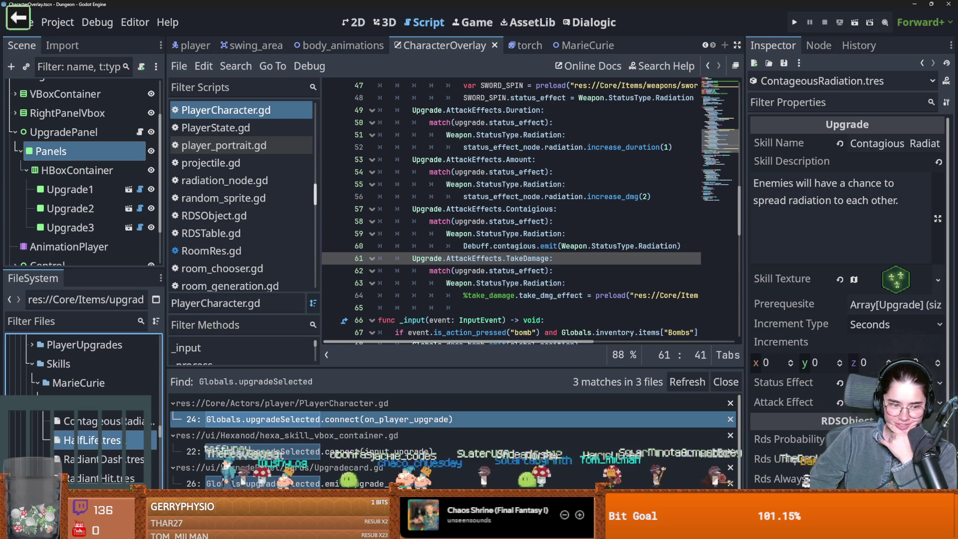
{"action": "left_click", "coordinate": [109, 458]}
{"action": "scroll", "coordinate": [110, 449], "scroll_direction": "down", "scroll_amount": 2}
{"action": "left_click", "coordinate": [110, 435]}
{"action": "left_click", "coordinate": [111, 452]}
{"action": "scroll", "coordinate": [110, 449], "scroll_direction": "down", "scroll_amount": 2}
{"action": "left_click", "coordinate": [106, 427]}
{"action": "left_click", "coordinate": [105, 446]}
{"action": "left_click", "coordinate": [105, 465]}
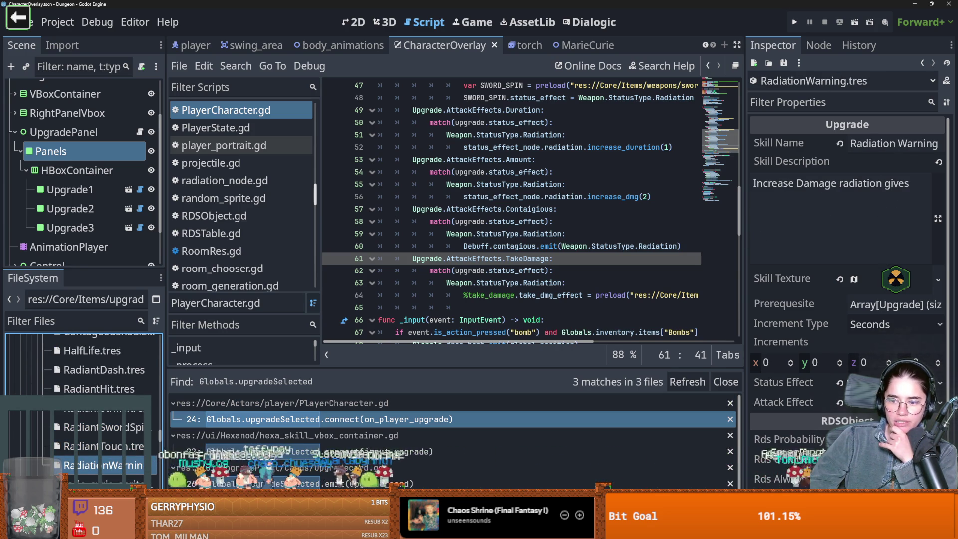
{"action": "mouse_move", "coordinate": [702, 291]}
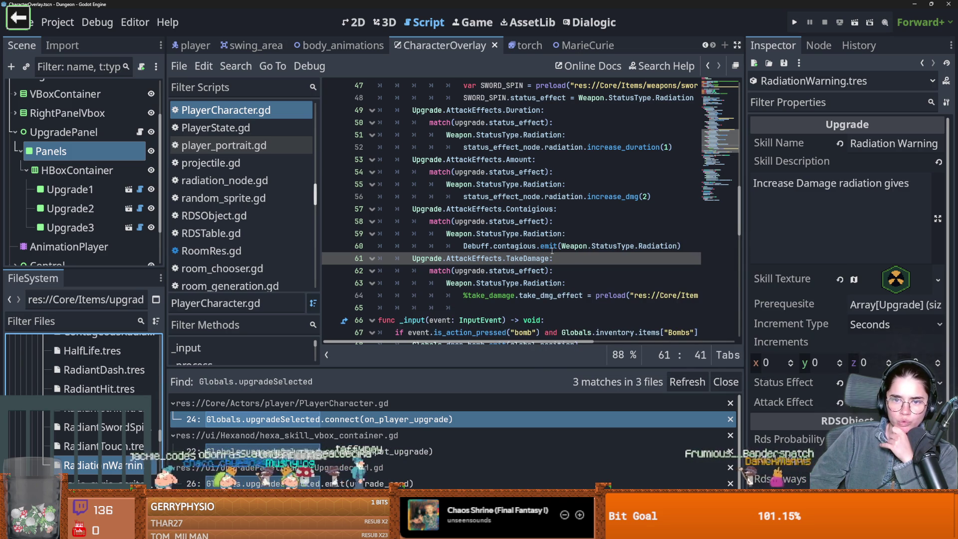
- Enlarge the Scene dock and collapse the UpgradePanel branch of the overlay scene
{"action": "double_click", "coordinate": [499, 185]}
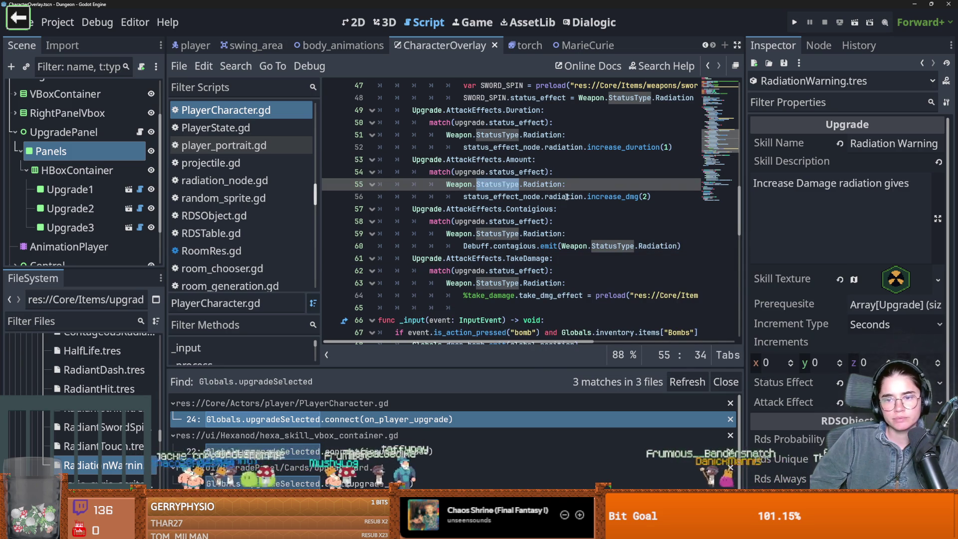
{"action": "left_click", "coordinate": [622, 198]}
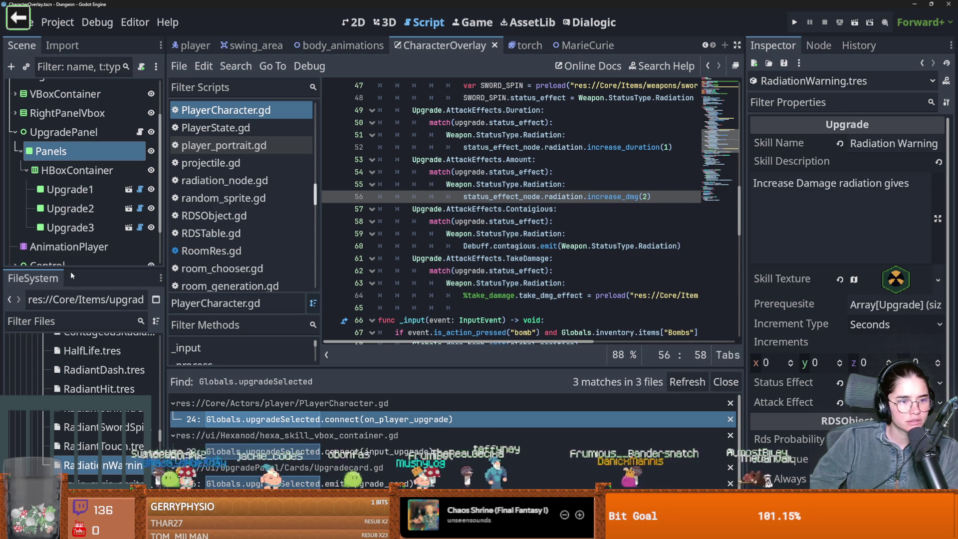
{"action": "left_click_drag", "start_coordinate": [73, 269], "coordinate": [73, 440]}
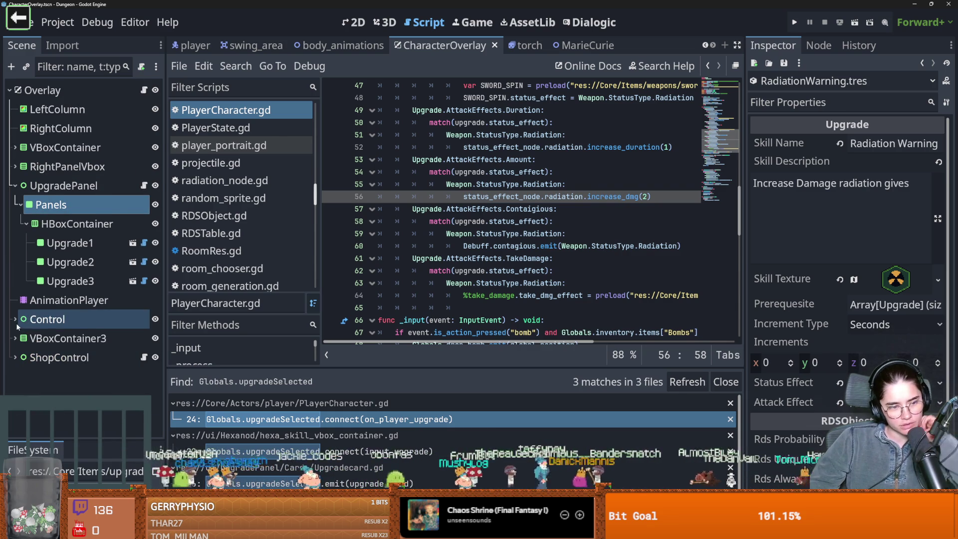
{"action": "scroll", "coordinate": [75, 362], "scroll_direction": "down", "scroll_amount": 1}
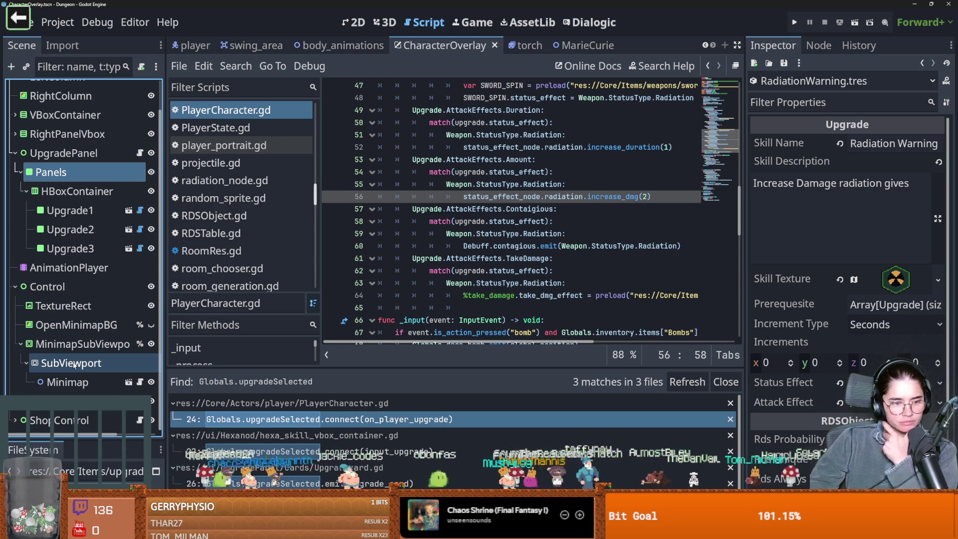
{"action": "scroll", "coordinate": [83, 250], "scroll_direction": "down", "scroll_amount": 5}
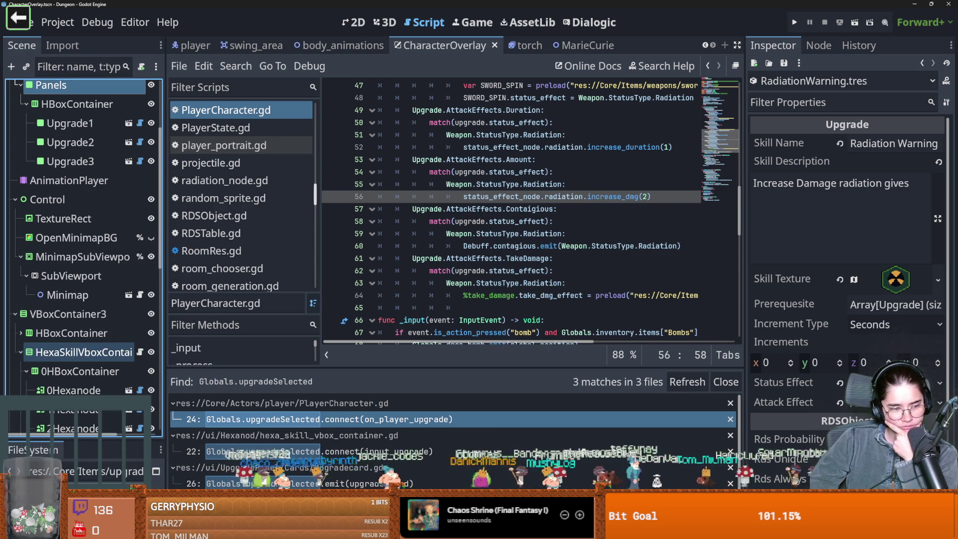
{"action": "scroll", "coordinate": [72, 393], "scroll_direction": "down", "scroll_amount": 2}
{"action": "scroll", "coordinate": [30, 249], "scroll_direction": "up", "scroll_amount": 9}
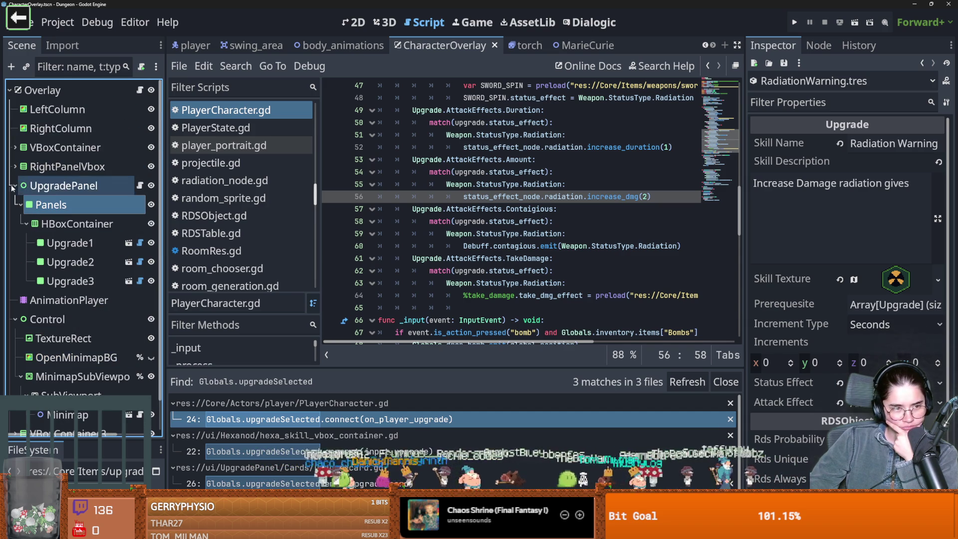
{"action": "left_click", "coordinate": [14, 186]}
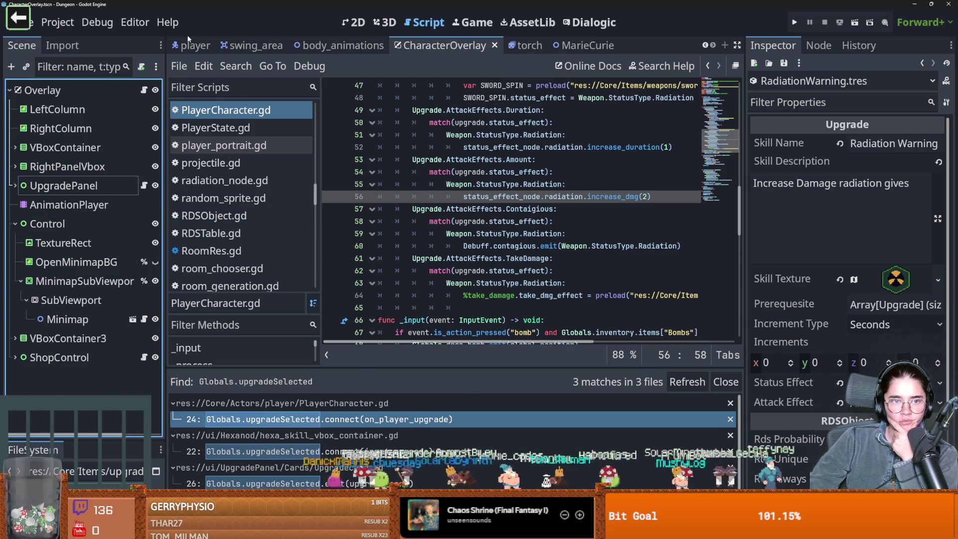
- Switch to the player scene
{"action": "left_click", "coordinate": [192, 45]}
{"action": "right_click", "coordinate": [200, 128]}
{"action": "left_click", "coordinate": [59, 305]}
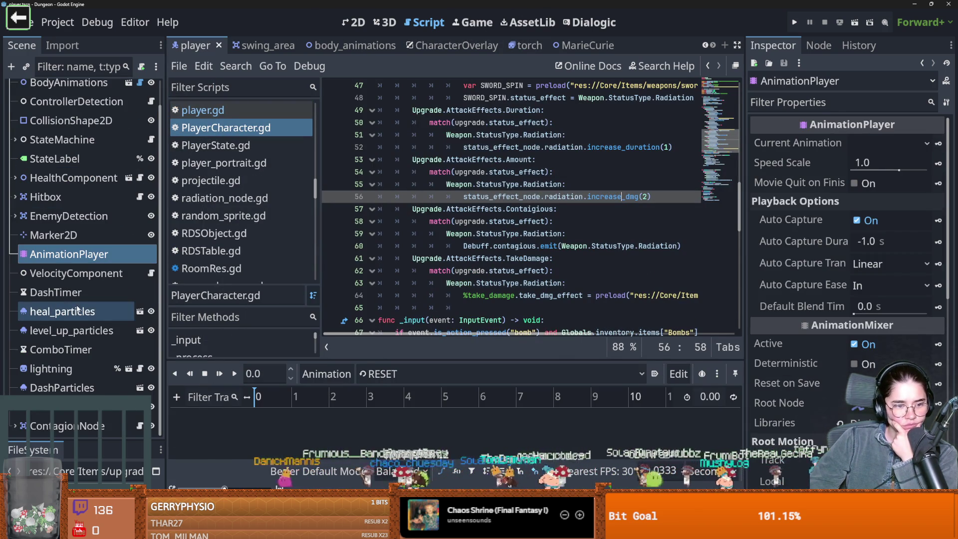
- Select the player's StatusEffectNode and open its status_effect_node.gd script
{"action": "left_click", "coordinate": [44, 409]}
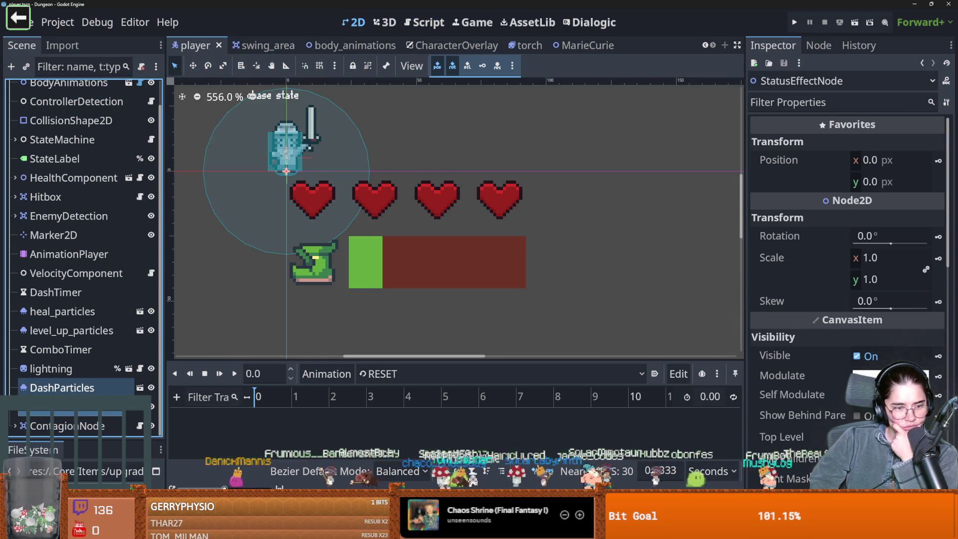
{"action": "scroll", "coordinate": [80, 389], "scroll_direction": "up", "scroll_amount": 1}
{"action": "scroll", "coordinate": [82, 388], "scroll_direction": "down", "scroll_amount": 1}
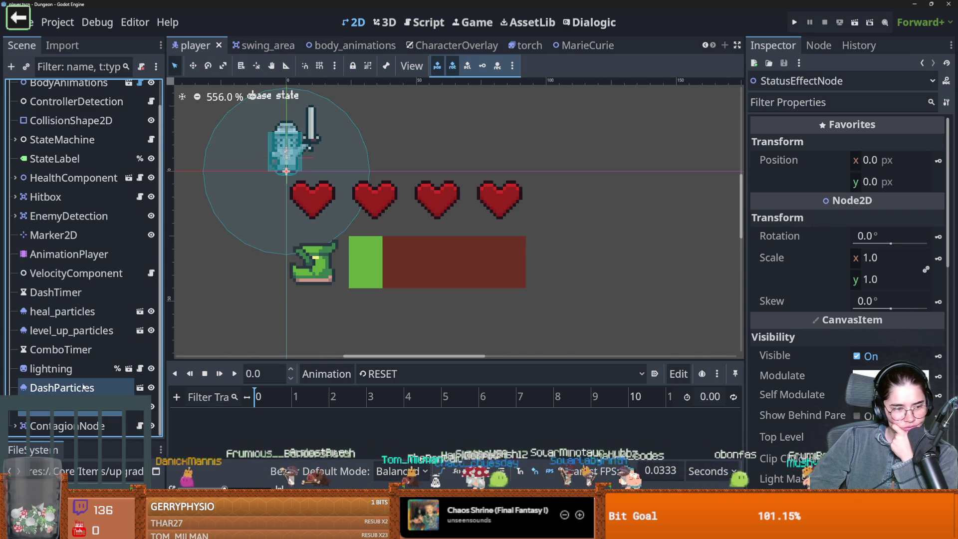
{"action": "left_click", "coordinate": [72, 331]}
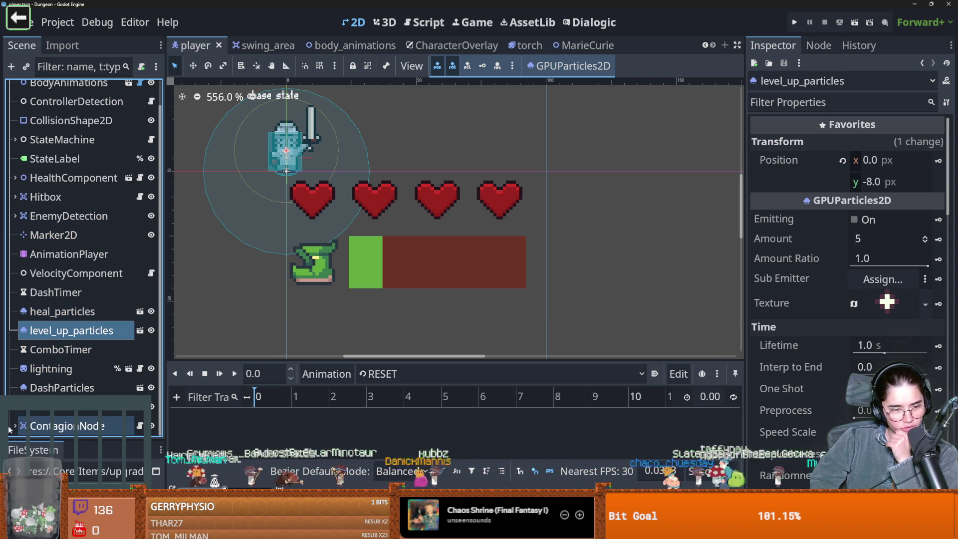
{"action": "left_click", "coordinate": [139, 406]}
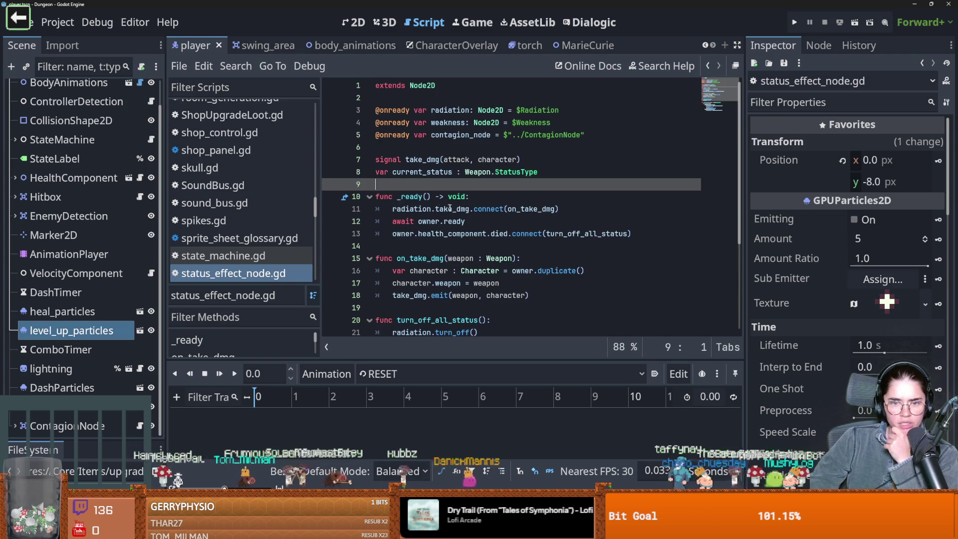
- Open the status_effect_node scene and go to increase_dmg in radiation_node.gd
{"action": "scroll", "coordinate": [450, 207], "scroll_direction": "down", "scroll_amount": 3}
{"action": "scroll", "coordinate": [439, 199], "scroll_direction": "down", "scroll_amount": 1}
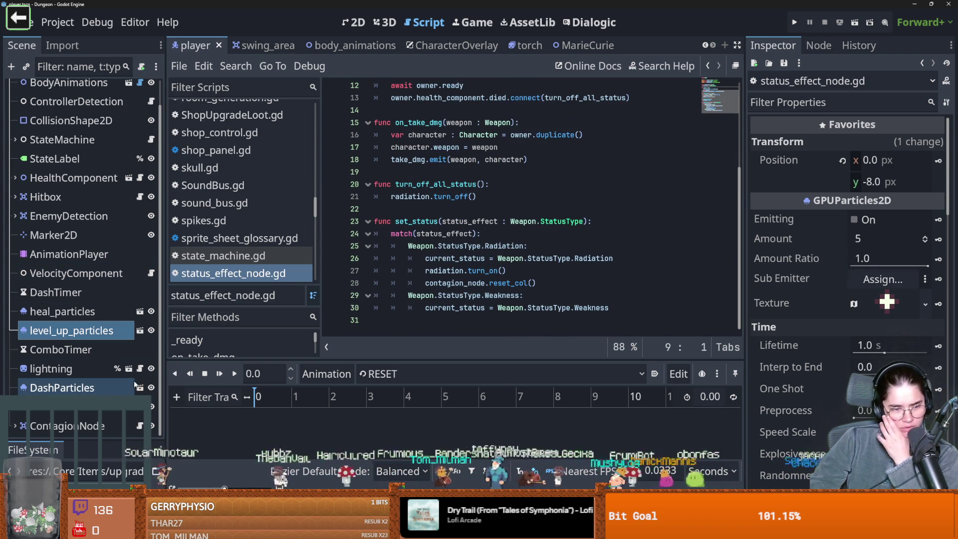
{"action": "left_click", "coordinate": [140, 407]}
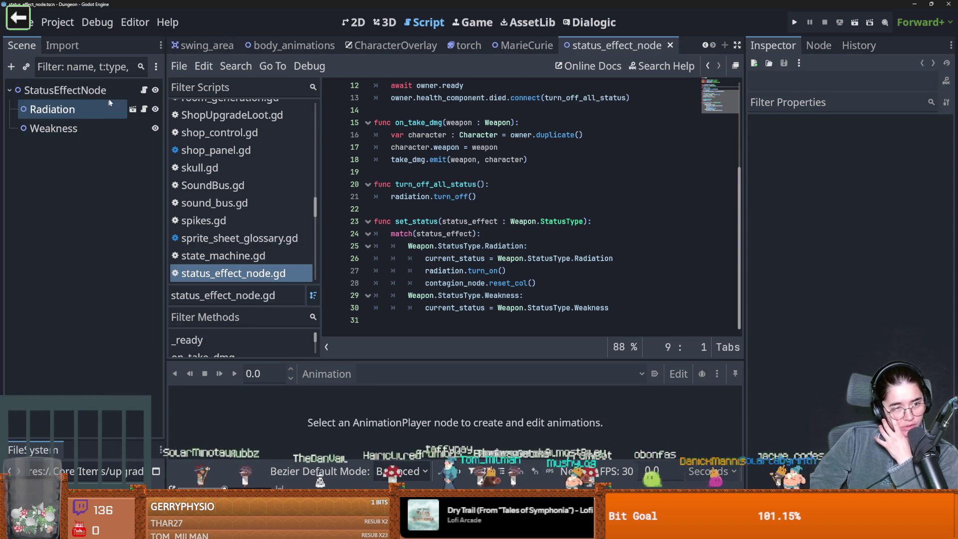
{"action": "left_click", "coordinate": [144, 109]}
{"action": "left_click", "coordinate": [424, 135]}
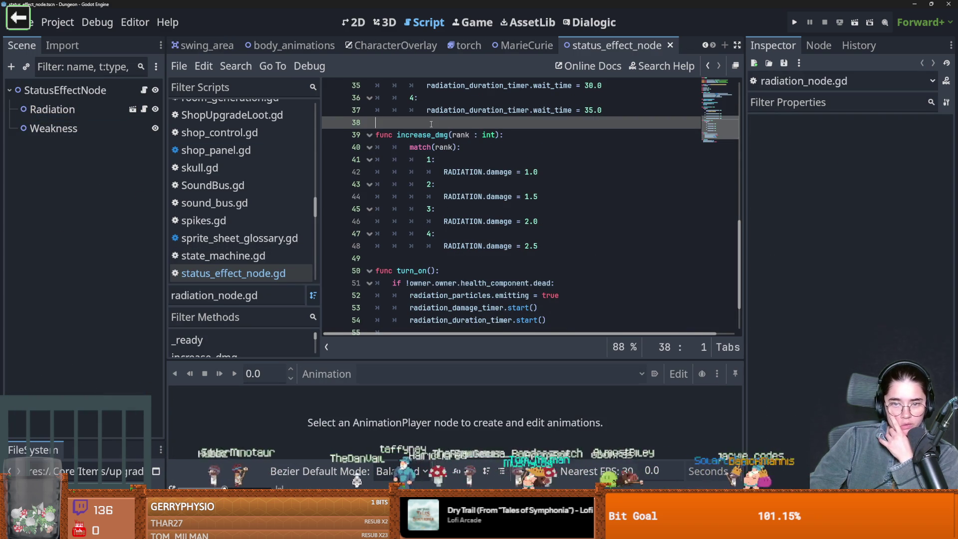
{"action": "double_click", "coordinate": [423, 135]}
{"action": "double_click", "coordinate": [458, 135]}
- Change rank 2 radiation damage from 1.5 to 2.0, save, and run the game
{"action": "left_click", "coordinate": [459, 185]}
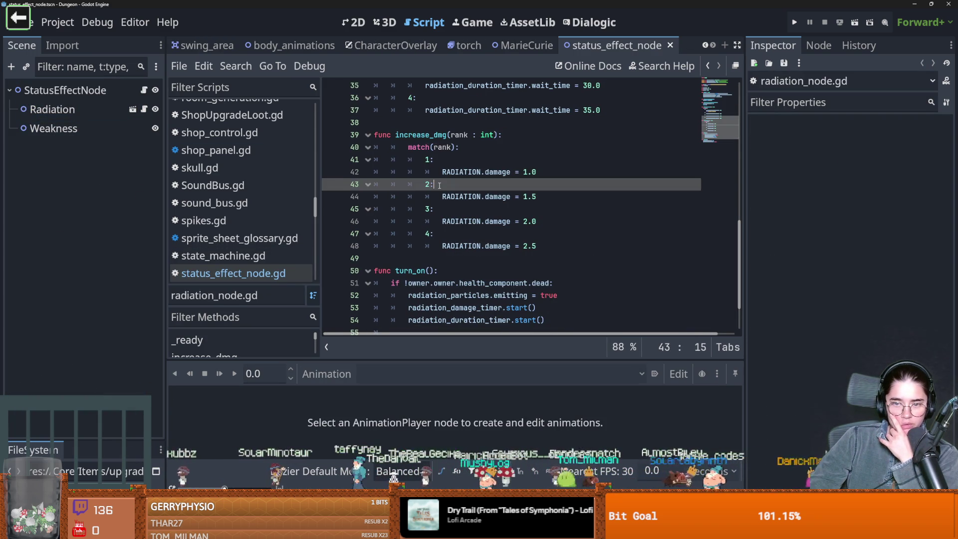
{"action": "double_click", "coordinate": [461, 197]}
{"action": "left_click_drag", "start_coordinate": [544, 198], "coordinate": [516, 198]}
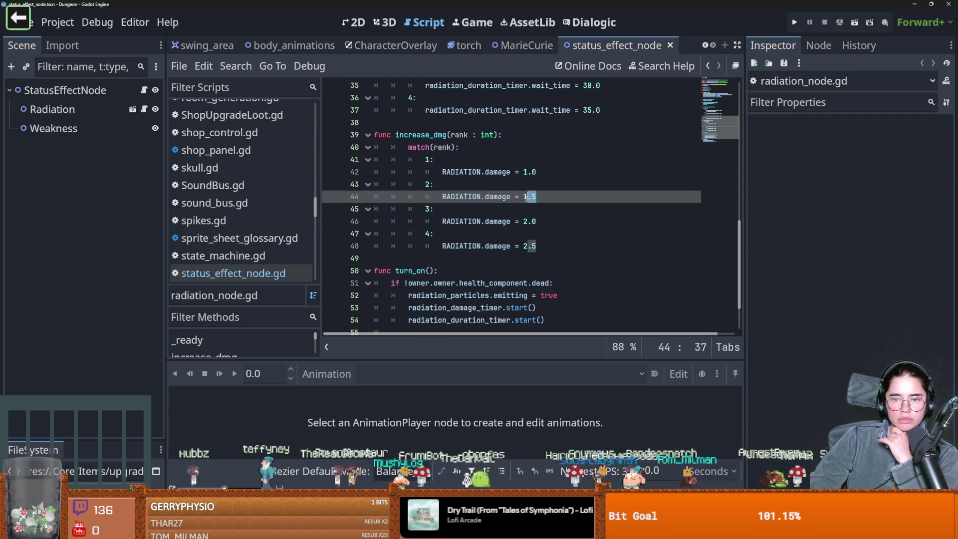
{"action": "key", "text": "ctrl+s"}
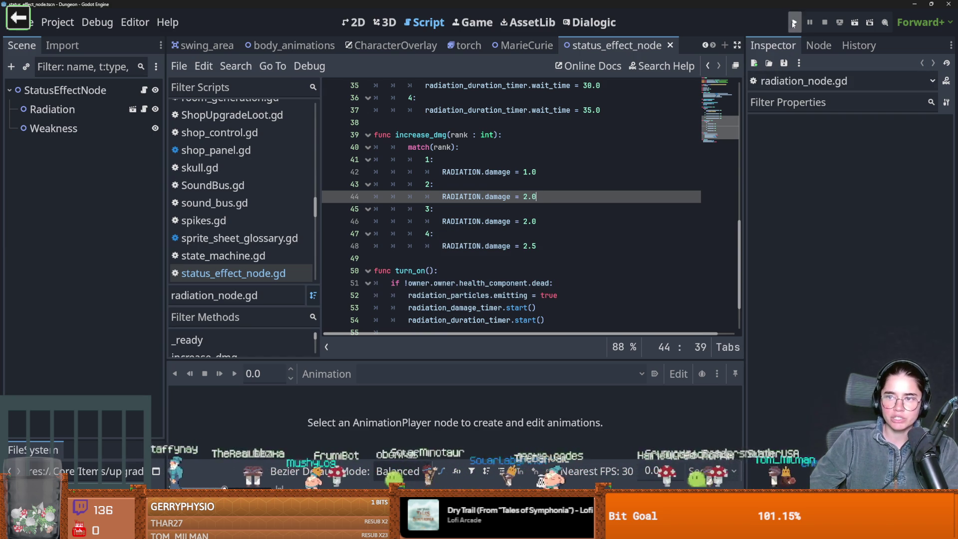
{"action": "key", "text": "F5"}
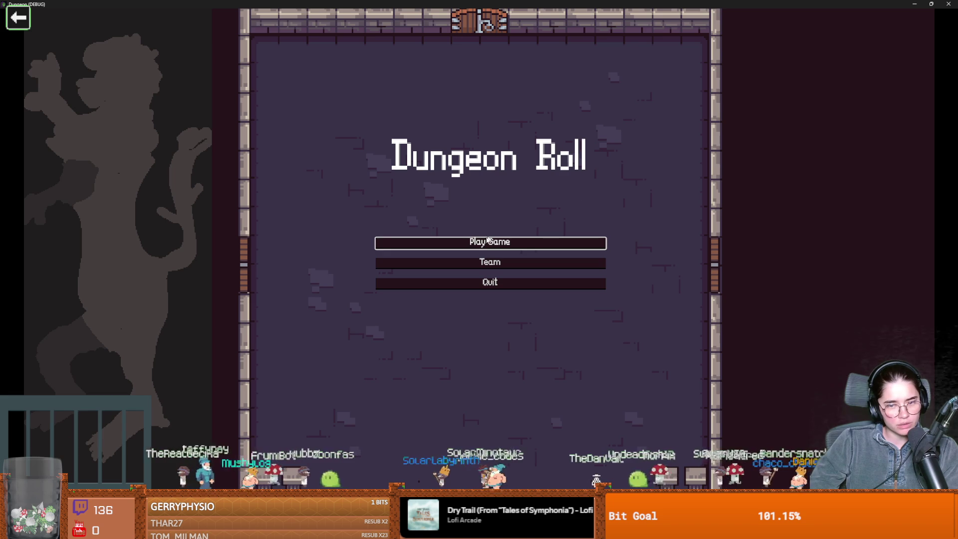
- Start a new run as the Warrior and enter Curie's Laboratory
{"action": "left_click", "coordinate": [487, 241]}
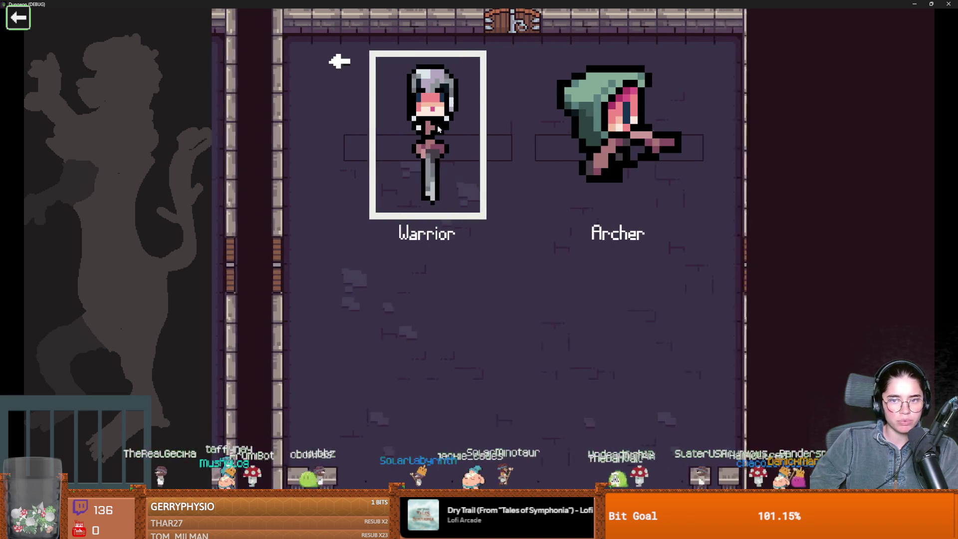
{"action": "left_click", "coordinate": [391, 168]}
{"action": "key", "text": "a"}
{"action": "key", "text": "s"}
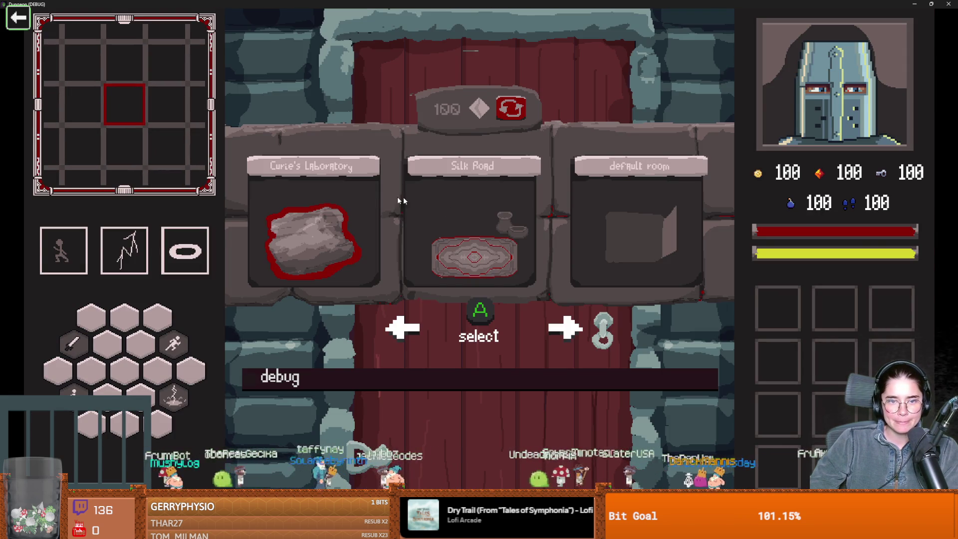
{"action": "left_click", "coordinate": [349, 197]}
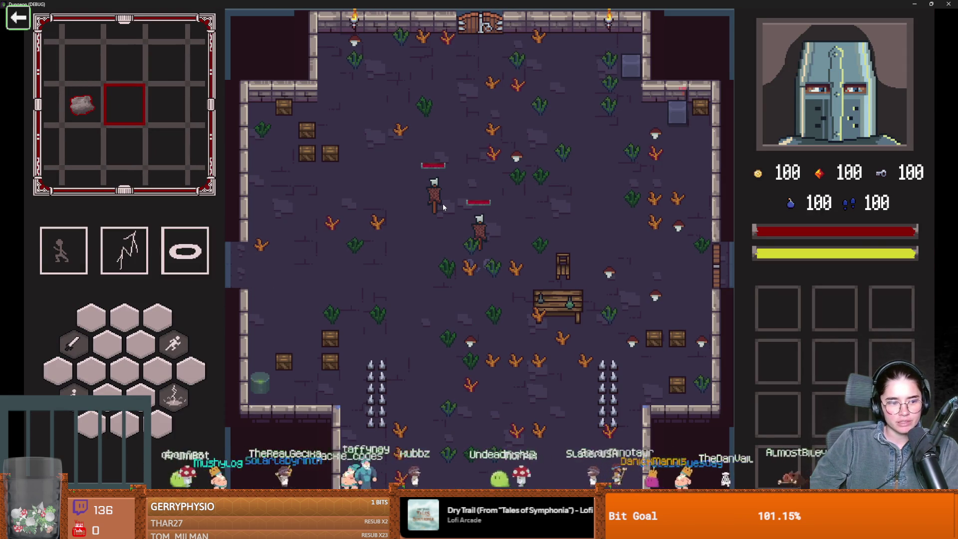
- Fight the bats with lightning strikes and dashes, then talk to Marie
{"action": "key", "text": "a"}
{"action": "key", "text": "s"}
{"action": "left_click", "coordinate": [562, 222]}
{"action": "key", "text": "a"}
{"action": "key", "text": "s"}
{"action": "key", "text": "space"}
{"action": "key", "text": "d"}
{"action": "key", "text": "s"}
{"action": "key", "text": "space"}
{"action": "key", "text": "w"}
{"action": "left_click", "coordinate": [455, 257]}
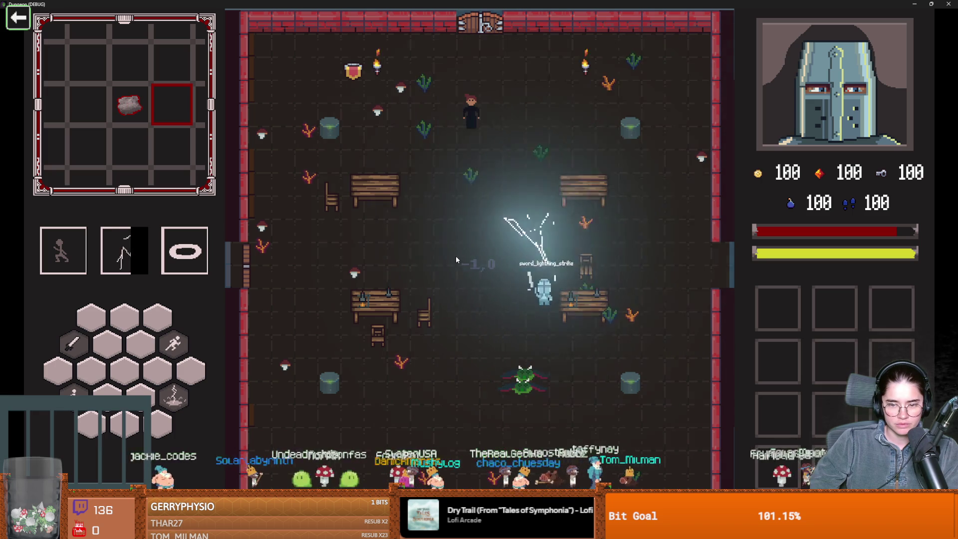
{"action": "key", "text": "w"}
{"action": "key", "text": "space"}
{"action": "key", "text": "a"}
{"action": "key", "text": "e"}
{"action": "key", "text": "e"}
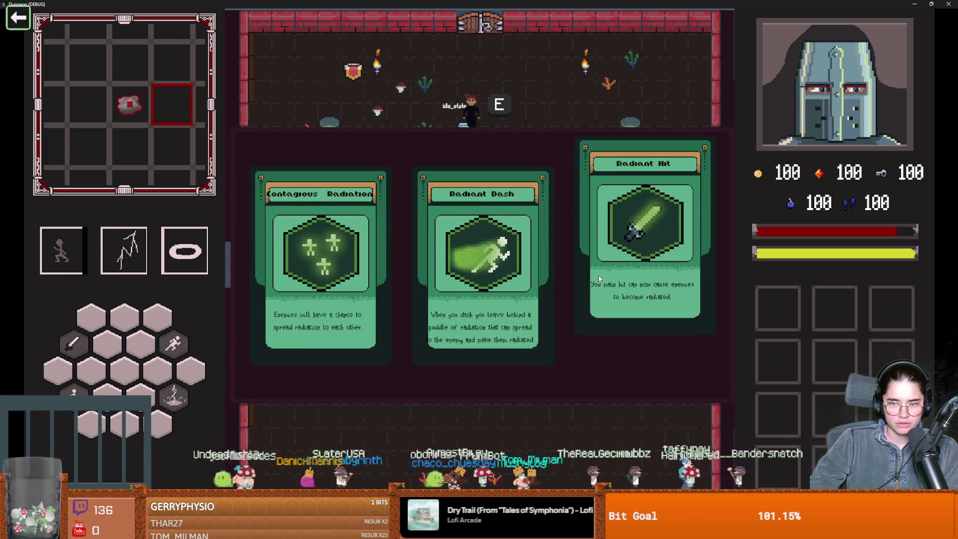
- Take the Radiant Hit, Radiant Sword Spin and Radiation Warning upgrades from Marie
{"action": "left_click", "coordinate": [599, 278]}
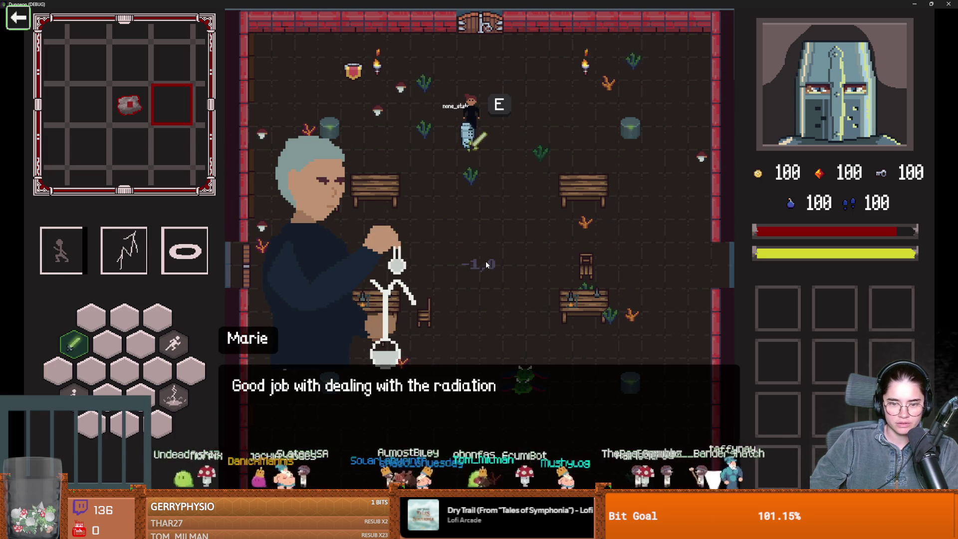
{"action": "key", "text": "e"}
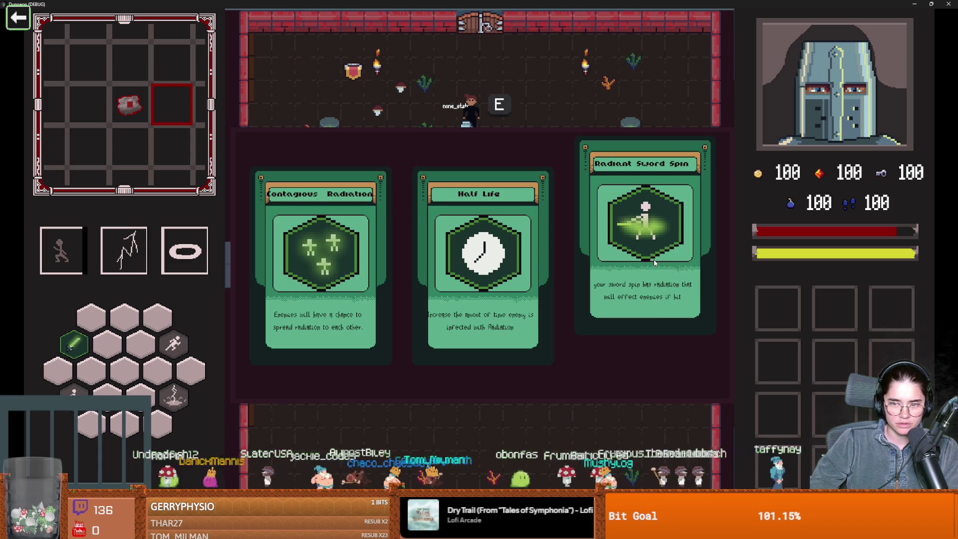
{"action": "left_click", "coordinate": [654, 260]}
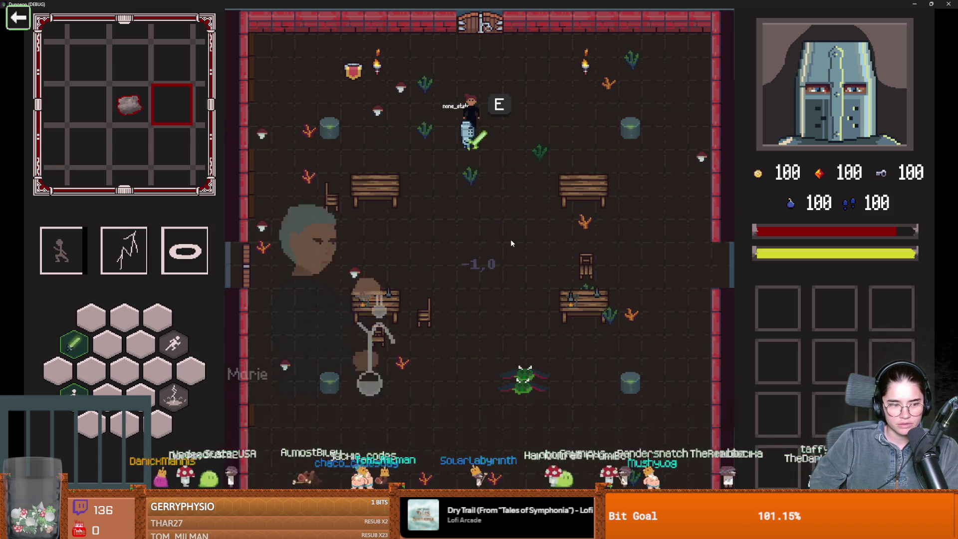
{"action": "key", "text": "e"}
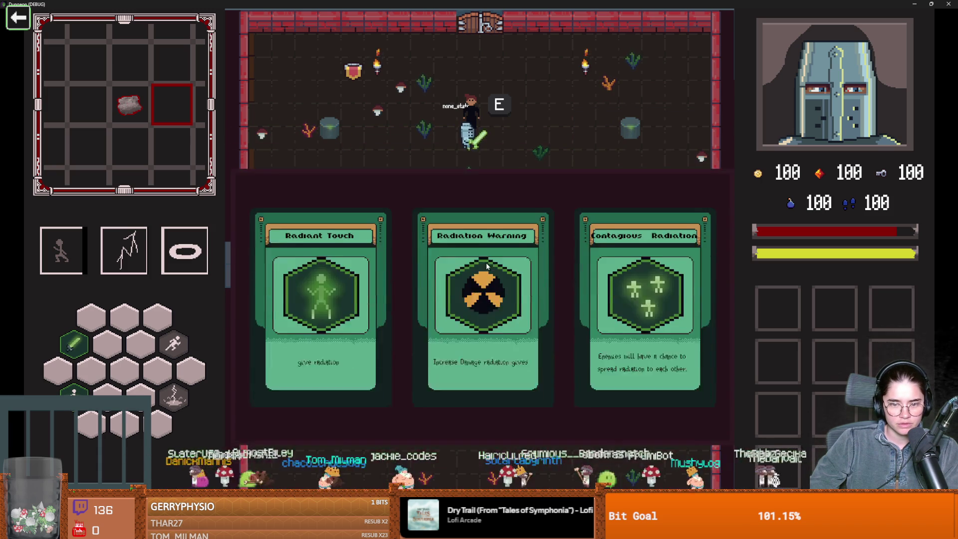
{"action": "left_click", "coordinate": [477, 263]}
- Unlock the west door, enter the next room and fight the bats there
{"action": "key", "text": "a"}
{"action": "key", "text": "space"}
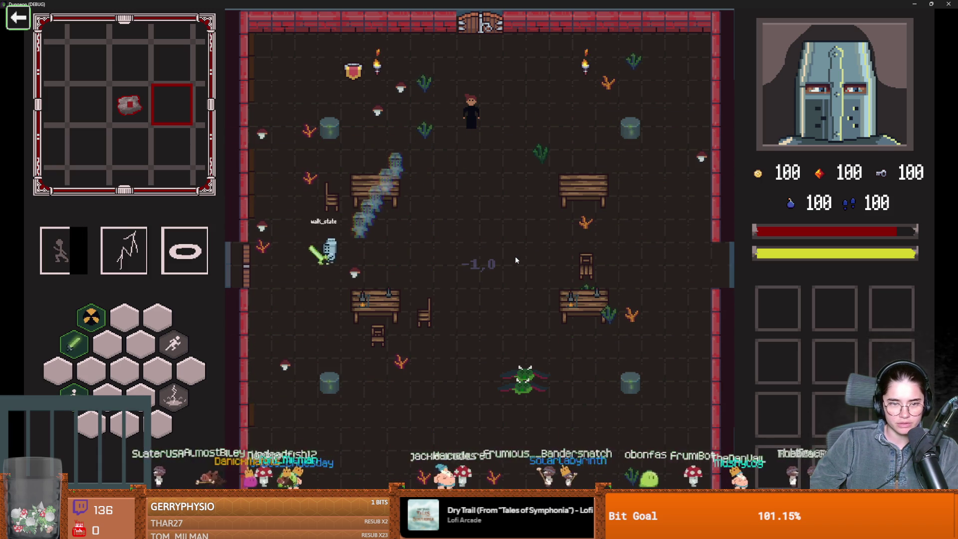
{"action": "key", "text": "e"}
{"action": "left_click", "coordinate": [470, 277]}
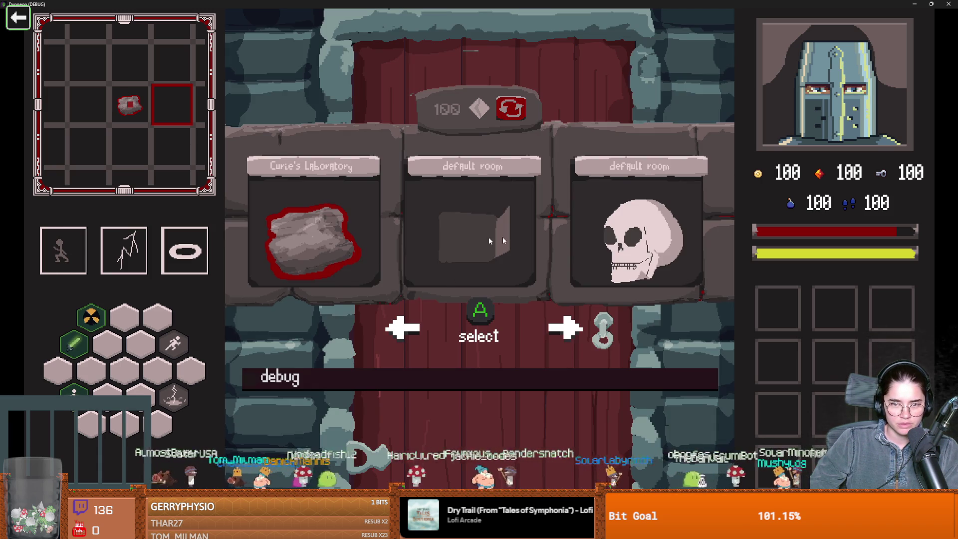
{"action": "left_click", "coordinate": [576, 241]}
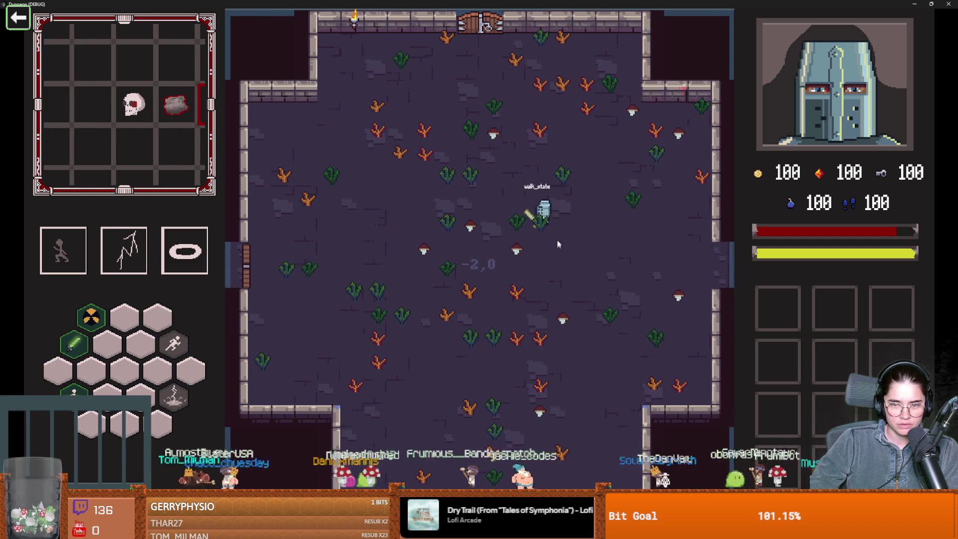
{"action": "key", "text": "s"}
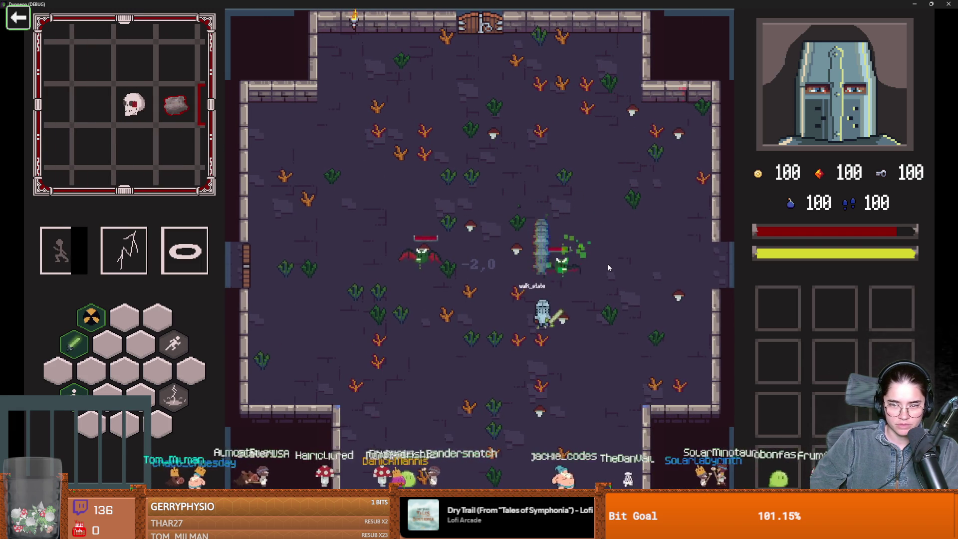
{"action": "key", "text": "a"}
{"action": "key", "text": "a"}
{"action": "key", "text": "w"}
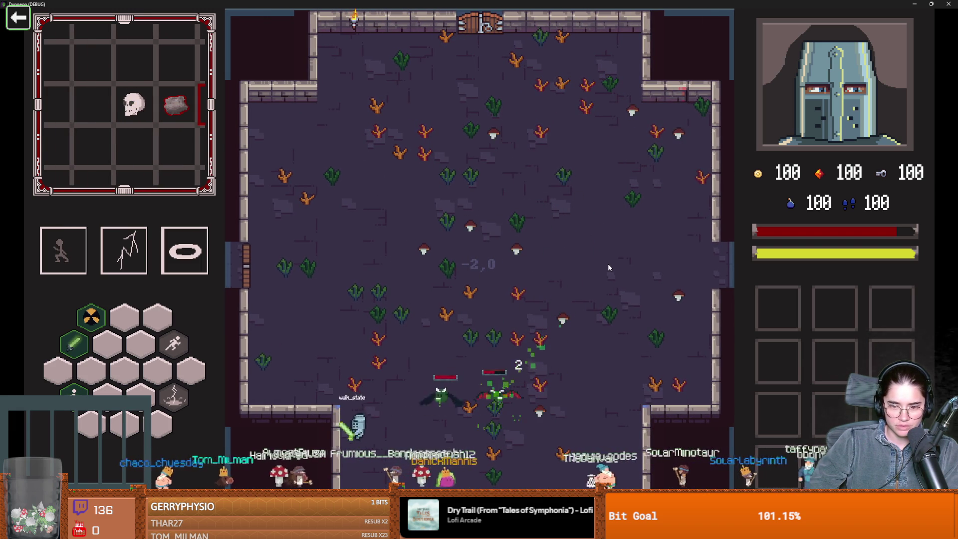
{"action": "key", "text": "d"}
{"action": "key", "text": "space"}
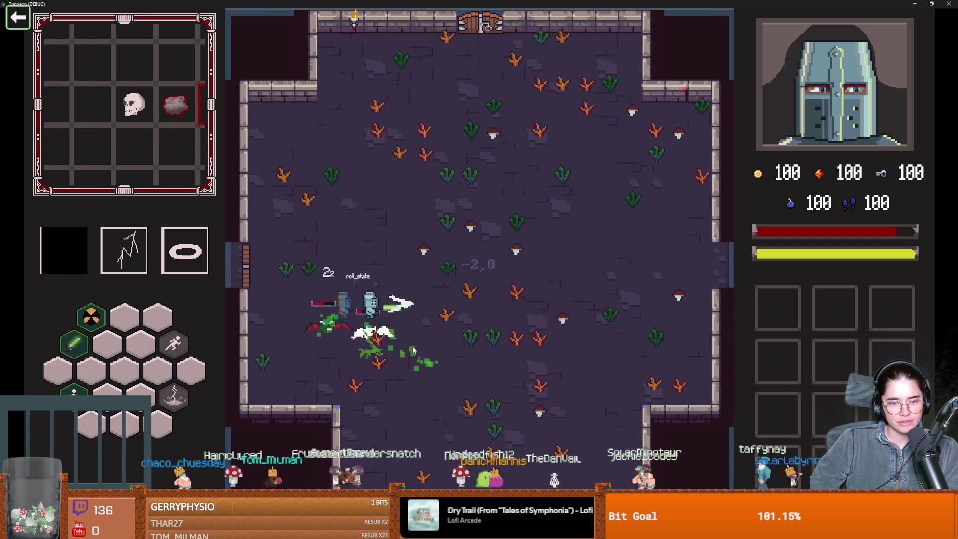
{"action": "key", "text": "e"}
{"action": "key", "text": "s"}
{"action": "key", "text": "space"}
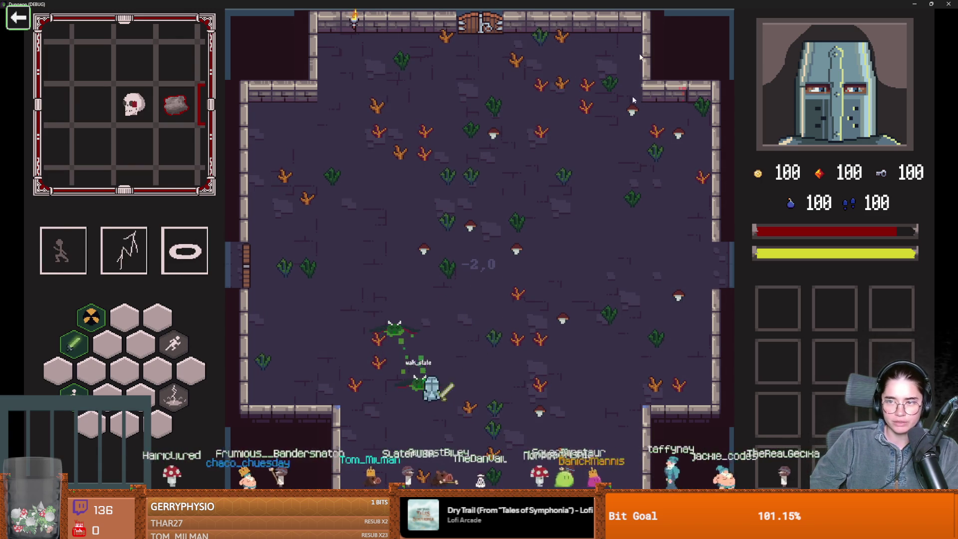
- Stop the game with F8 and select the rank 1–3 damage lines in radiation_node.gd
{"action": "key", "text": "F8"}
{"action": "left_click", "coordinate": [495, 280]}
{"action": "left_click", "coordinate": [491, 197]}
{"action": "left_click", "coordinate": [538, 221]}
{"action": "mouse_move", "coordinate": [538, 221]}
{"action": "left_mouse_down"}
{"action": "mouse_move", "coordinate": [487, 227]}
{"action": "mouse_move", "coordinate": [541, 159]}
{"action": "left_mouse_up"}
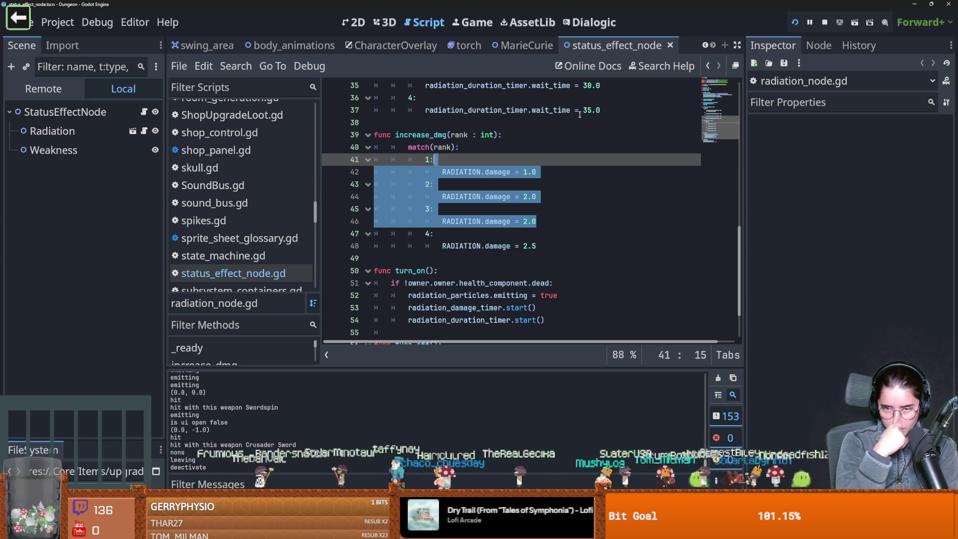
- Change the rank 3 and rank 4 RADIATION.damage values to 3.0 and 4.0, then save
{"action": "left_click", "coordinate": [525, 221]}
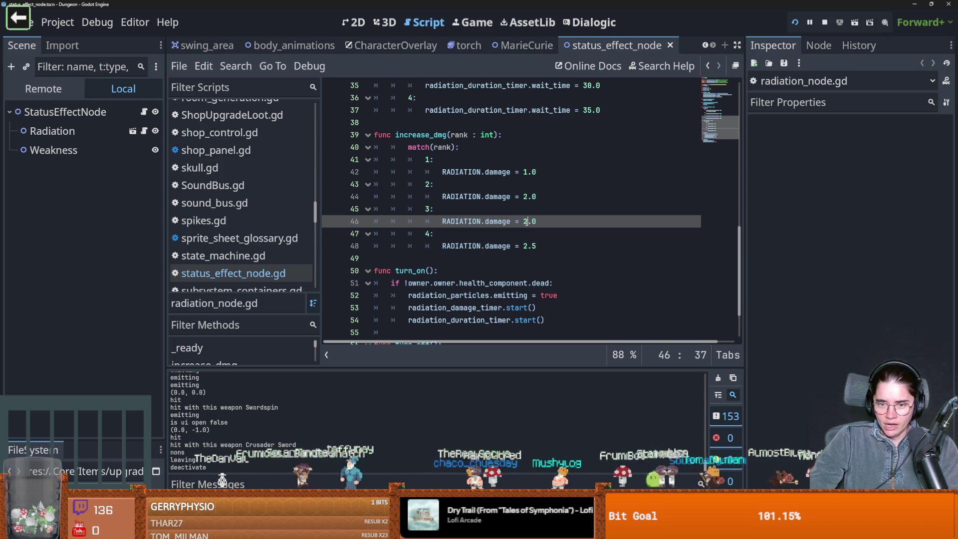
{"action": "type", "text": "4"}
{"action": "key", "text": "Down"}
{"action": "key", "text": "Down"}
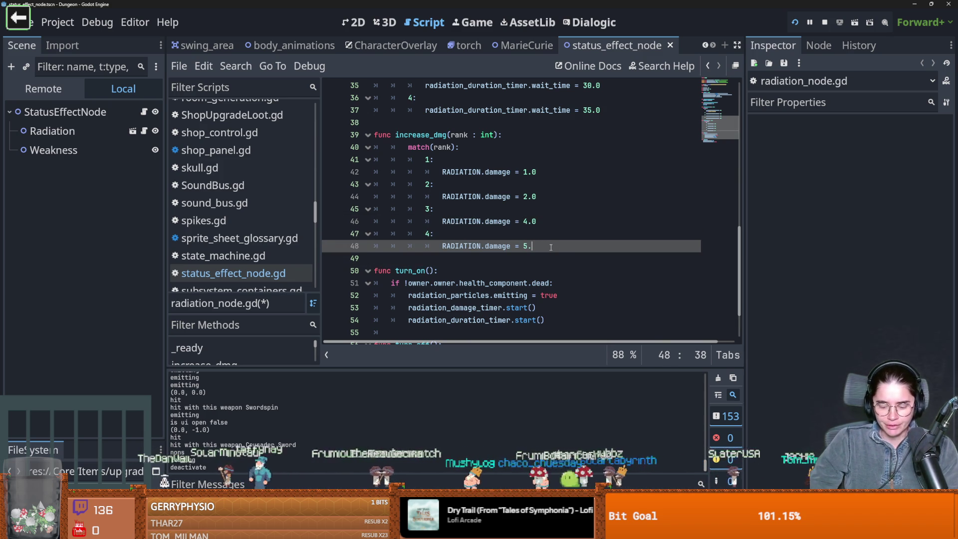
{"action": "type", "text": "0"}
{"action": "key", "text": "ctrl+s"}
{"action": "left_click", "coordinate": [579, 202]}
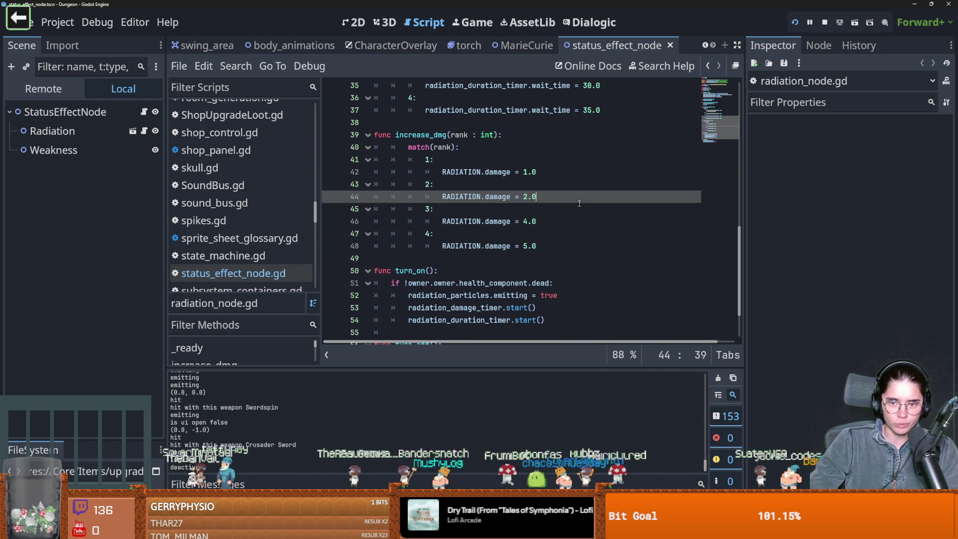
{"action": "left_click", "coordinate": [530, 221]}
{"action": "key", "text": "BackSpace"}
{"action": "type", "text": "3"}
{"action": "left_click", "coordinate": [530, 246]}
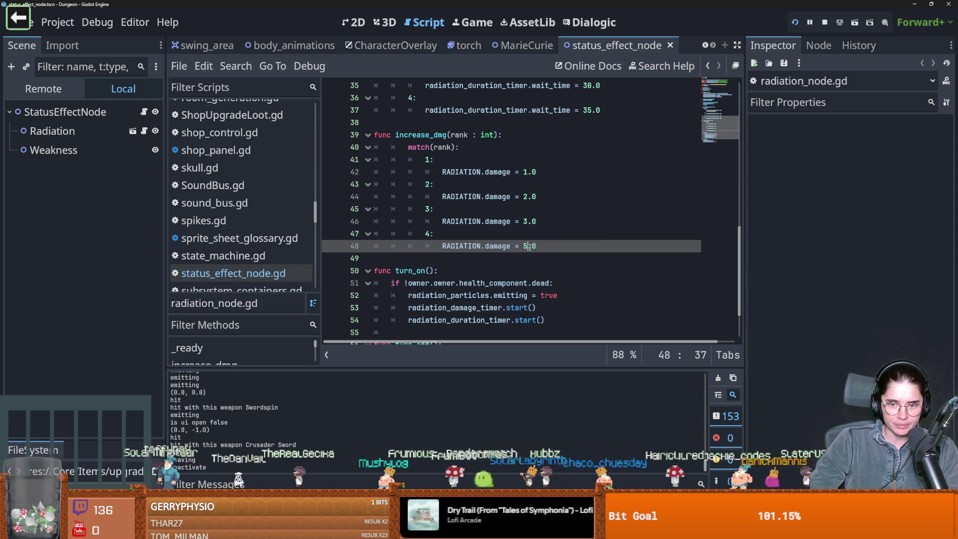
{"action": "type", "text": "4"}
{"action": "key", "text": "ctrl+s"}
{"action": "left_click", "coordinate": [535, 206]}
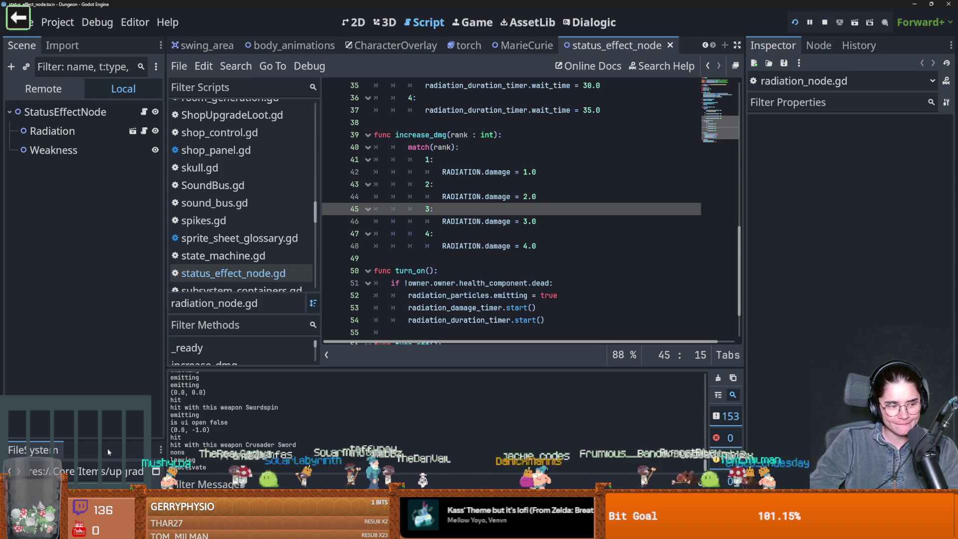
- Enlarge the FileSystem dock's file tree by dragging its splitters up and across
{"action": "left_click_drag", "start_coordinate": [102, 438], "coordinate": [101, 243]}
{"action": "left_click_drag", "start_coordinate": [163, 417], "coordinate": [356, 417]}
{"action": "scroll", "coordinate": [31, 429], "scroll_direction": "up", "scroll_amount": 8}
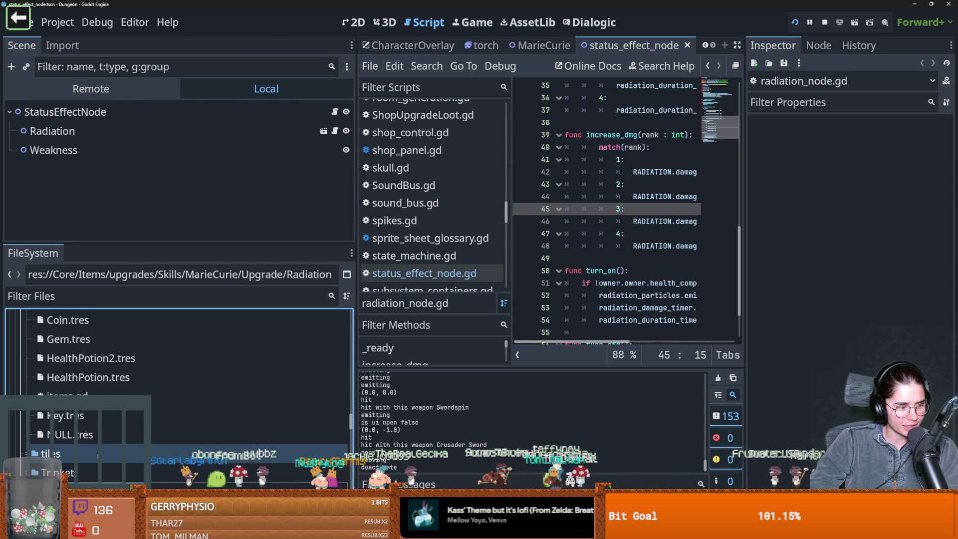
{"action": "scroll", "coordinate": [103, 442], "scroll_direction": "up", "scroll_amount": 1}
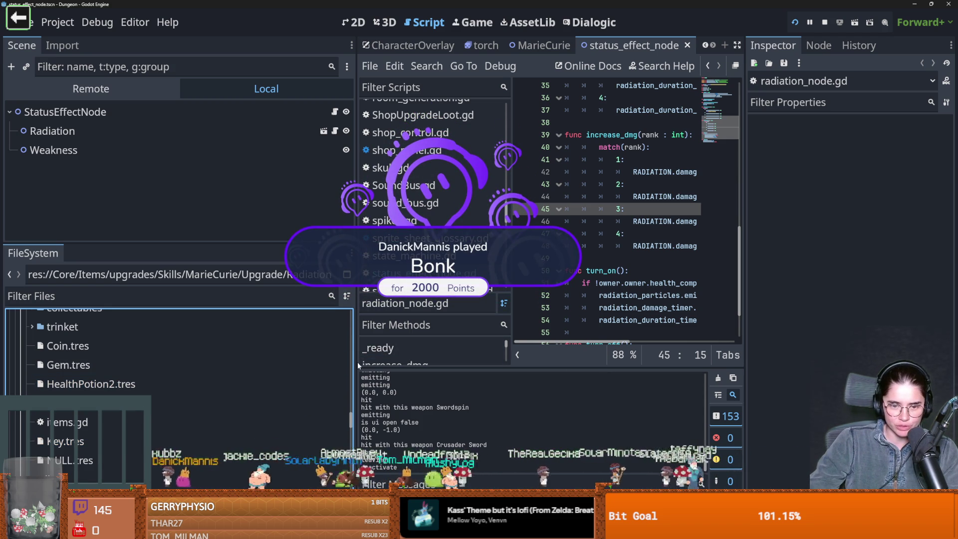
- Narrow the left dock, expand the collectables folder and open its context menu
{"action": "left_click_drag", "start_coordinate": [356, 364], "coordinate": [125, 421]}
{"action": "scroll", "coordinate": [126, 417], "scroll_direction": "up", "scroll_amount": 5}
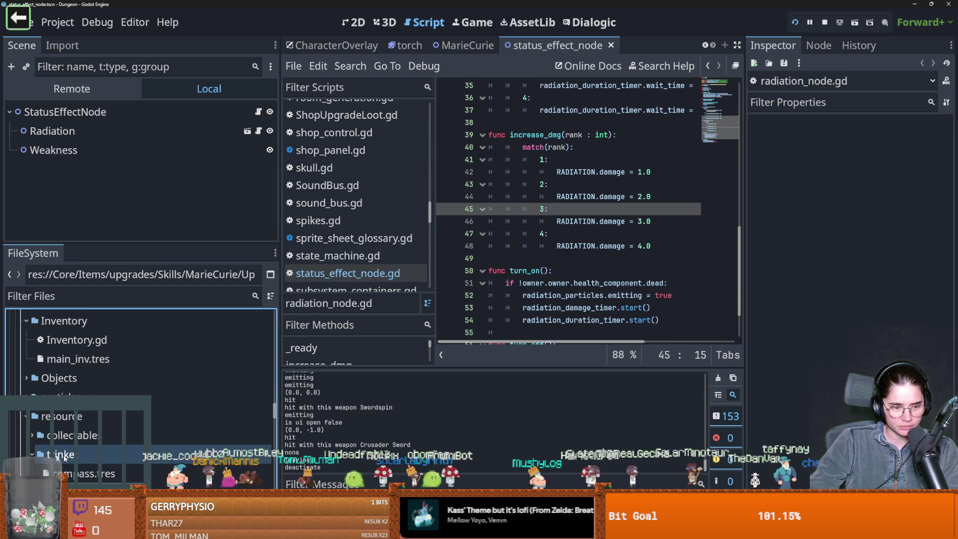
{"action": "left_click", "coordinate": [32, 435]}
{"action": "right_click", "coordinate": [83, 435]}
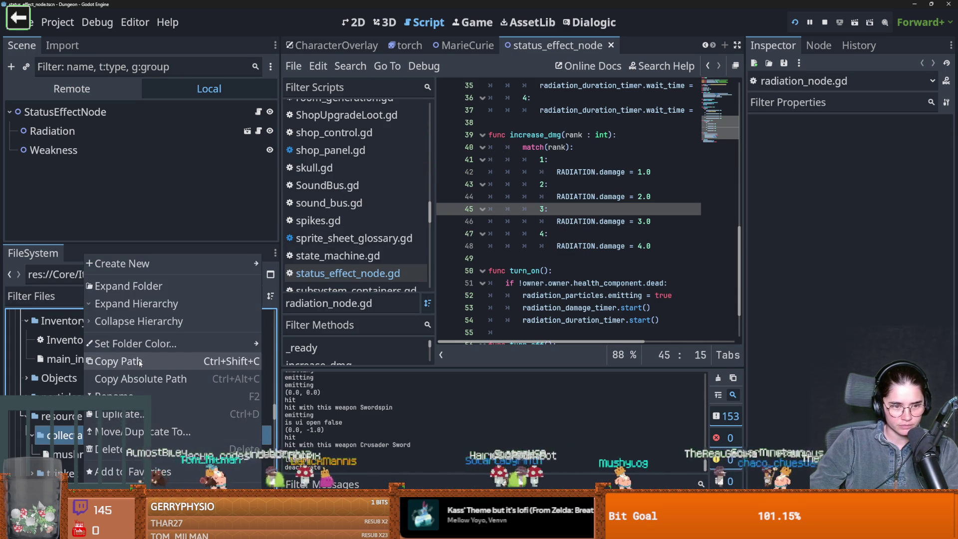
- Create a new Item resource in collectables and save it as MeetSkewer.tres
{"action": "mouse_move", "coordinate": [158, 265]}
{"action": "left_click", "coordinate": [313, 310]}
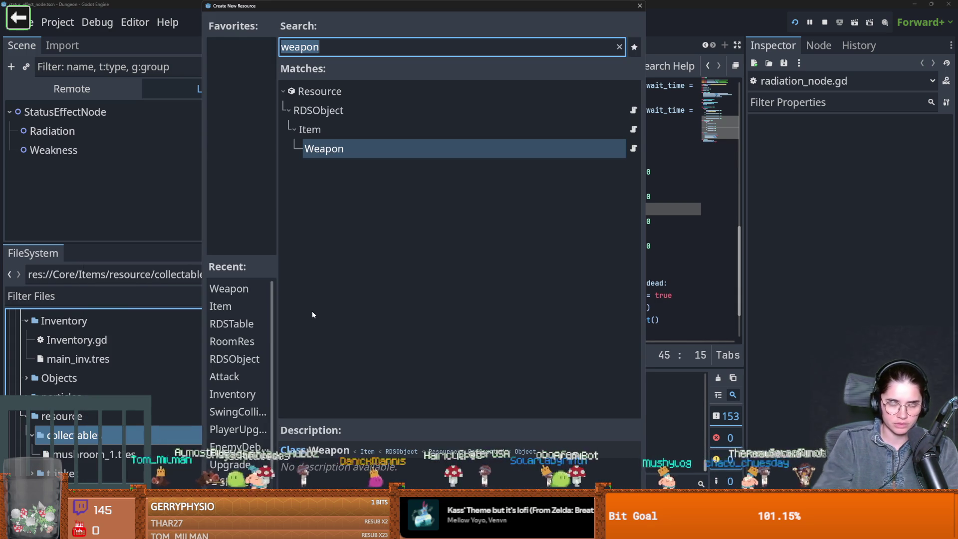
{"action": "type", "text": "foot"}
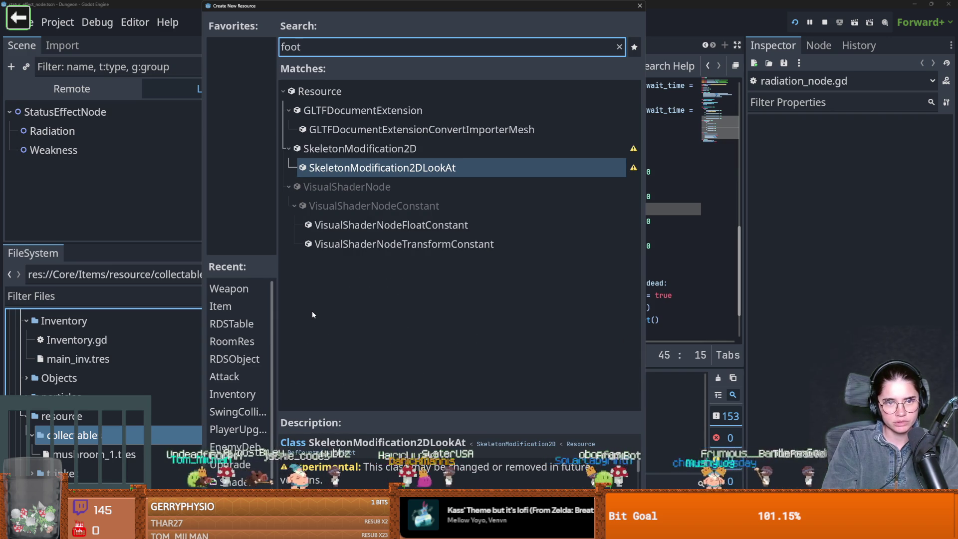
{"action": "type", "text": "item"}
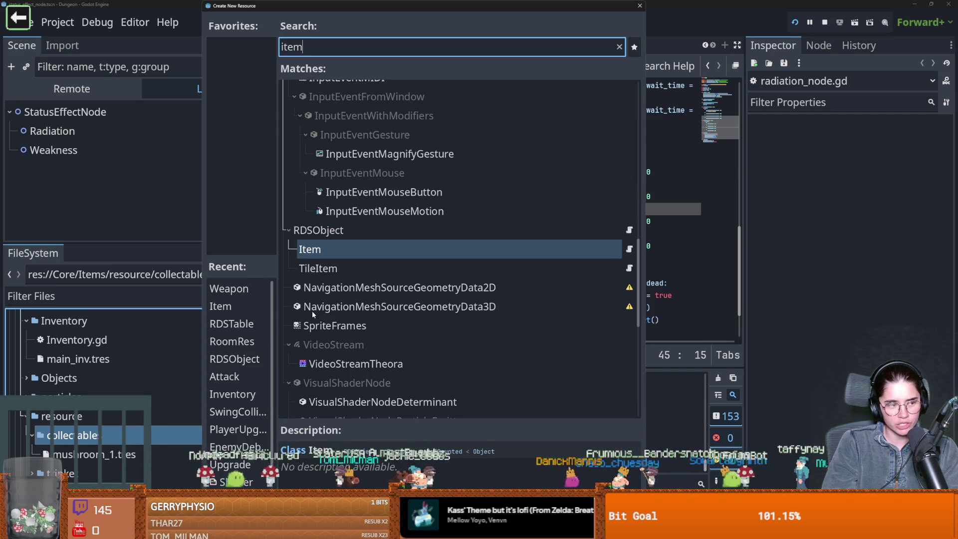
{"action": "key", "text": "Return"}
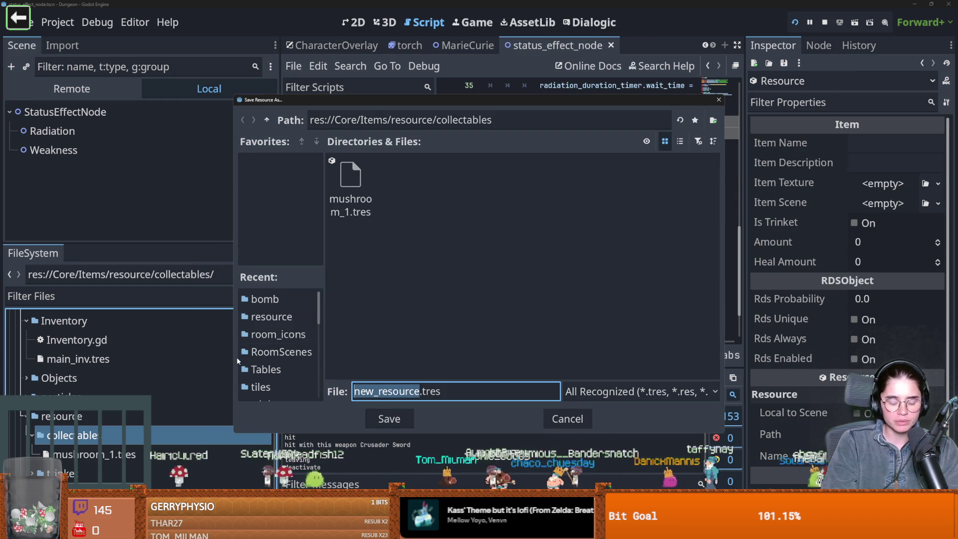
{"action": "type", "text": "MeetSk"}
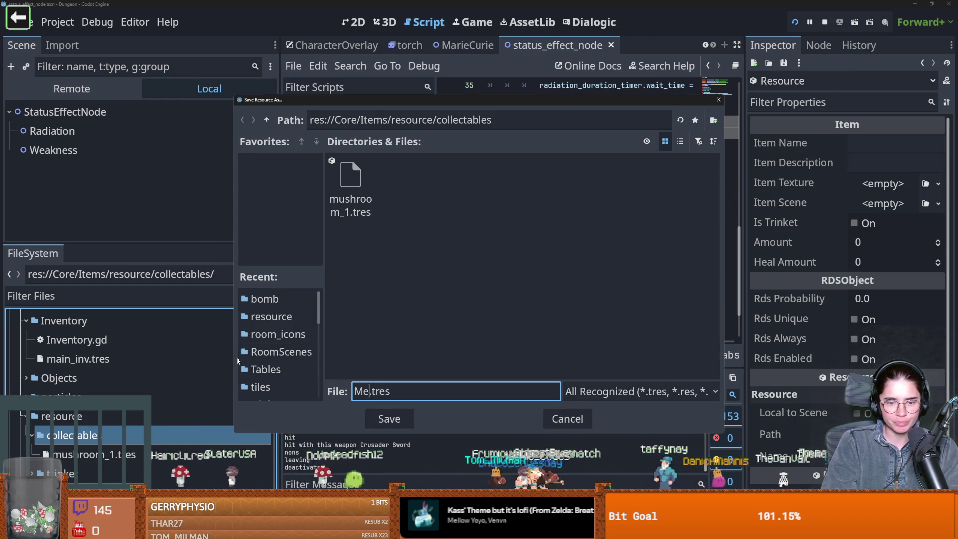
{"action": "type", "text": "ewer"}
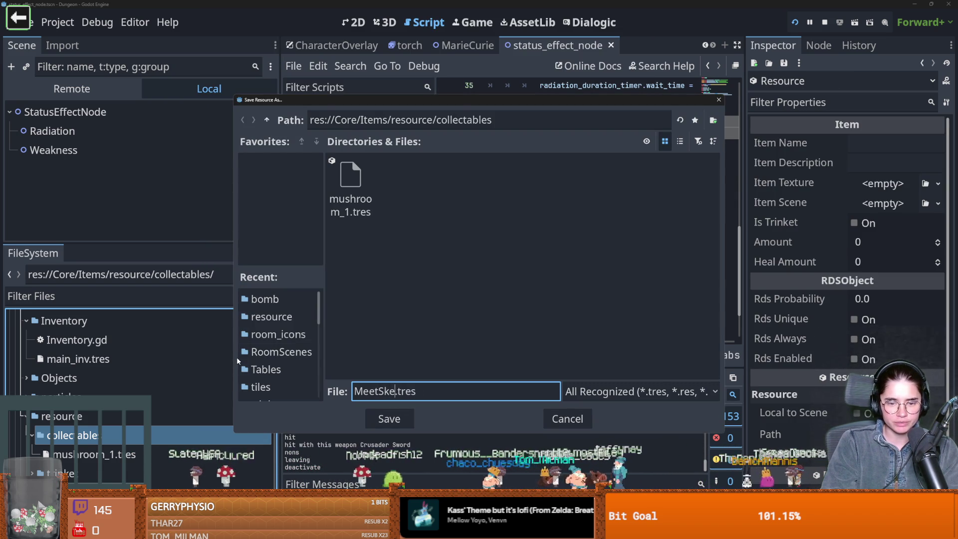
{"action": "key", "text": "Return"}
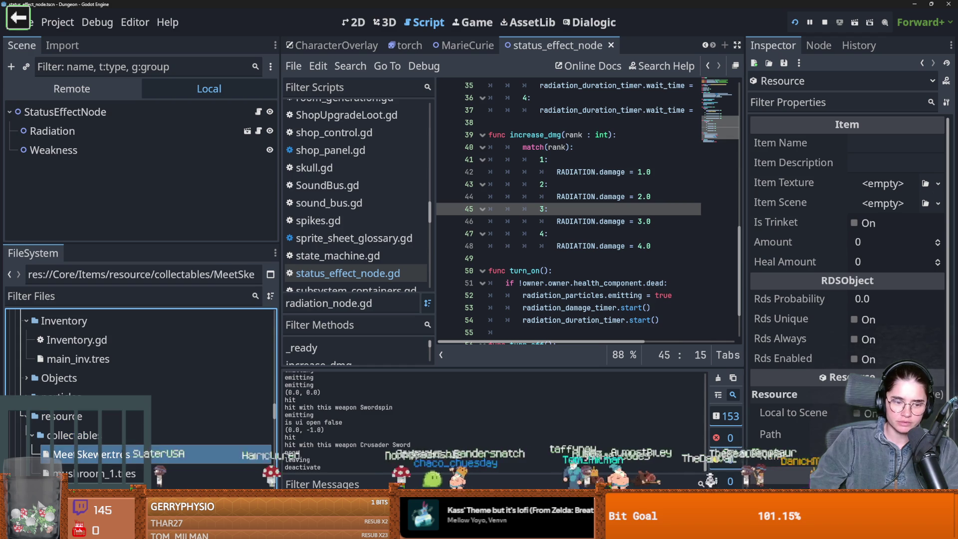
- Set the Item Name to 'Meet Skewer', save, and type 'item' into the file filter
{"action": "left_click", "coordinate": [887, 137]}
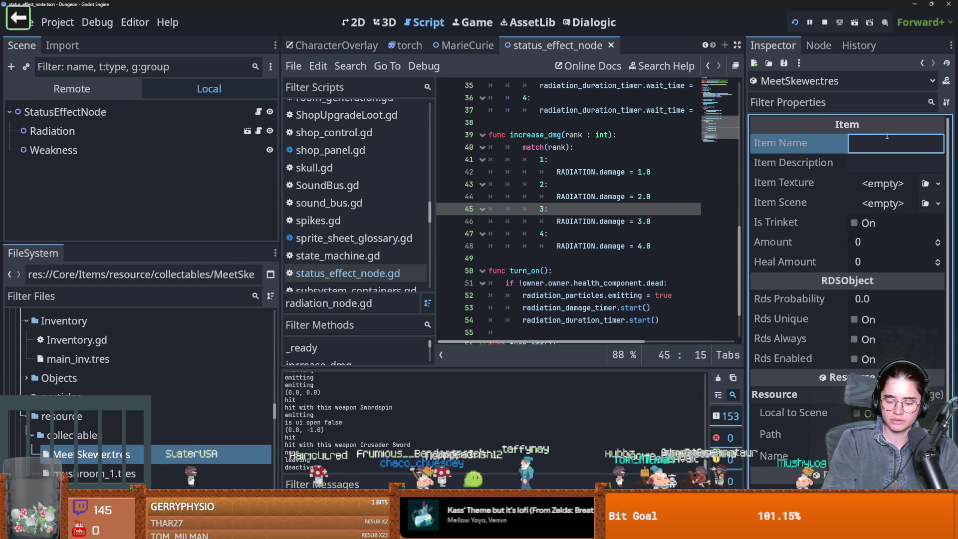
{"action": "type", "text": "Meet Skewer"}
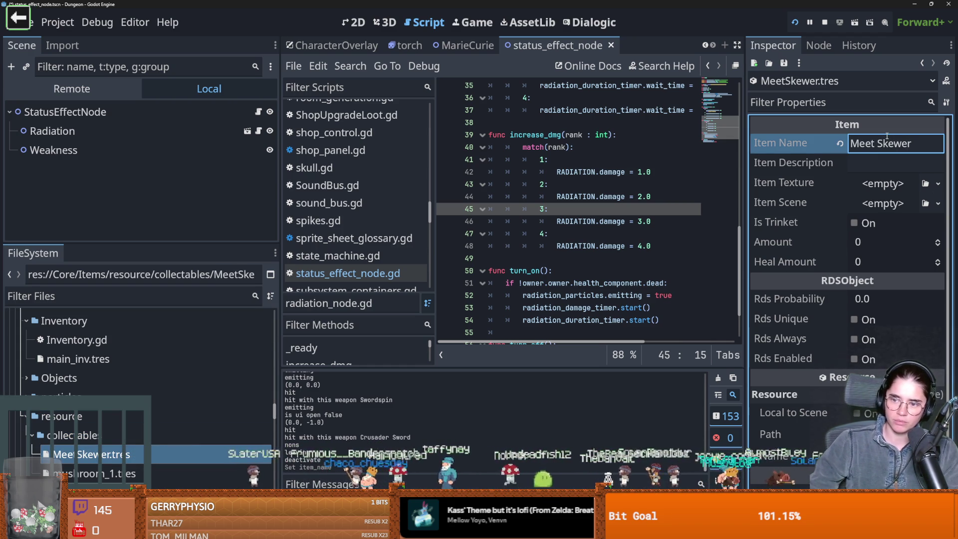
{"action": "key", "text": "ctrl+s"}
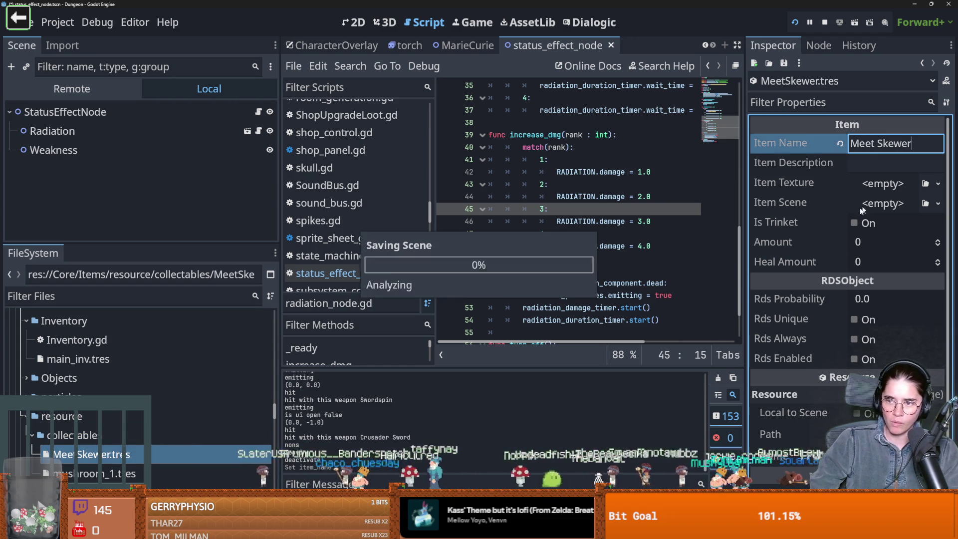
{"action": "left_click", "coordinate": [107, 300]}
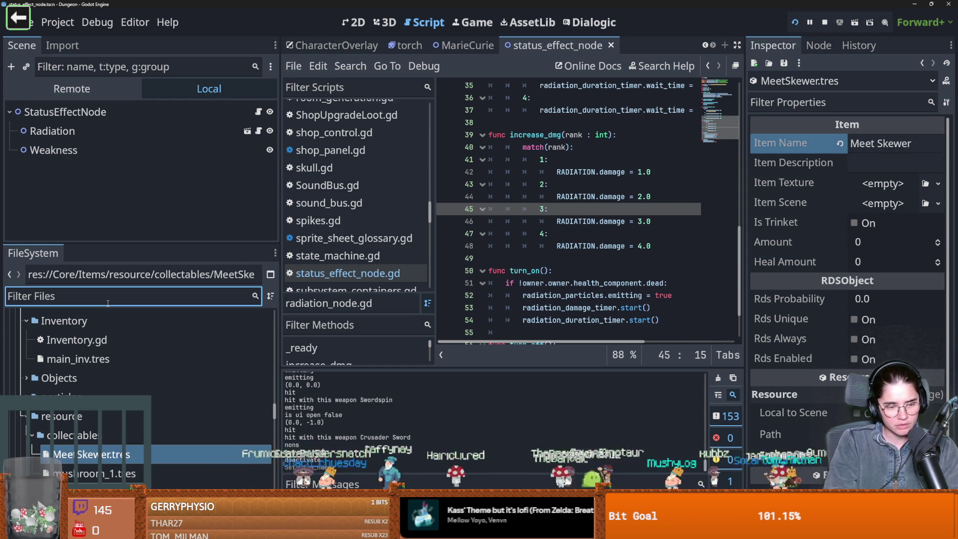
{"action": "type", "text": "item"}
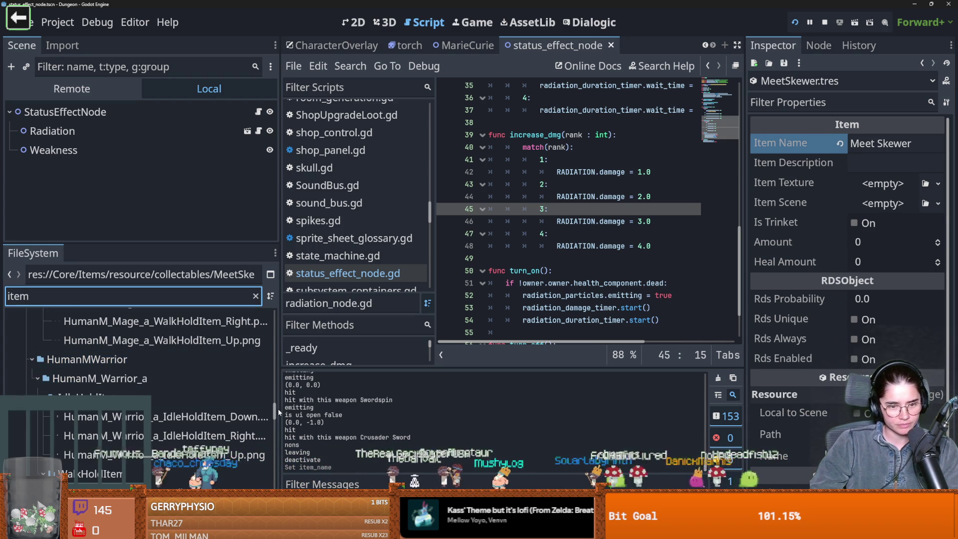
- Collapse the addons and assets folders and browse the resource and Core folders in the filtered tree
{"action": "left_click_drag", "start_coordinate": [276, 408], "coordinate": [275, 319]}
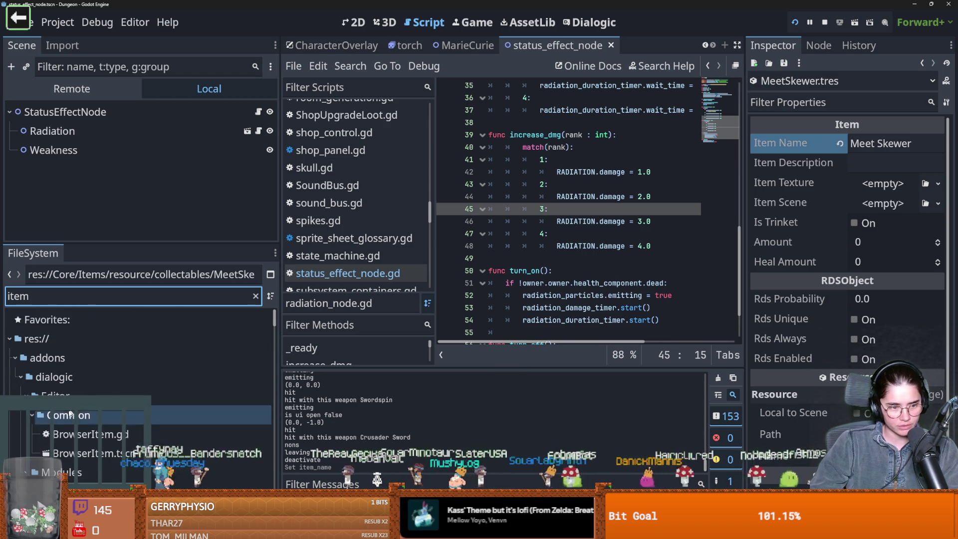
{"action": "left_click", "coordinate": [15, 332]}
{"action": "left_click", "coordinate": [14, 352]}
{"action": "key", "text": "Down"}
{"action": "key", "text": "Down"}
{"action": "key", "text": "Down"}
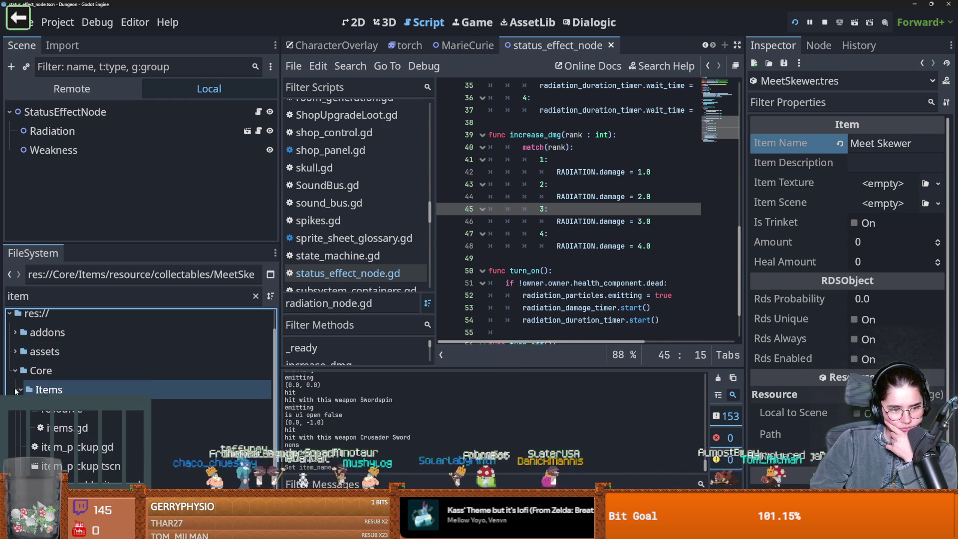
{"action": "key", "text": "Left"}
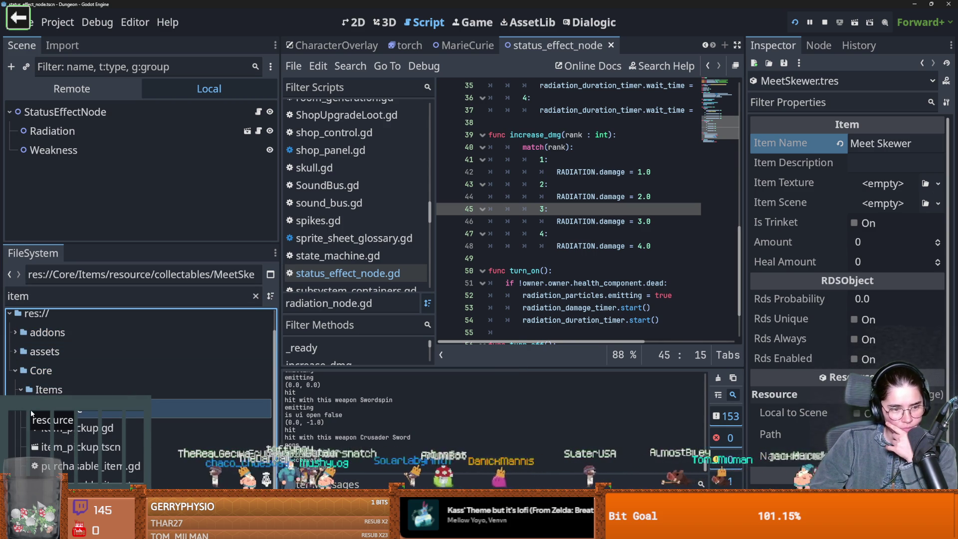
{"action": "key", "text": "Up"}
{"action": "key", "text": "Down"}
{"action": "key", "text": "Up"}
{"action": "key", "text": "Right"}
{"action": "key", "text": "Down"}
{"action": "key", "text": "Left"}
{"action": "left_click", "coordinate": [18, 358]}
{"action": "left_click", "coordinate": [18, 358]}
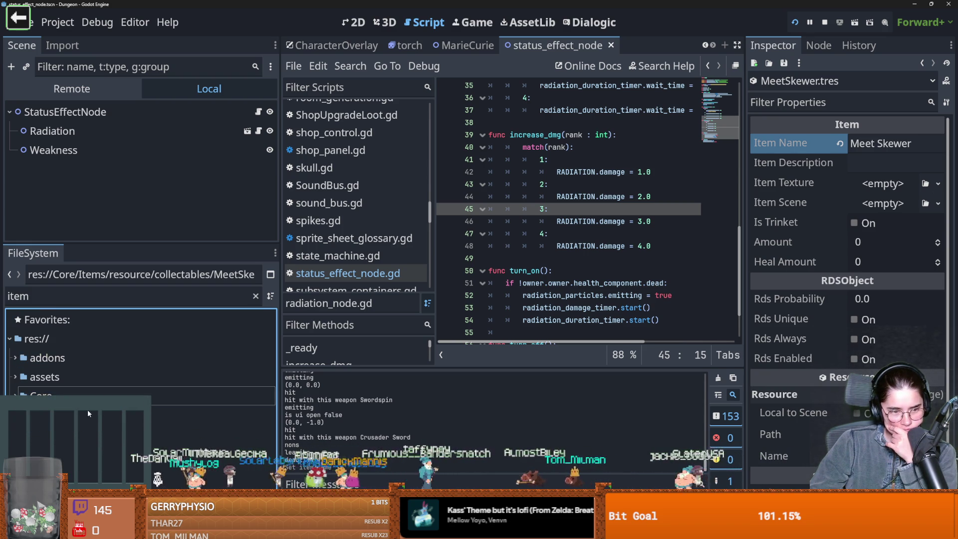
{"action": "left_click", "coordinate": [17, 358]}
- Clear the file filter, filter by 'item' again, and open the items.gd script
{"action": "left_click", "coordinate": [255, 295]}
{"action": "left_click", "coordinate": [199, 370]}
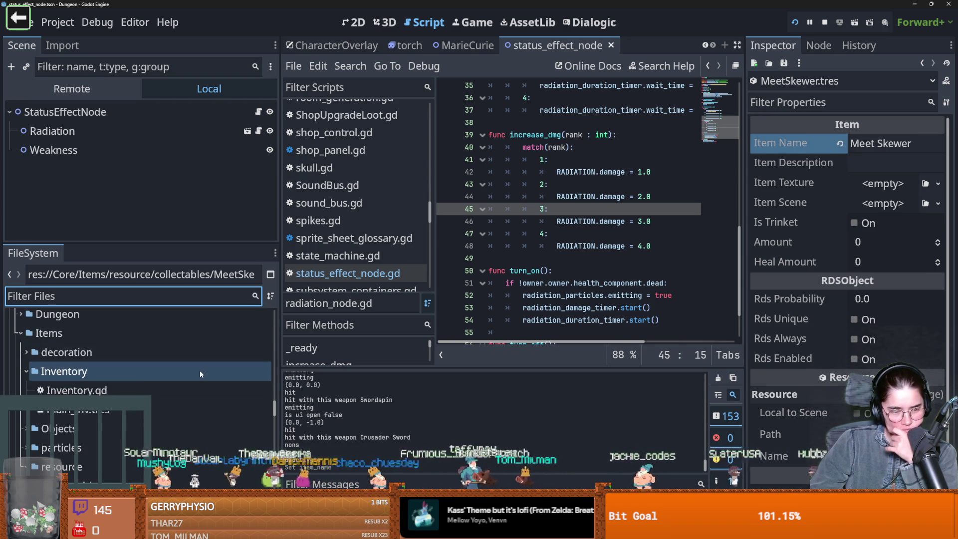
{"action": "scroll", "coordinate": [78, 417], "scroll_direction": "down", "scroll_amount": 2}
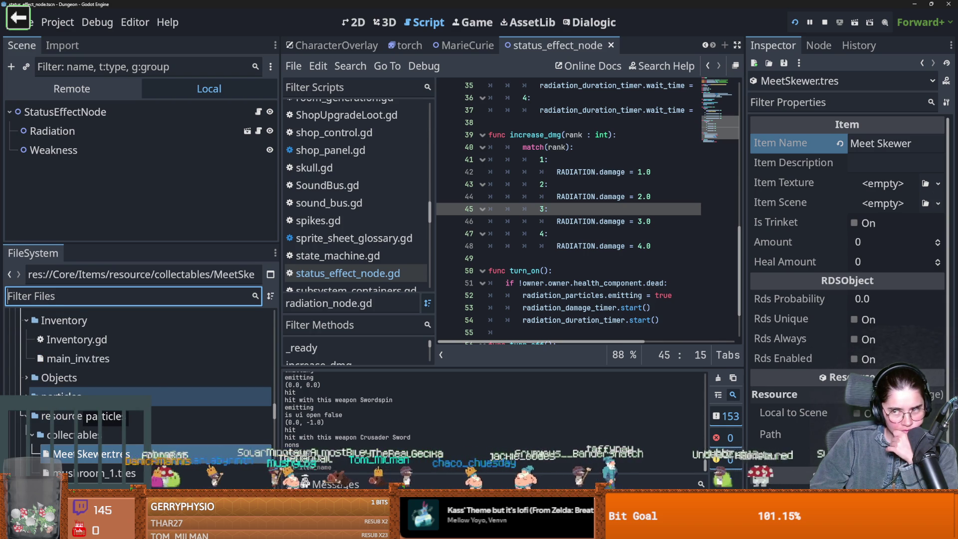
{"action": "scroll", "coordinate": [88, 324], "scroll_direction": "up", "scroll_amount": 5}
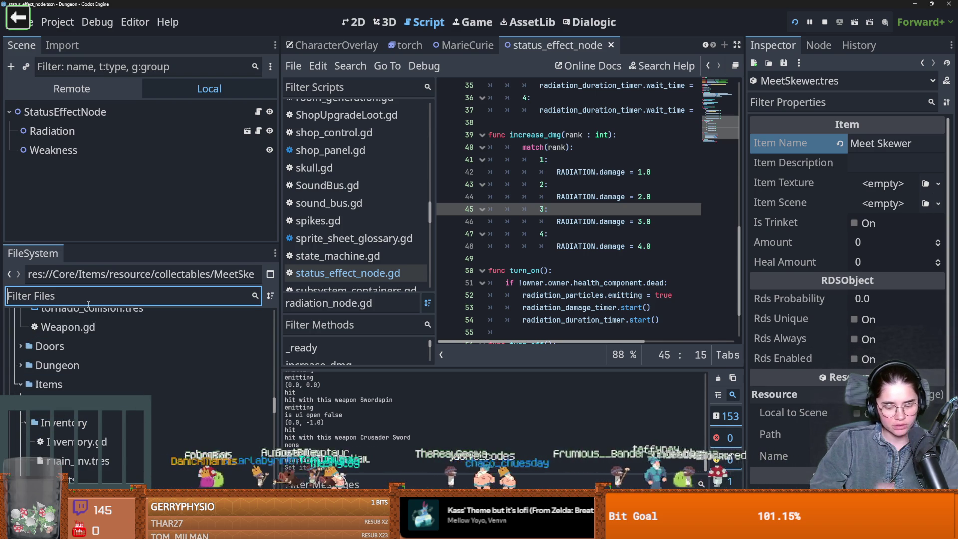
{"action": "type", "text": "item"}
{"action": "scroll", "coordinate": [195, 361], "scroll_direction": "down", "scroll_amount": 6}
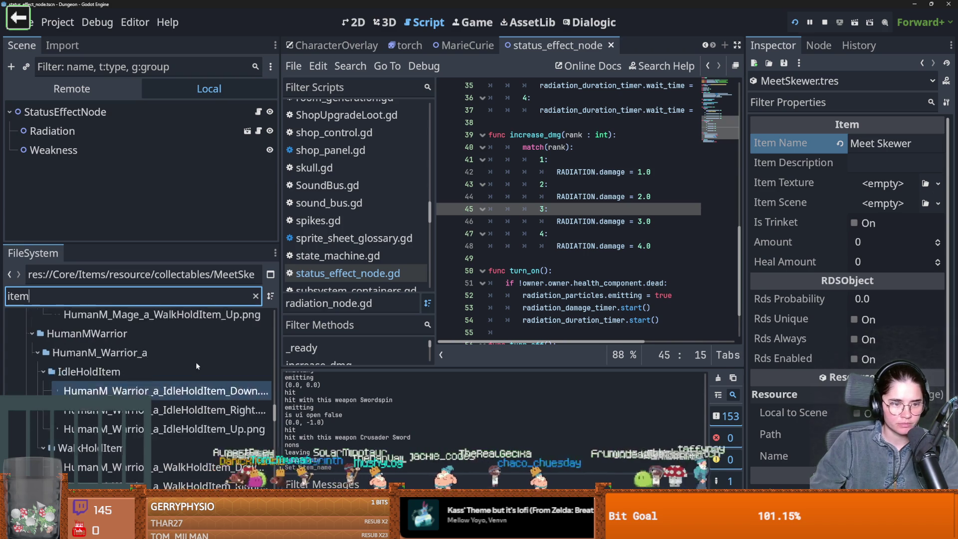
{"action": "scroll", "coordinate": [285, 335], "scroll_direction": "up", "scroll_amount": 10}
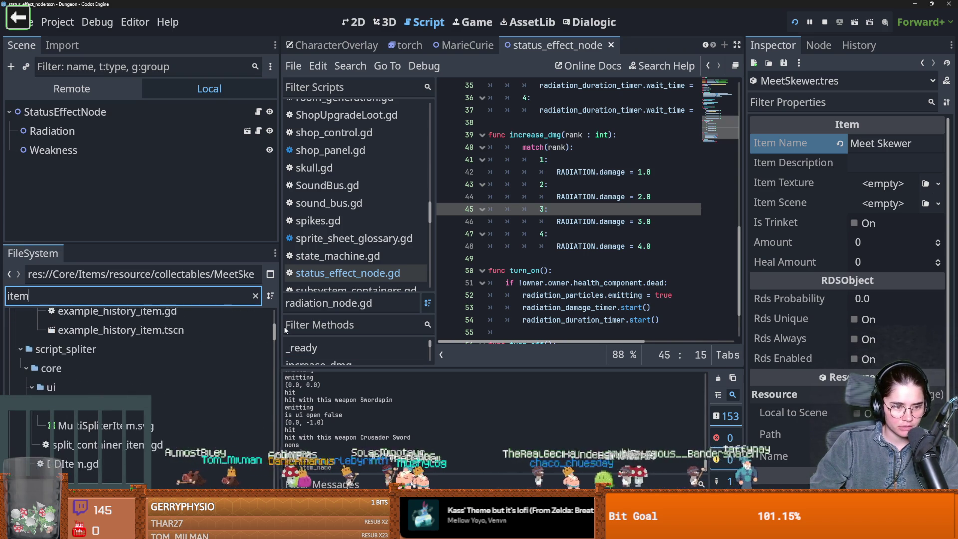
{"action": "scroll", "coordinate": [119, 466], "scroll_direction": "down", "scroll_amount": 10}
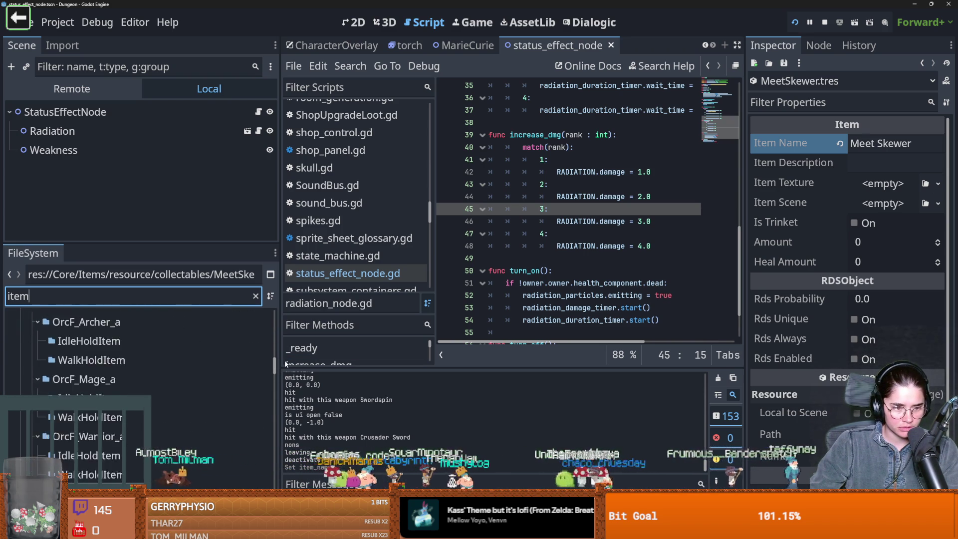
{"action": "double_click", "coordinate": [118, 466]}
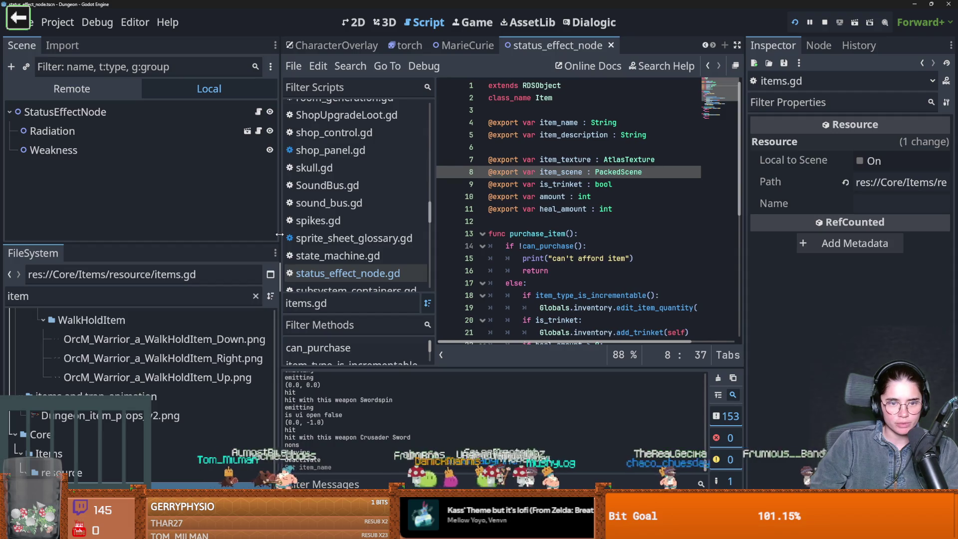
- Widen the script editor, jump to the heal_amount line, save, and scroll through items.gd
{"action": "left_click_drag", "start_coordinate": [280, 234], "coordinate": [140, 244]}
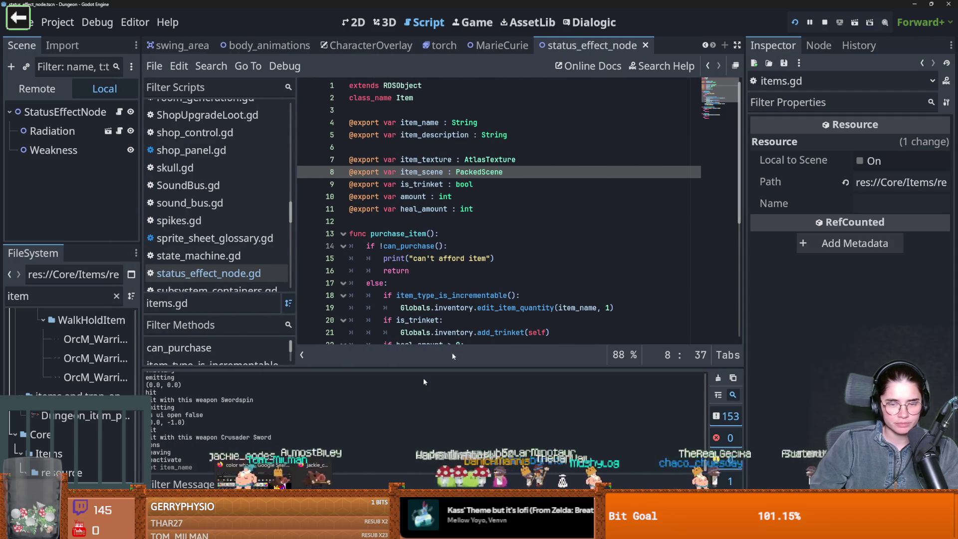
{"action": "left_click", "coordinate": [455, 209]}
{"action": "key", "text": "ctrl+s"}
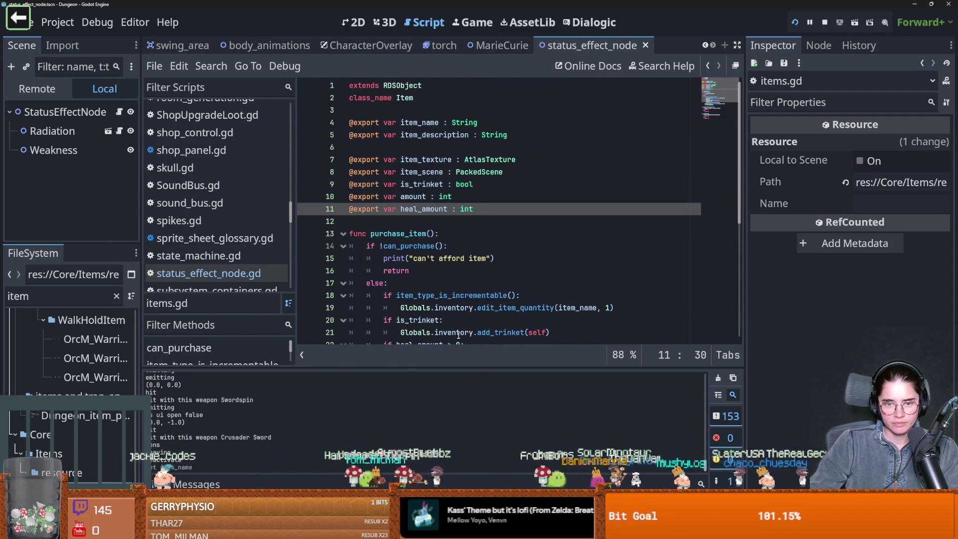
{"action": "scroll", "coordinate": [474, 334], "scroll_direction": "down", "scroll_amount": 4}
{"action": "left_click_drag", "start_coordinate": [474, 368], "coordinate": [474, 372]}
{"action": "scroll", "coordinate": [488, 239], "scroll_direction": "down", "scroll_amount": 2}
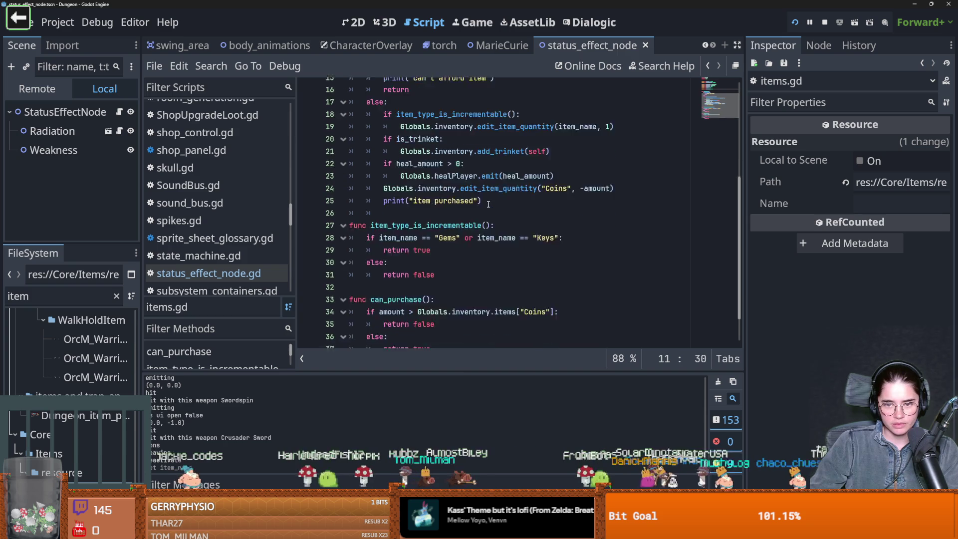
{"action": "scroll", "coordinate": [488, 239], "scroll_direction": "up", "scroll_amount": 5}
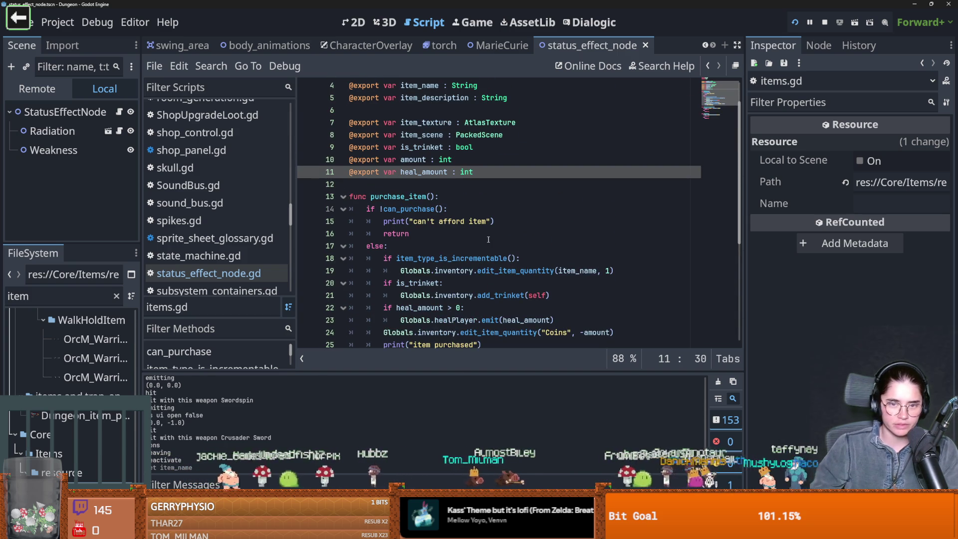
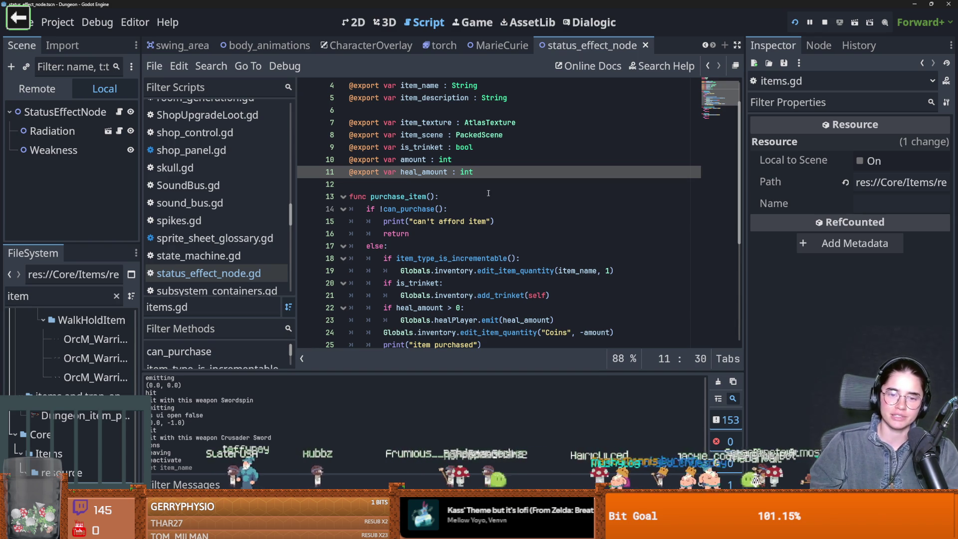
{"action": "key", "text": "Return"}
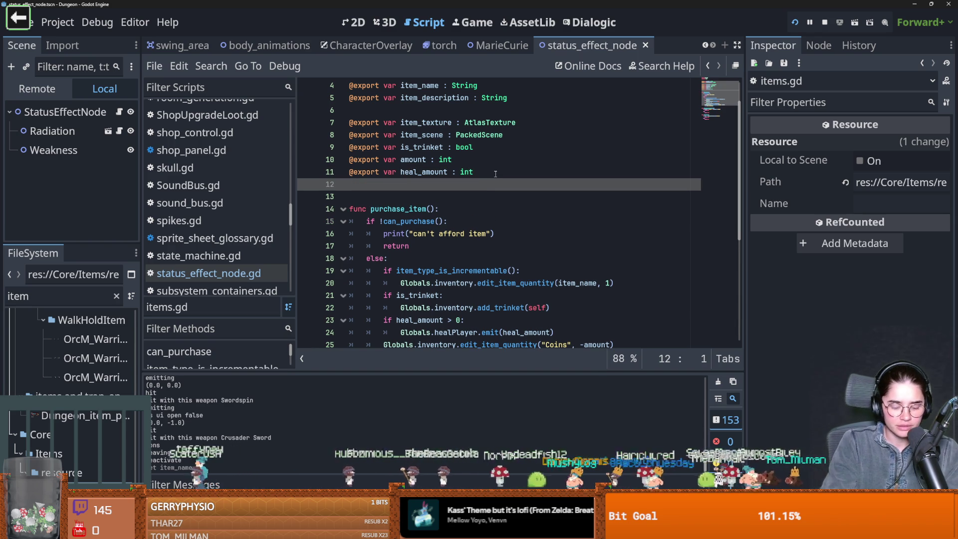
{"action": "type", "text": "@export"}
{"action": "type", "text": "var footsteps_amount : int"}
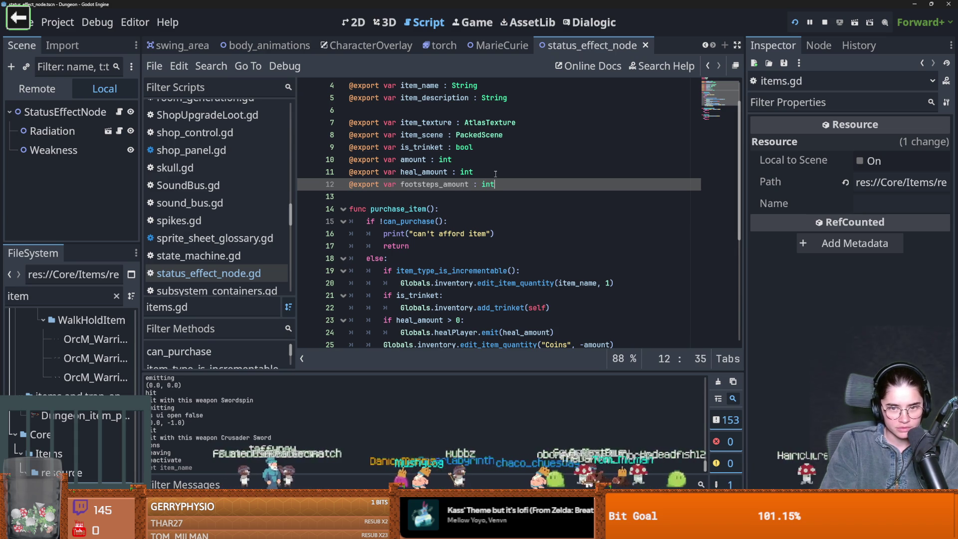
{"action": "key", "text": "ctrl+s"}
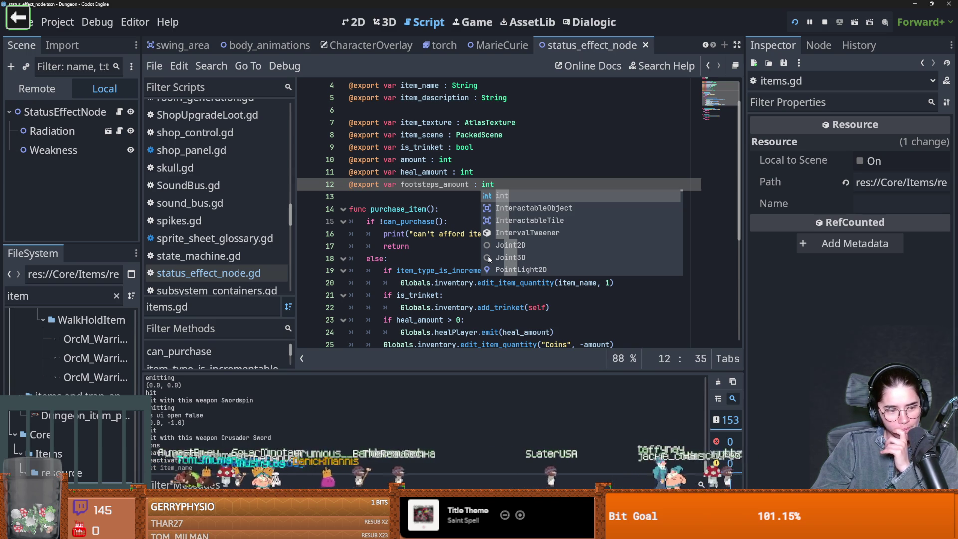
{"action": "key", "text": "Escape"}
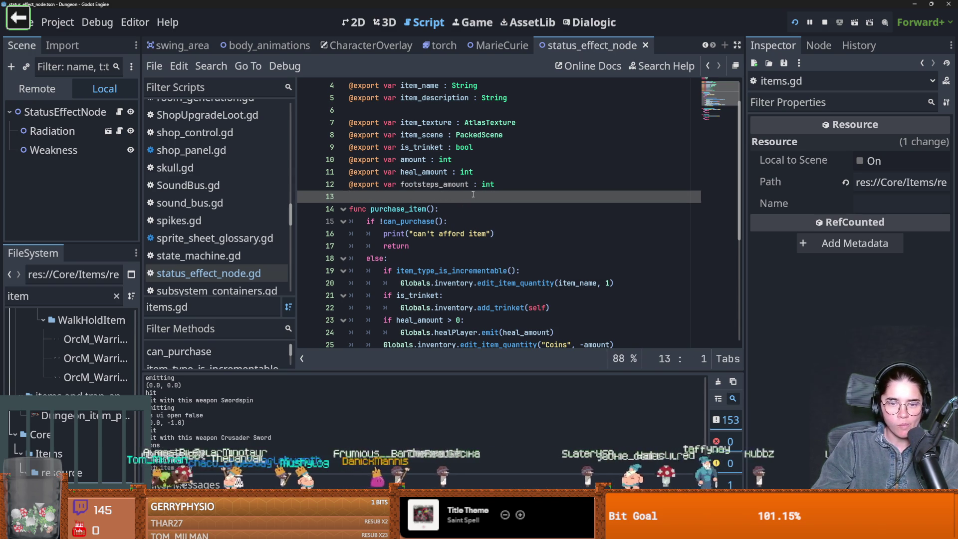
{"action": "double_click", "coordinate": [434, 184]}
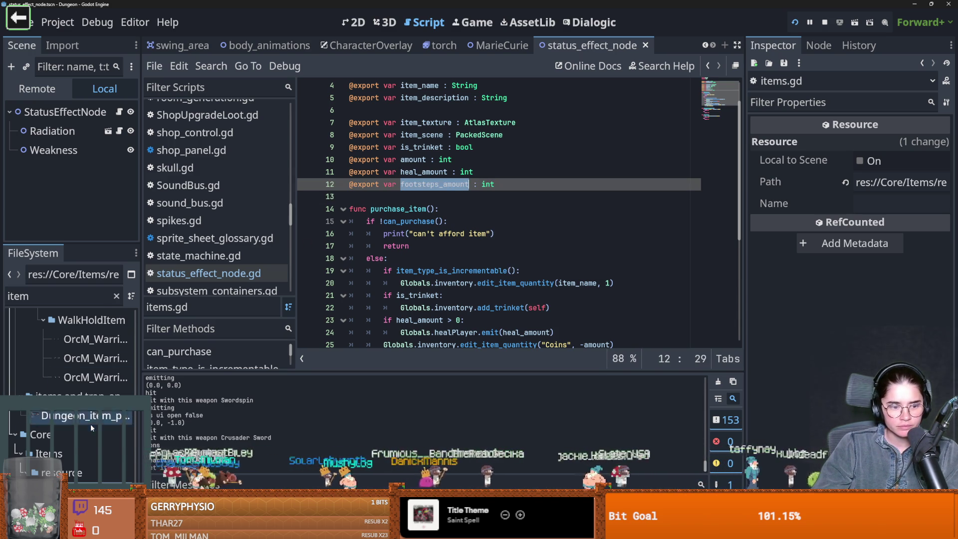
{"action": "scroll", "coordinate": [90, 425], "scroll_direction": "down", "scroll_amount": 2}
- Filter the FileSystem for 'meet' and open MeetSkewer.tres
{"action": "left_click", "coordinate": [114, 300]}
{"action": "left_click", "coordinate": [116, 296]}
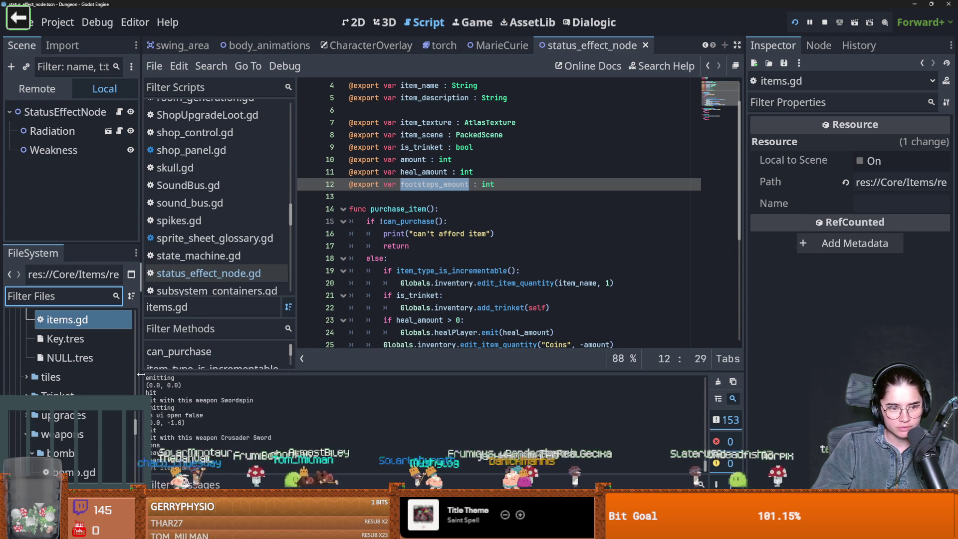
{"action": "left_click_drag", "start_coordinate": [141, 373], "coordinate": [190, 373]}
{"action": "scroll", "coordinate": [102, 374], "scroll_direction": "up", "scroll_amount": 3}
{"action": "scroll", "coordinate": [102, 373], "scroll_direction": "up", "scroll_amount": 3}
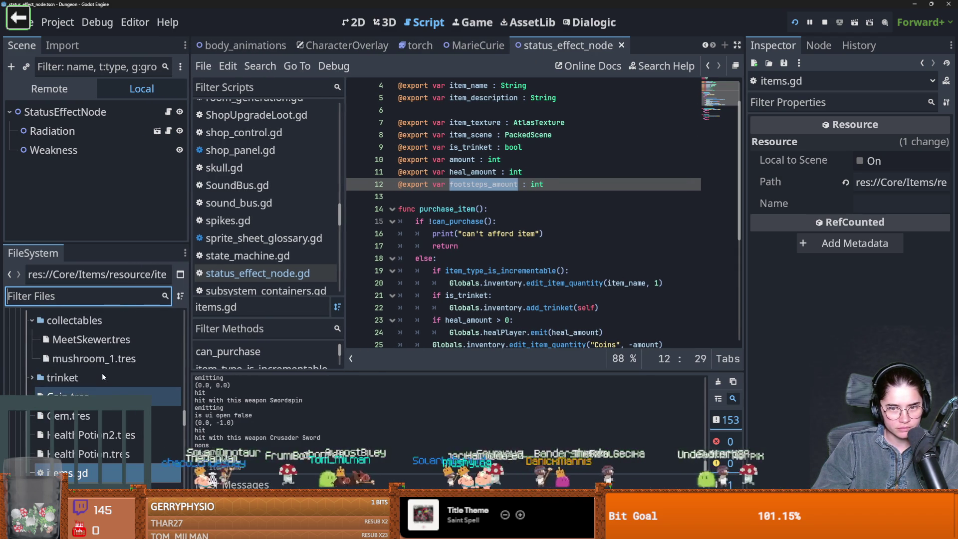
{"action": "left_click", "coordinate": [500, 184]}
{"action": "left_click", "coordinate": [127, 302]}
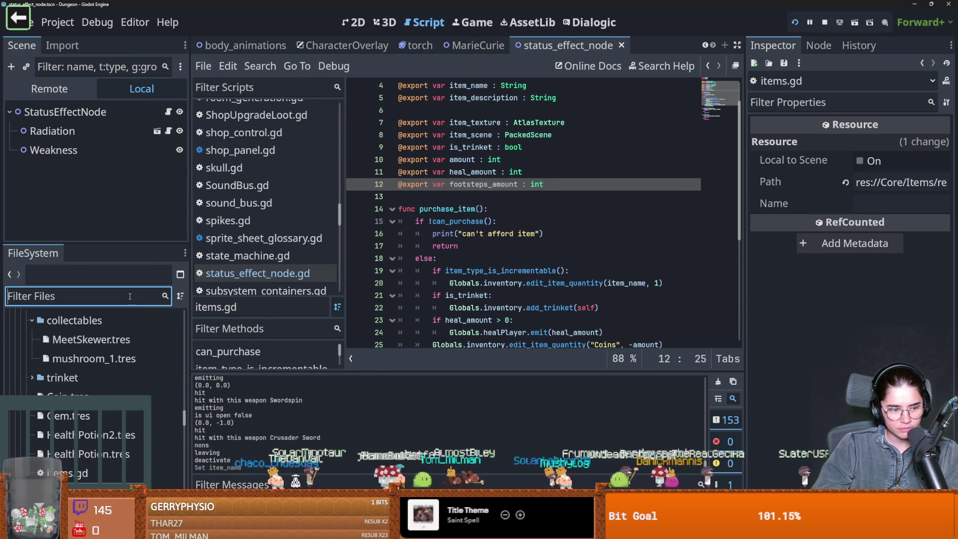
{"action": "type", "text": "meet"}
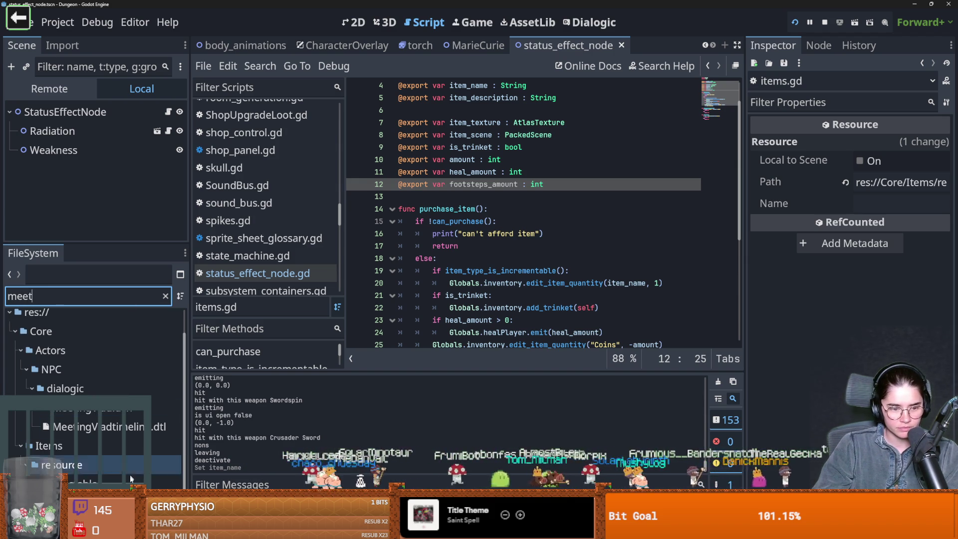
{"action": "left_click", "coordinate": [130, 476]}
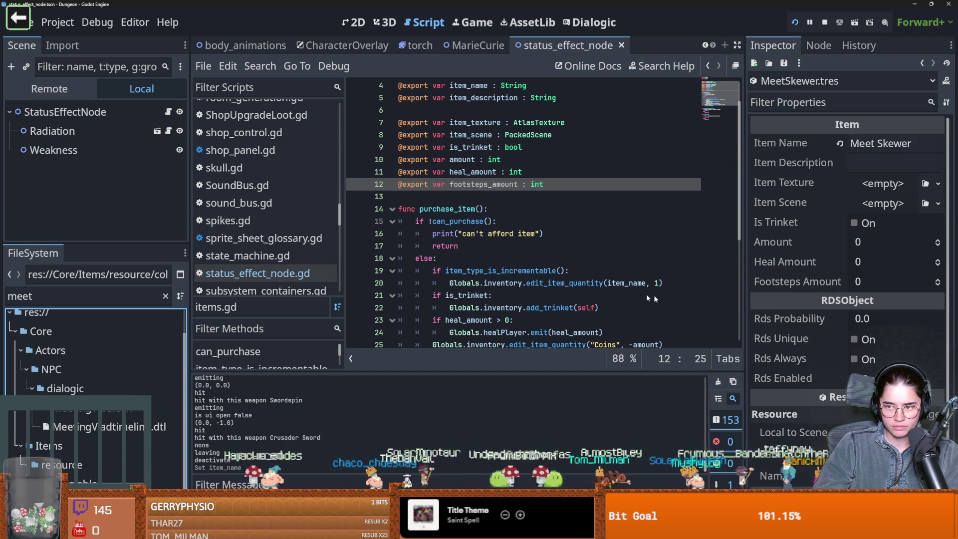
- Set Meet Skewer's Footsteps Amount to 10 and write its description
{"action": "left_click", "coordinate": [937, 279]}
{"action": "left_click", "coordinate": [937, 279]}
{"action": "left_click", "coordinate": [937, 279]}
{"action": "key", "text": "ctrl+s"}
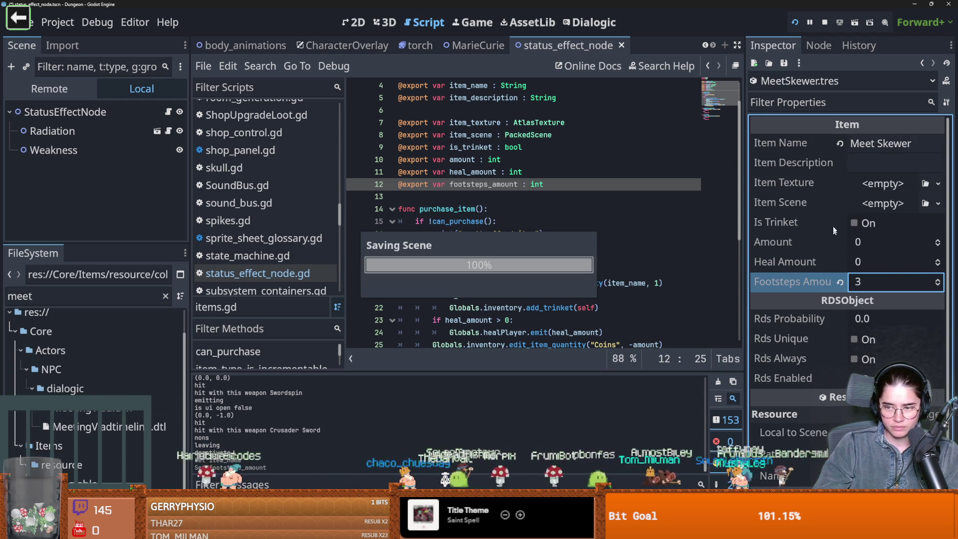
{"action": "type", "text": "10"}
{"action": "key", "text": "Return"}
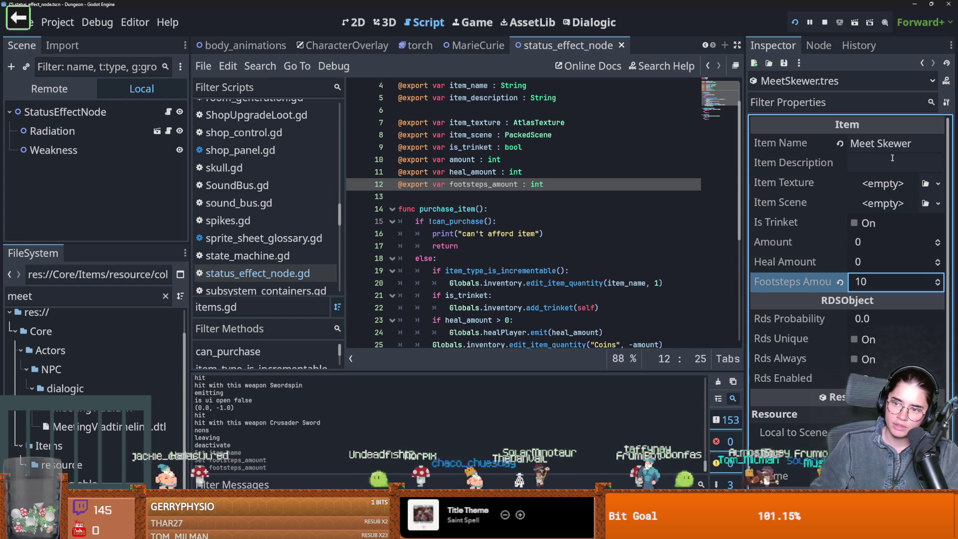
{"action": "left_click", "coordinate": [818, 164]}
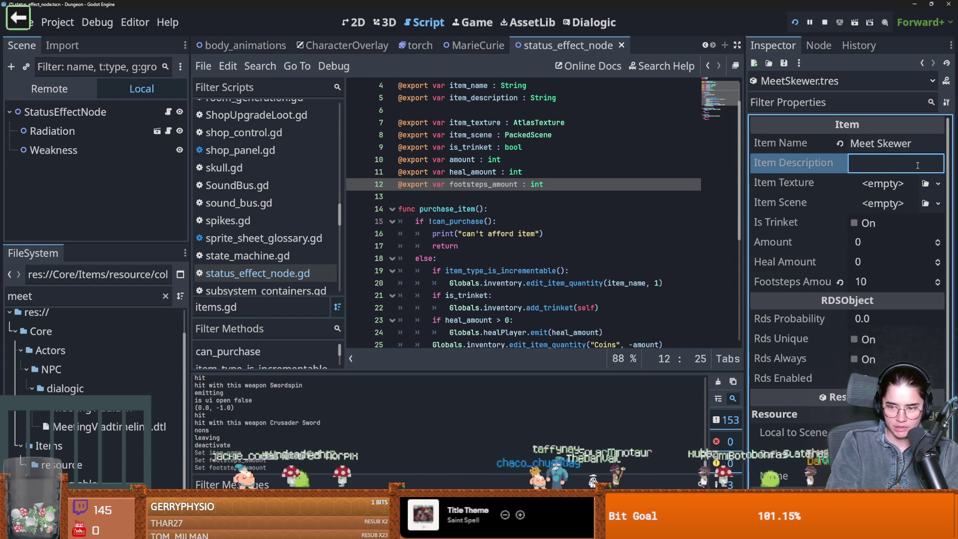
{"action": "type", "text": "yum yum in the tu"}
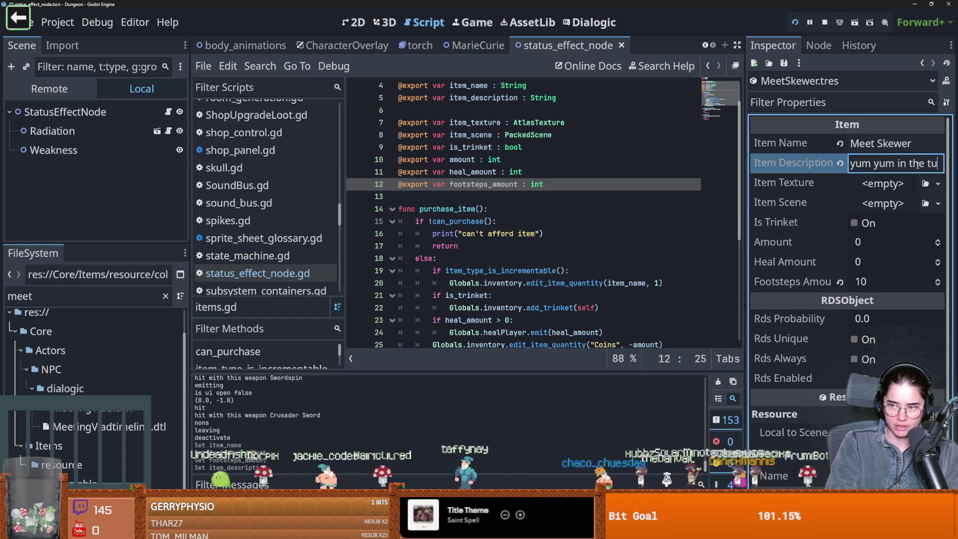
- Give the item a unique AtlasTexture icon using the skewer sprite region
{"action": "left_click", "coordinate": [938, 183]}
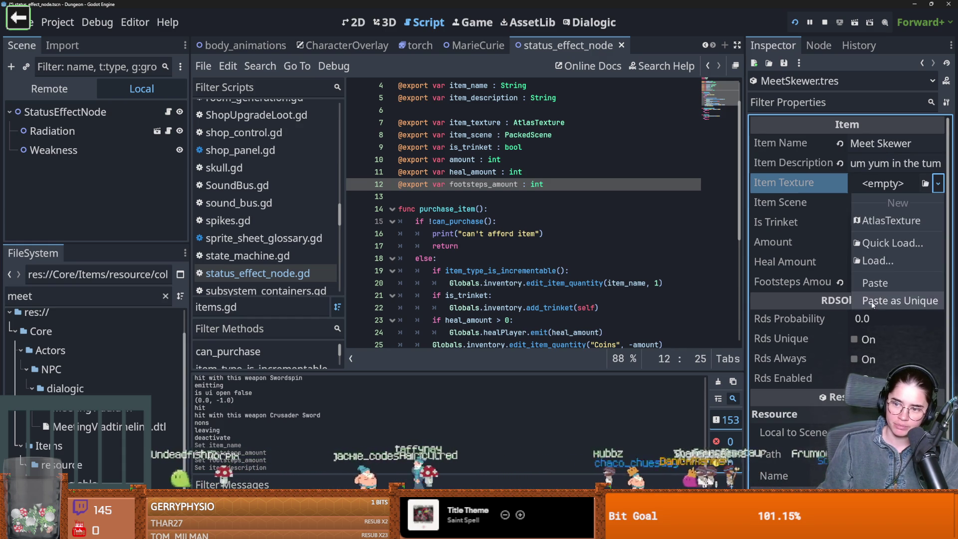
{"action": "left_click", "coordinate": [893, 301]}
{"action": "left_click", "coordinate": [432, 348]}
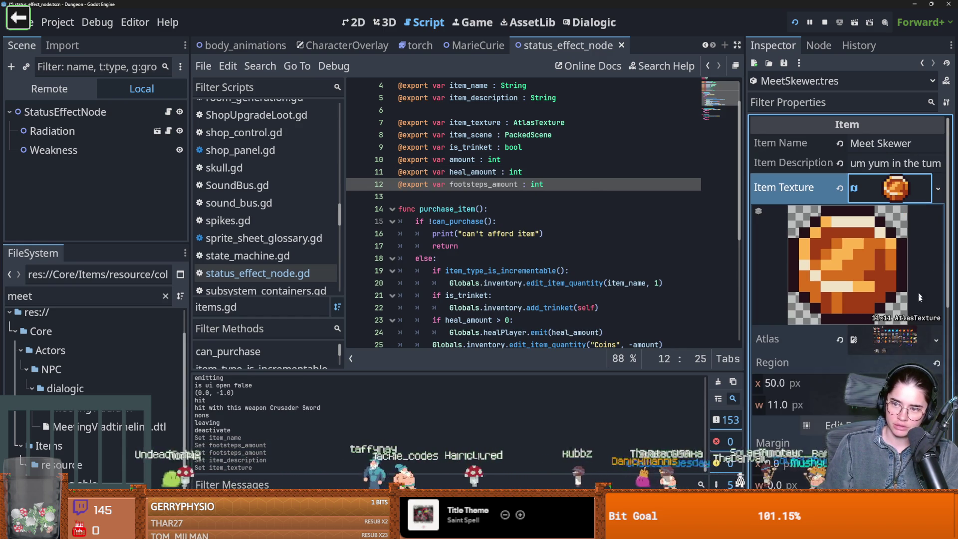
{"action": "left_click", "coordinate": [828, 424]}
{"action": "left_click", "coordinate": [553, 345]}
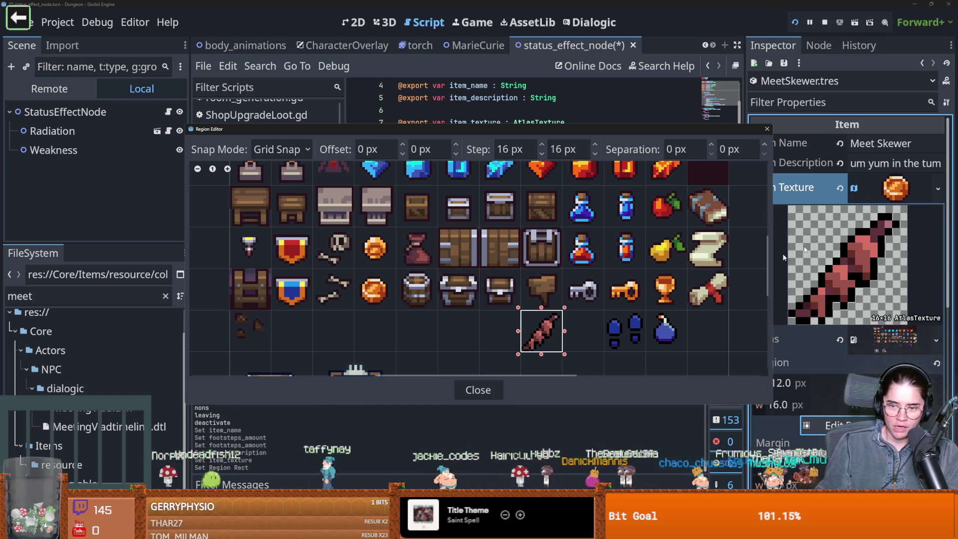
{"action": "left_click", "coordinate": [768, 130]}
{"action": "left_click", "coordinate": [905, 184]}
- Change Footsteps Amount to 15 and Rds Probability to 5.0
{"action": "left_click", "coordinate": [904, 296]}
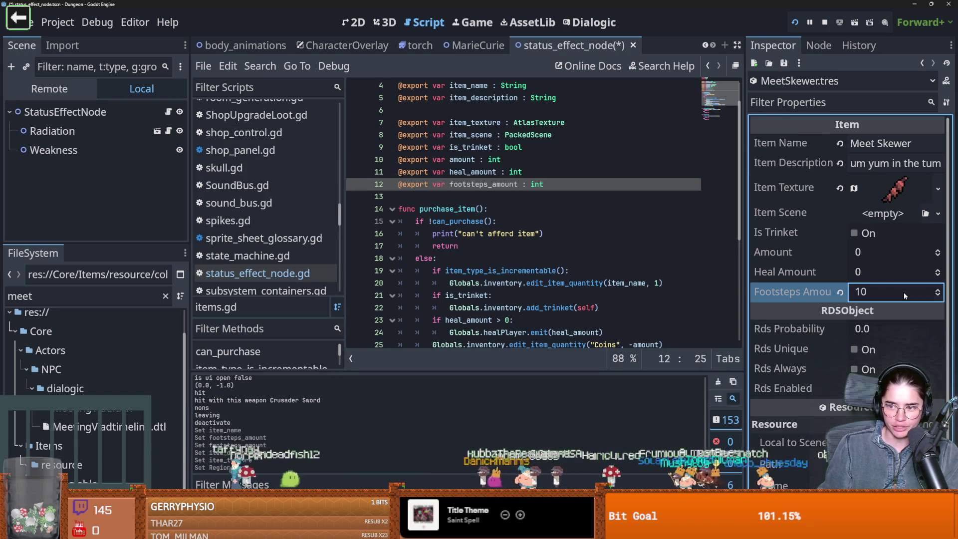
{"action": "type", "text": "15"}
{"action": "key", "text": "Return"}
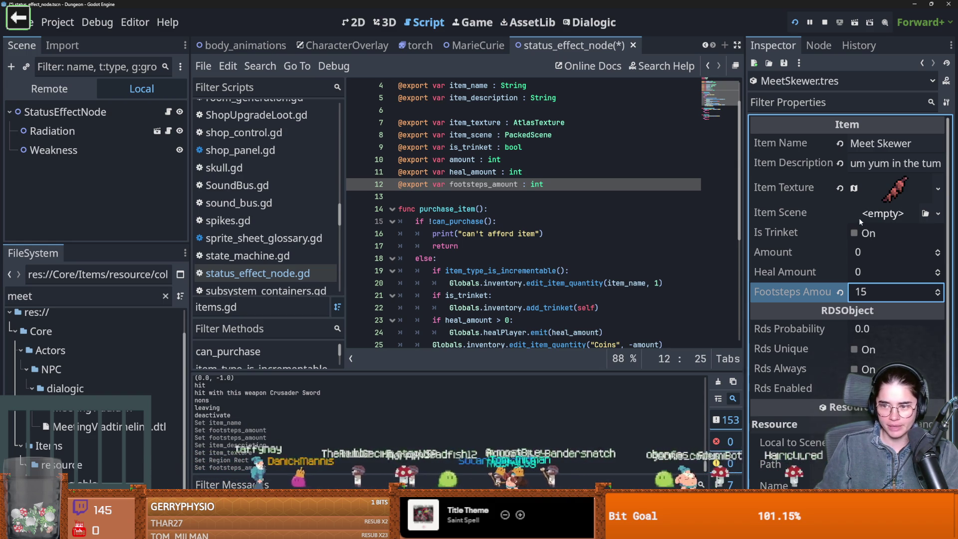
{"action": "left_click", "coordinate": [818, 235]}
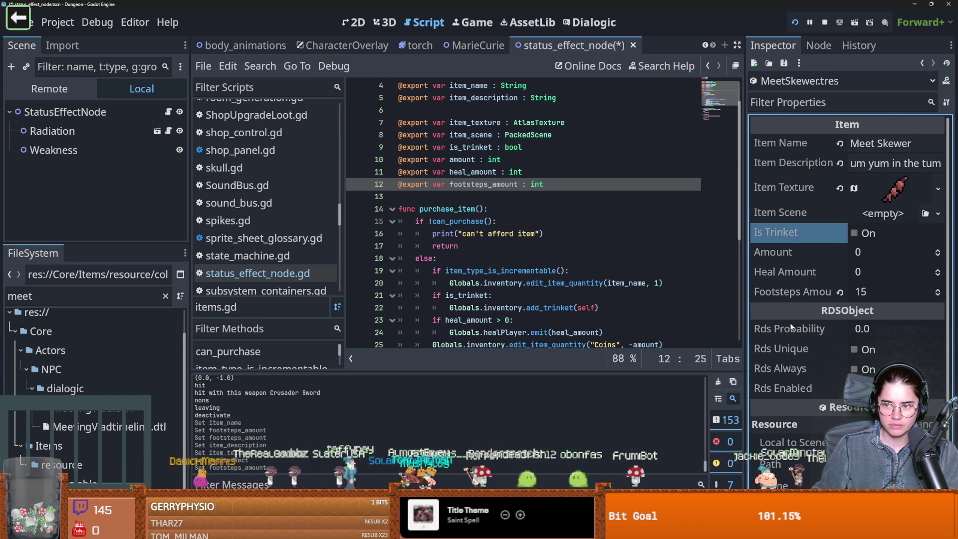
{"action": "scroll", "coordinate": [796, 326], "scroll_direction": "down", "scroll_amount": 2}
{"action": "scroll", "coordinate": [796, 326], "scroll_direction": "up", "scroll_amount": 2}
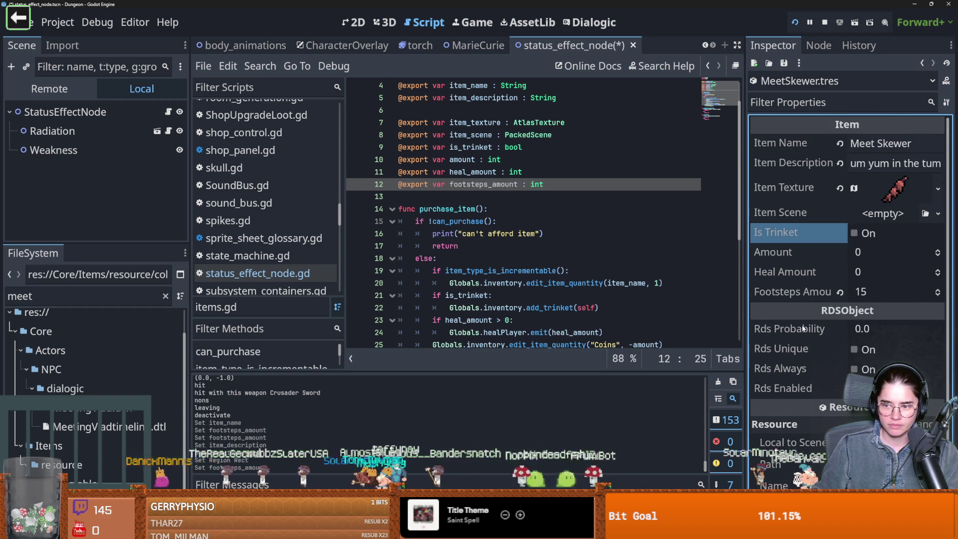
{"action": "scroll", "coordinate": [803, 328], "scroll_direction": "down", "scroll_amount": 2}
{"action": "left_click", "coordinate": [870, 283]}
{"action": "type", "text": "5"}
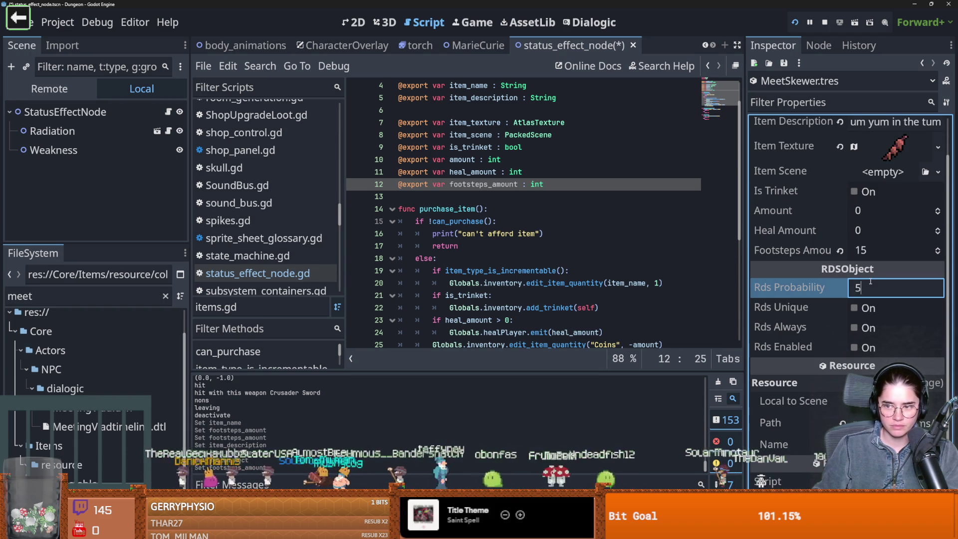
{"action": "key", "text": "Return"}
- Enable RDS, set Amount to 5, save, and duplicate the MeetSkewer resource
{"action": "left_click", "coordinate": [854, 348]}
{"action": "key", "text": "ctrl+s"}
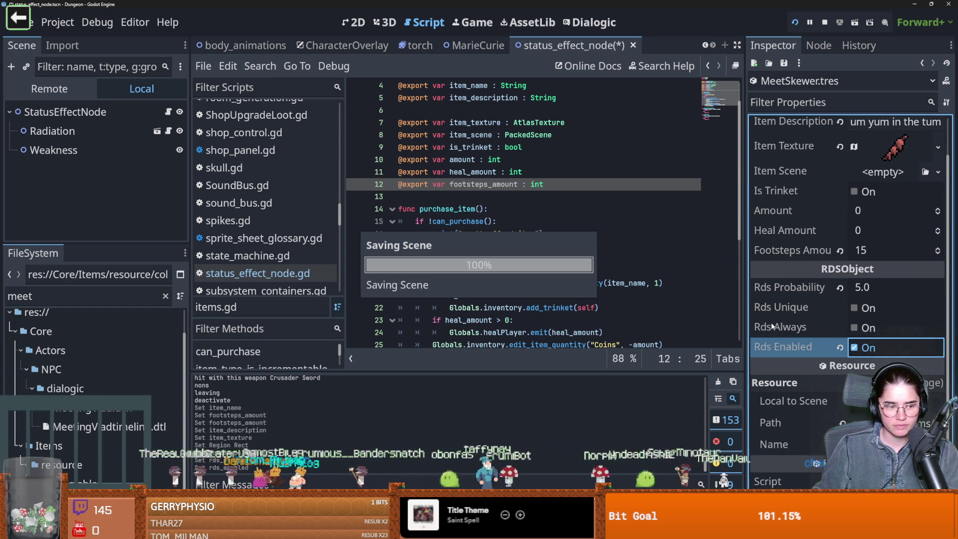
{"action": "left_click", "coordinate": [788, 290]}
{"action": "key", "text": "ctrl+s"}
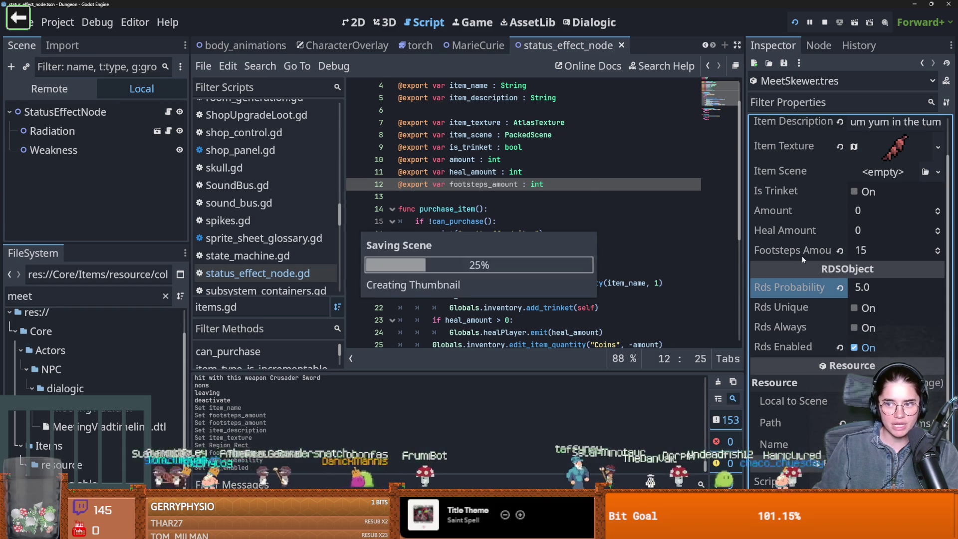
{"action": "left_click", "coordinate": [893, 211]}
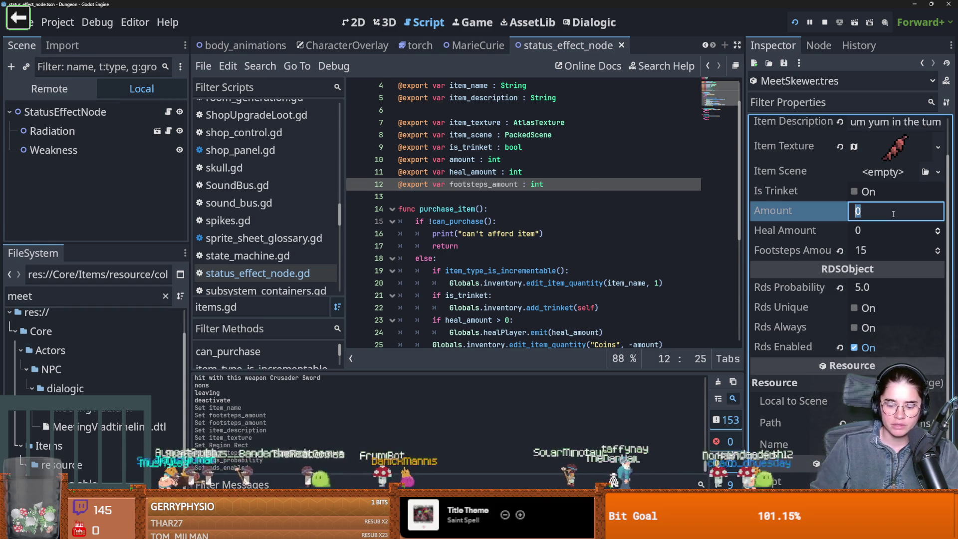
{"action": "type", "text": "5"}
{"action": "key", "text": "Return"}
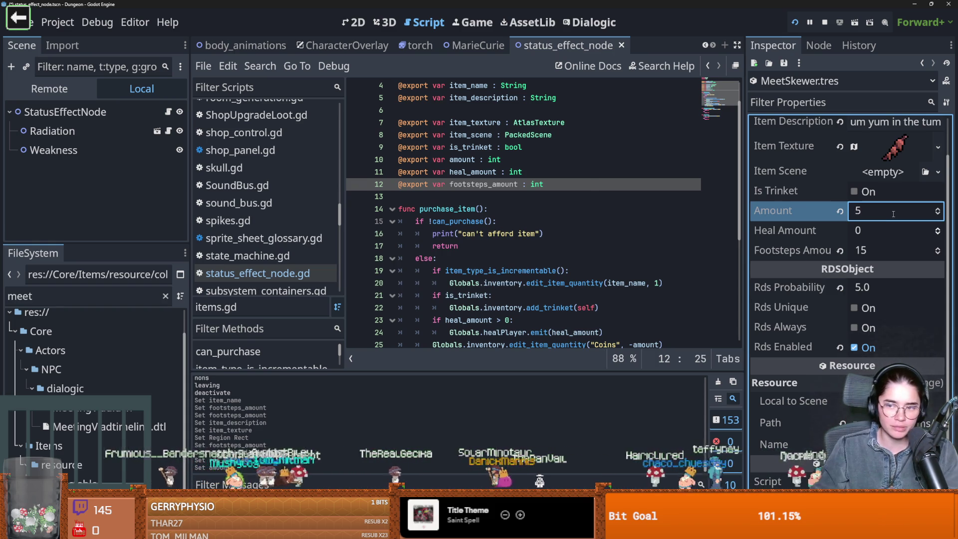
{"action": "key", "text": "ctrl+s"}
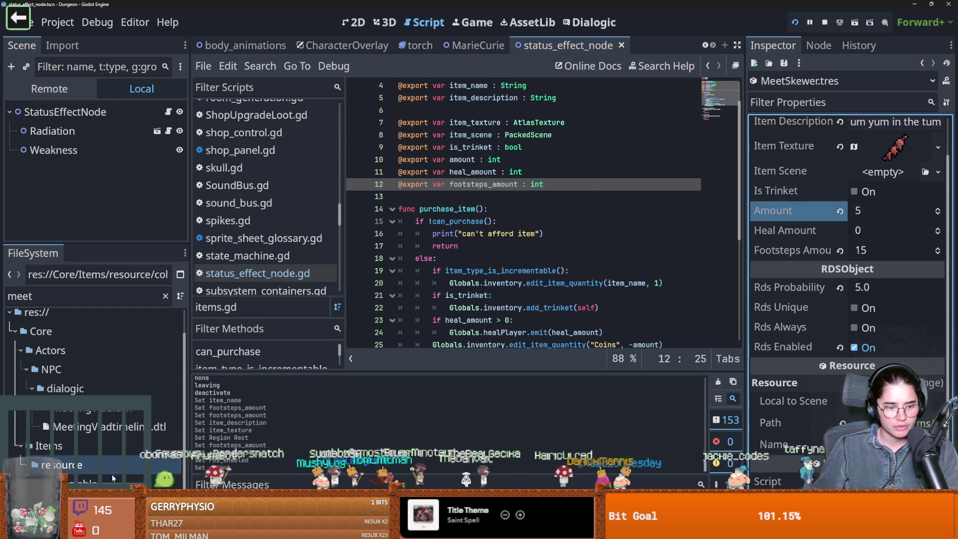
{"action": "key", "text": "ctrl+d"}
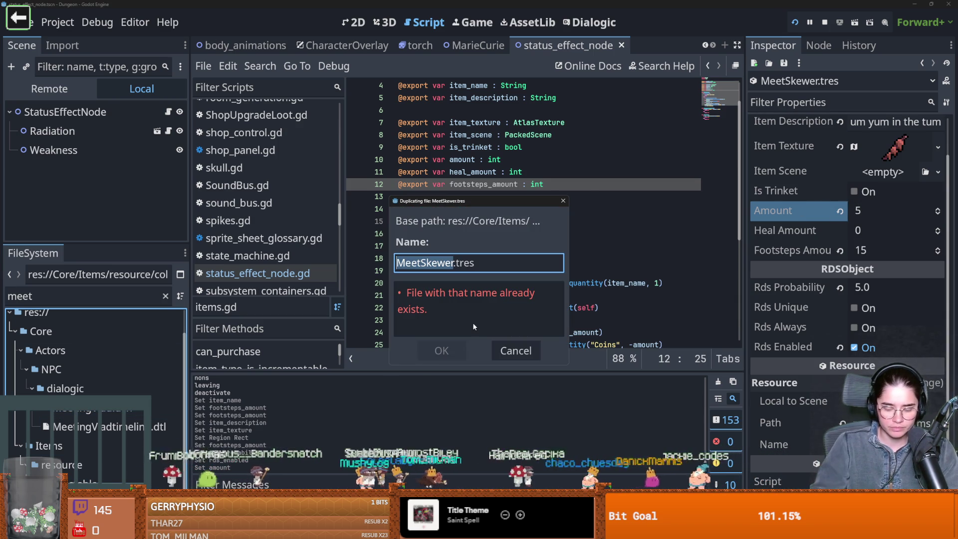
- Name the duplicate file 'ApplePie', open it, and change its Item Name to Apple
{"action": "type", "text": "ApplePie"}
{"action": "key", "text": "Return"}
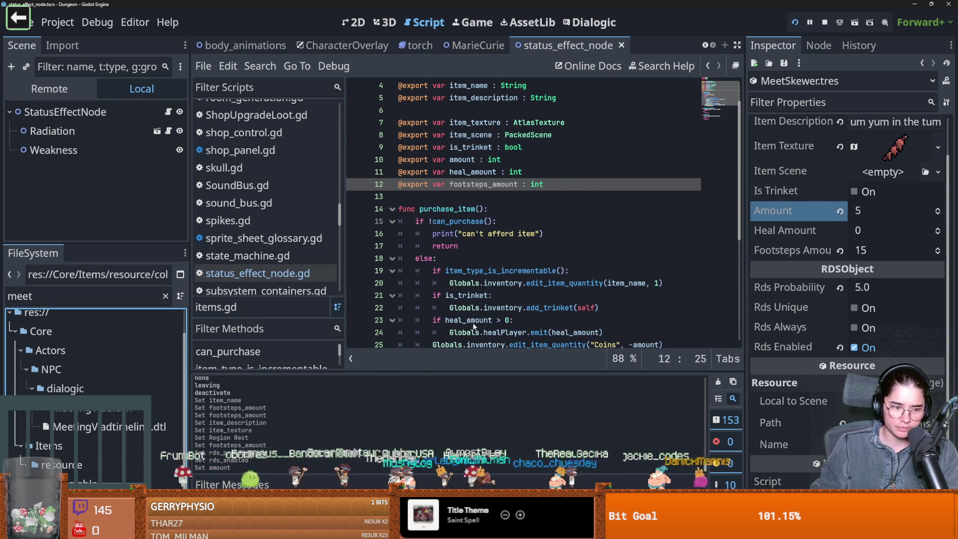
{"action": "left_click", "coordinate": [165, 295]}
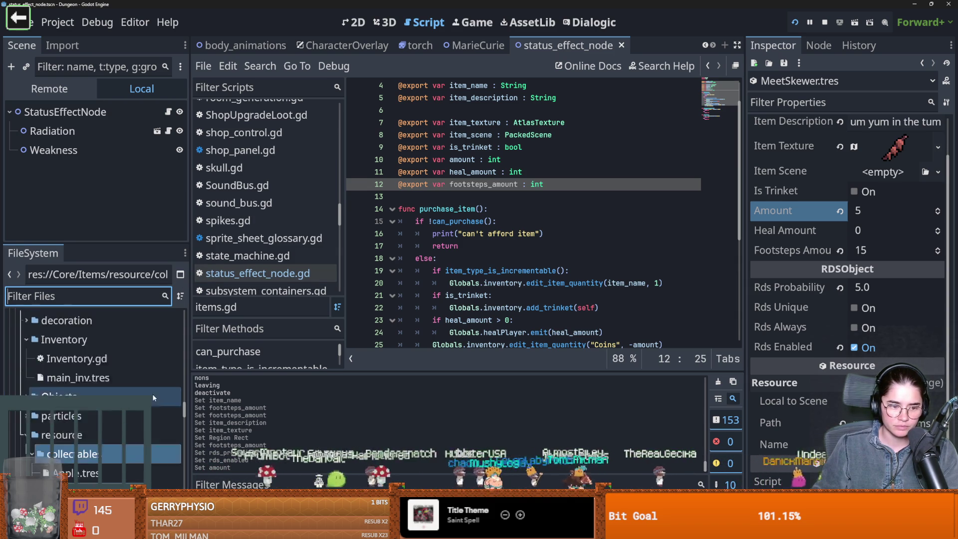
{"action": "left_click", "coordinate": [103, 453]}
{"action": "left_click", "coordinate": [938, 188]}
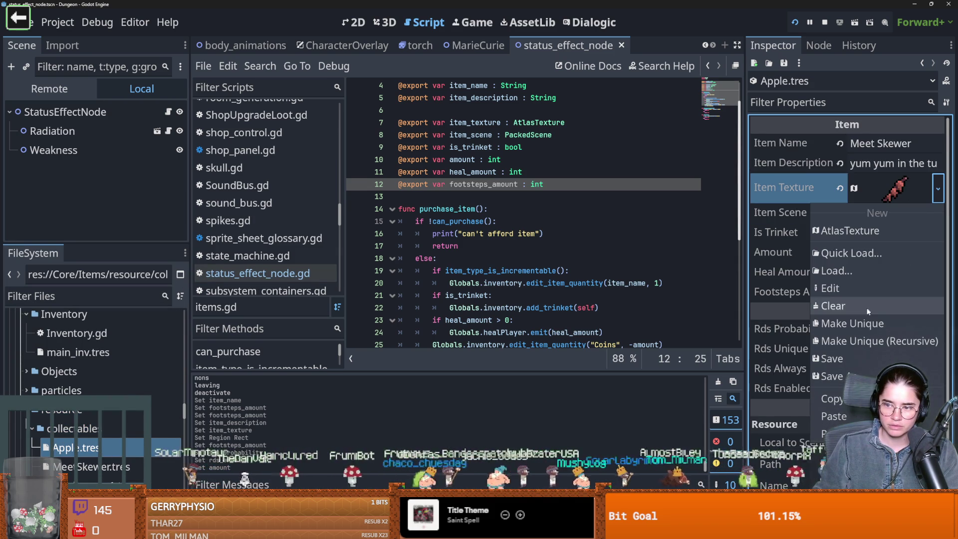
{"action": "key", "text": "Escape"}
{"action": "left_click", "coordinate": [784, 139]}
{"action": "type", "text": "Apple"}
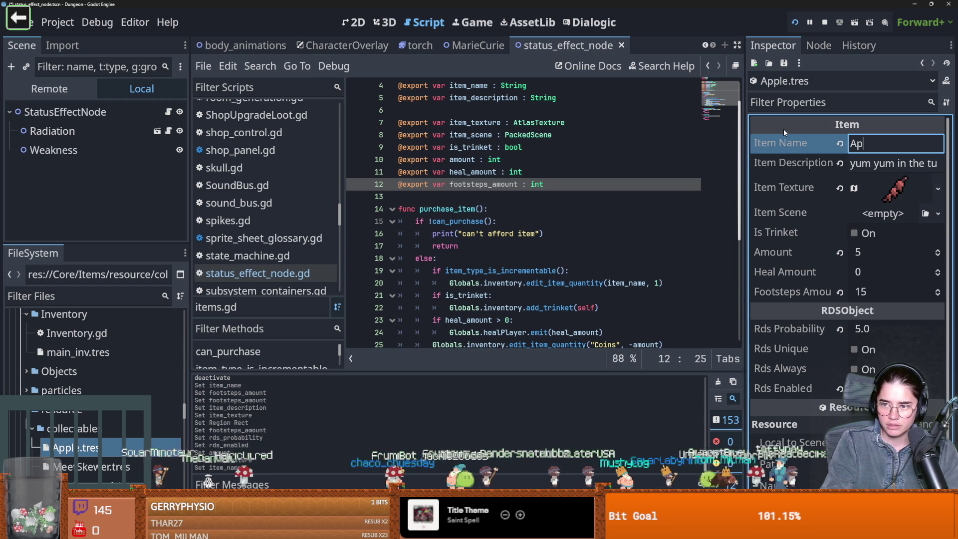
- Set the Apple's atlas texture region to the apple sprite and save
{"action": "left_click", "coordinate": [938, 189]}
{"action": "left_click", "coordinate": [875, 200]}
{"action": "left_click", "coordinate": [893, 188]}
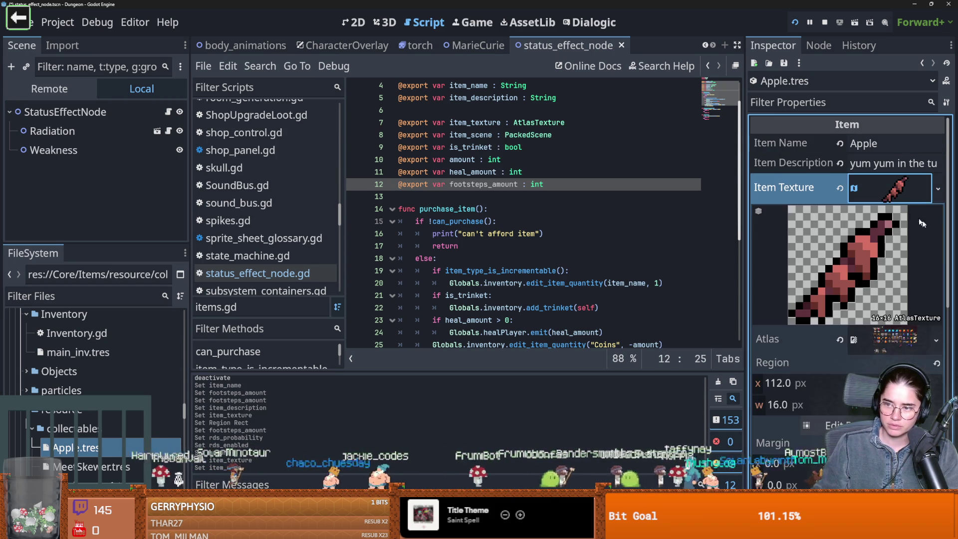
{"action": "left_click", "coordinate": [938, 339]}
{"action": "key", "text": "Escape"}
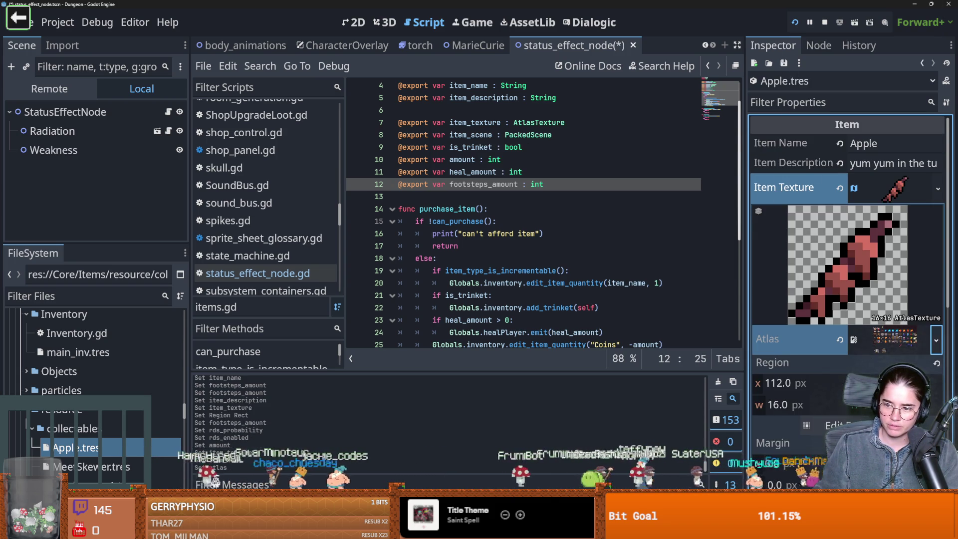
{"action": "left_click", "coordinate": [828, 425]}
{"action": "left_click", "coordinate": [661, 245]}
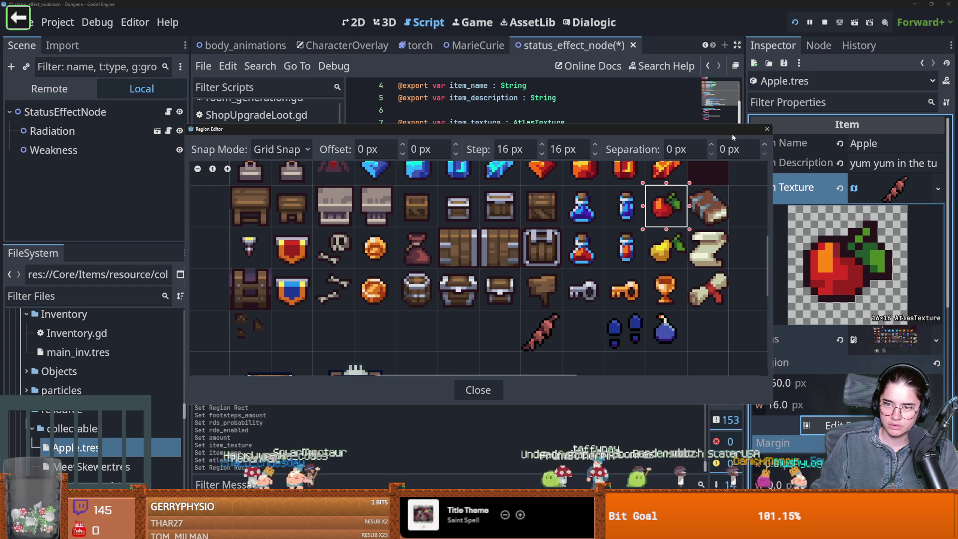
{"action": "left_click", "coordinate": [904, 192]}
{"action": "key", "text": "ctrl+s"}
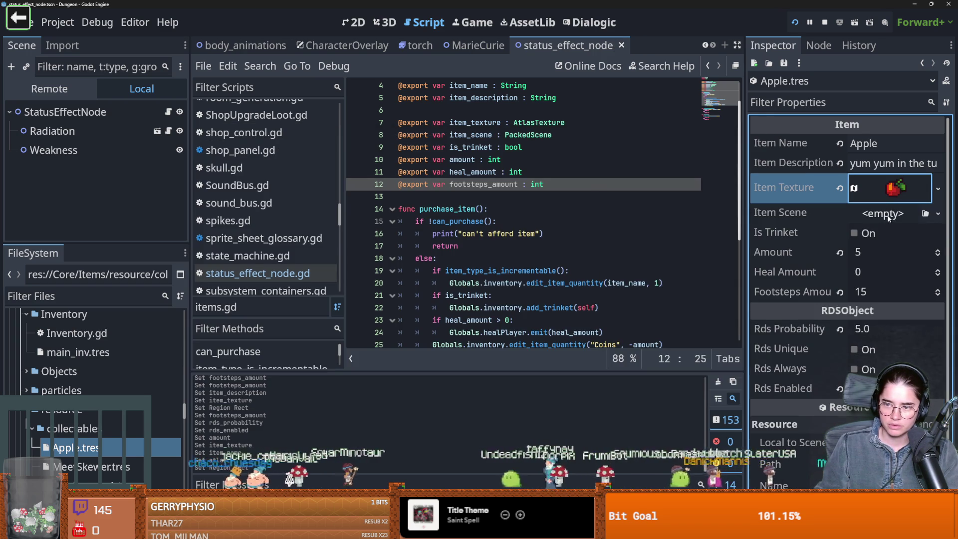
- Edit the Apple's footsteps, then set Meet Skewer's Footsteps Amount to 20 and save
{"action": "left_click", "coordinate": [878, 291]}
{"action": "type", "text": "5"}
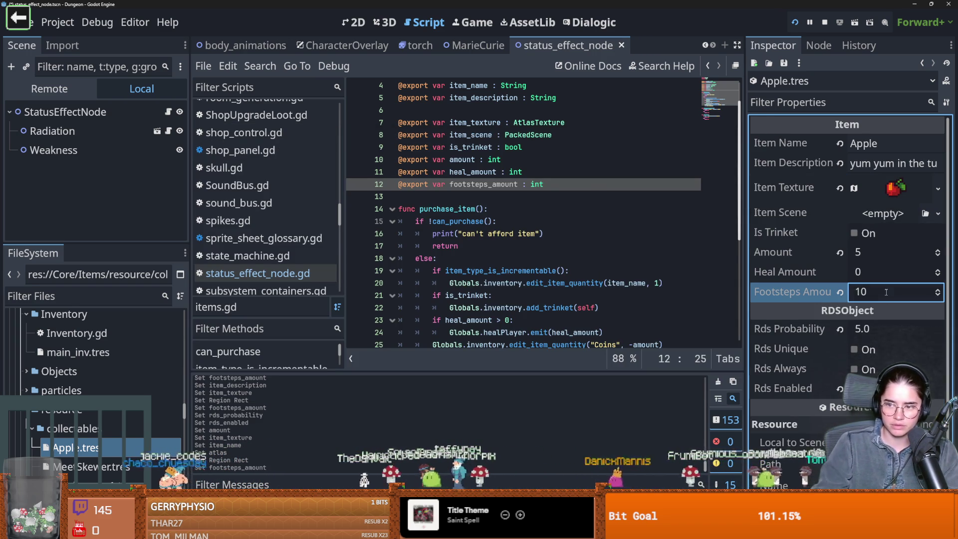
{"action": "left_click", "coordinate": [109, 459]}
{"action": "left_click", "coordinate": [864, 250]}
{"action": "type", "text": "20"}
{"action": "key", "text": "ctrl+s"}
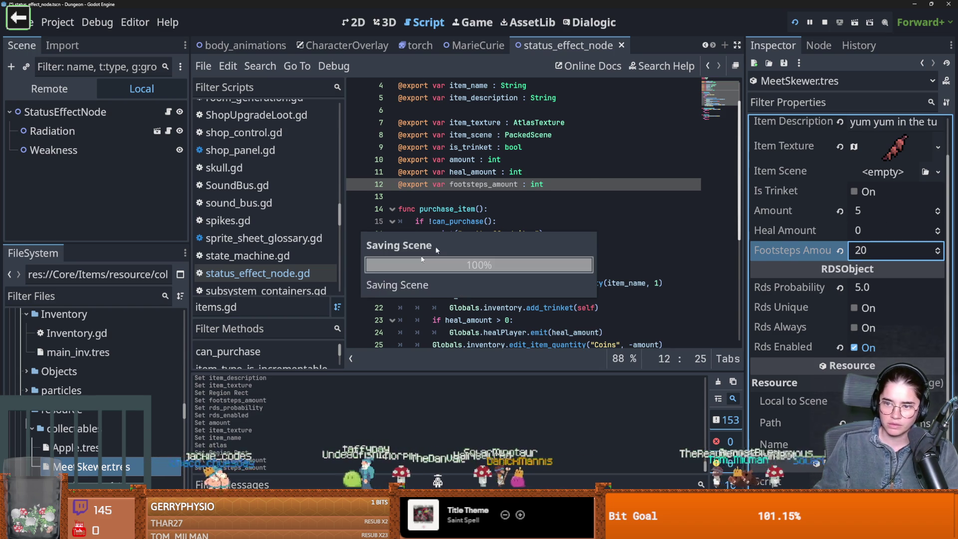
- Give Apple Amount 2 and Rds Probability 7.0, save, then filter files for 'shop'
{"action": "left_click", "coordinate": [102, 446]}
{"action": "left_click", "coordinate": [866, 252]}
{"action": "type", "text": "2"}
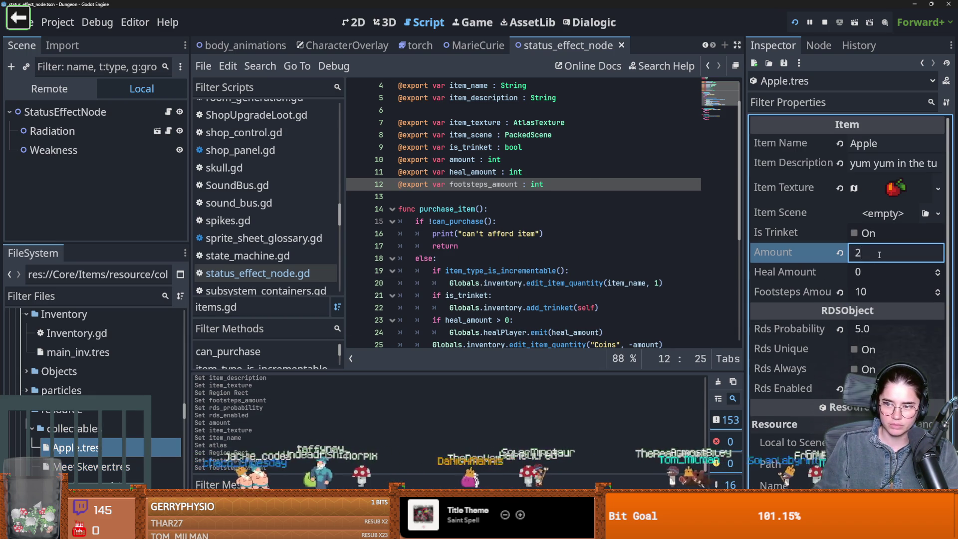
{"action": "key", "text": "ctrl+s"}
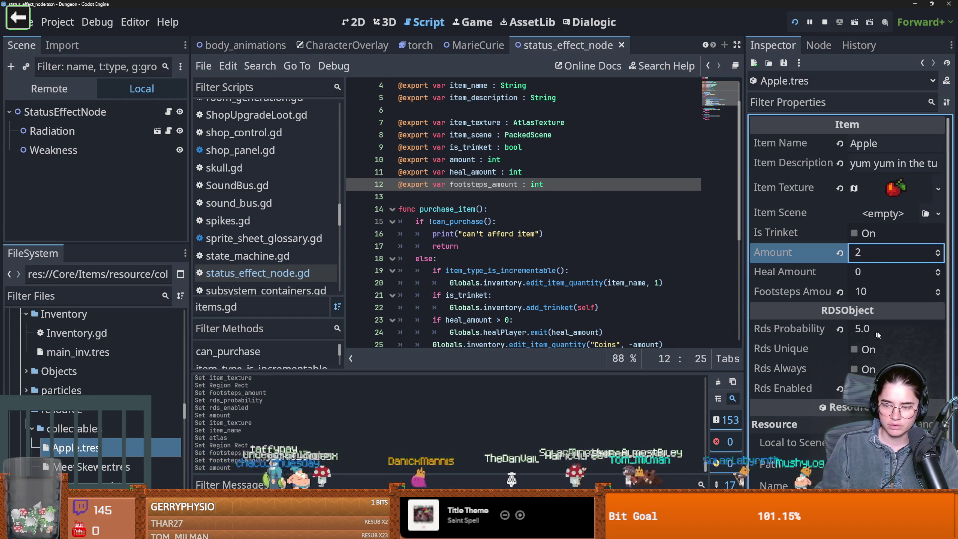
{"action": "left_click", "coordinate": [877, 329]}
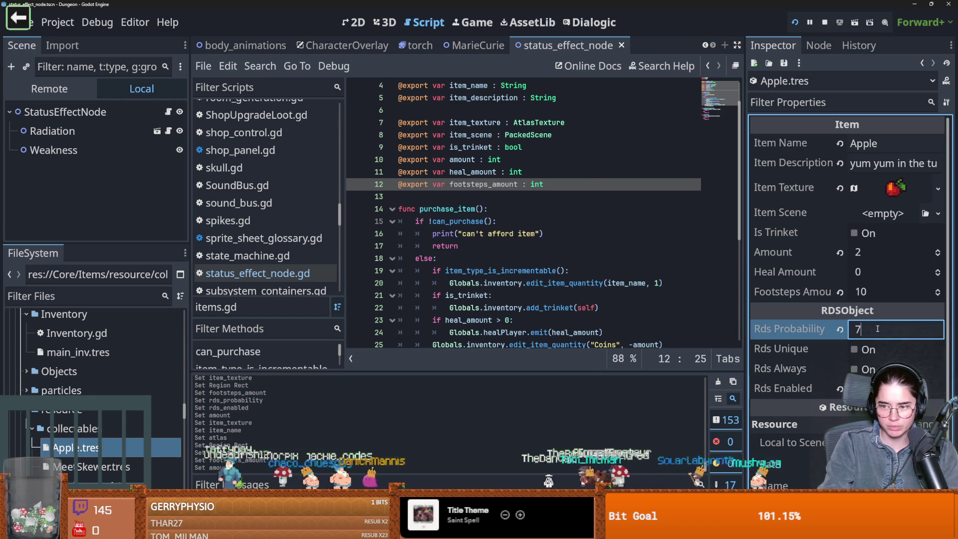
{"action": "type", "text": "7"}
{"action": "key", "text": "Return"}
{"action": "key", "text": "ctrl+s"}
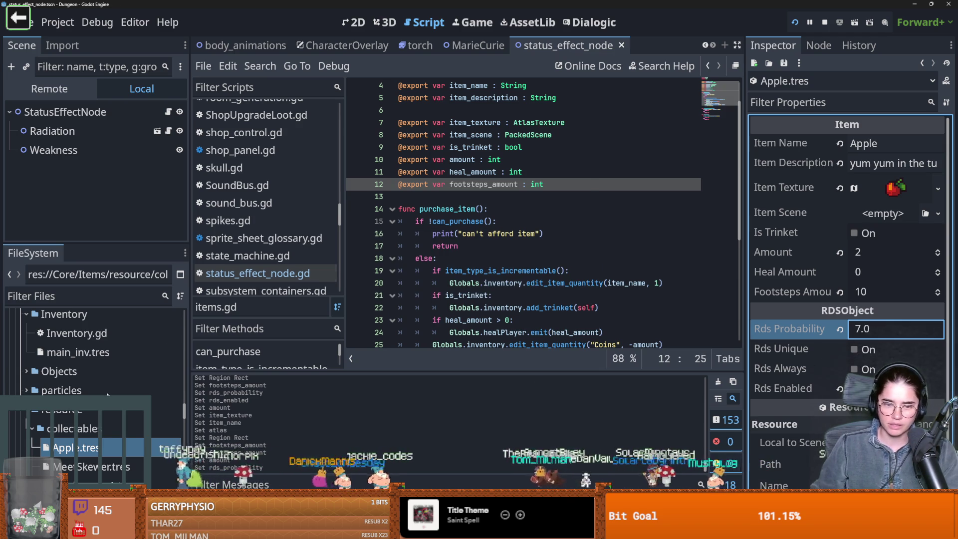
{"action": "left_click", "coordinate": [71, 296]}
{"action": "type", "text": "shop"}
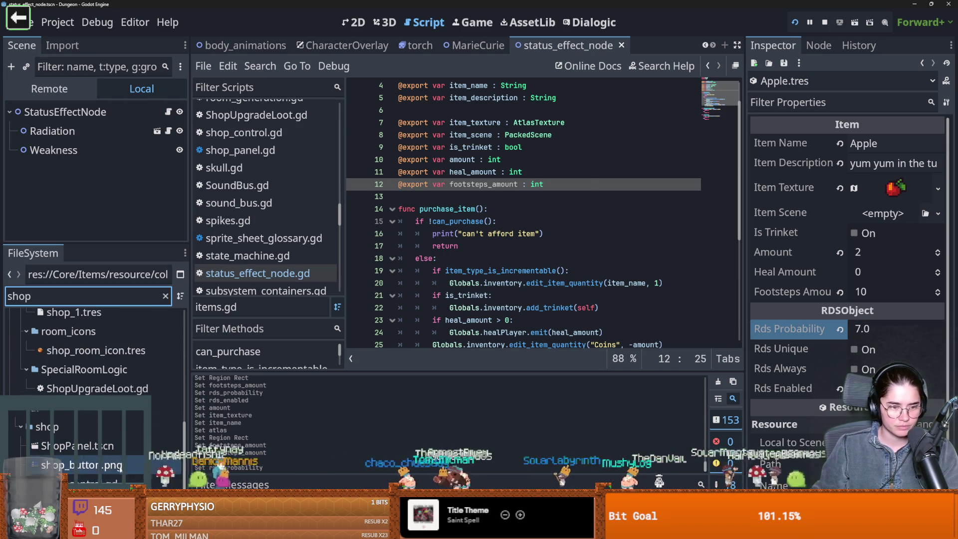
- Open ShopLootTable1 and set its Rds Contents size to 8
{"action": "scroll", "coordinate": [73, 359], "scroll_direction": "up", "scroll_amount": 3}
{"action": "left_click", "coordinate": [95, 364]}
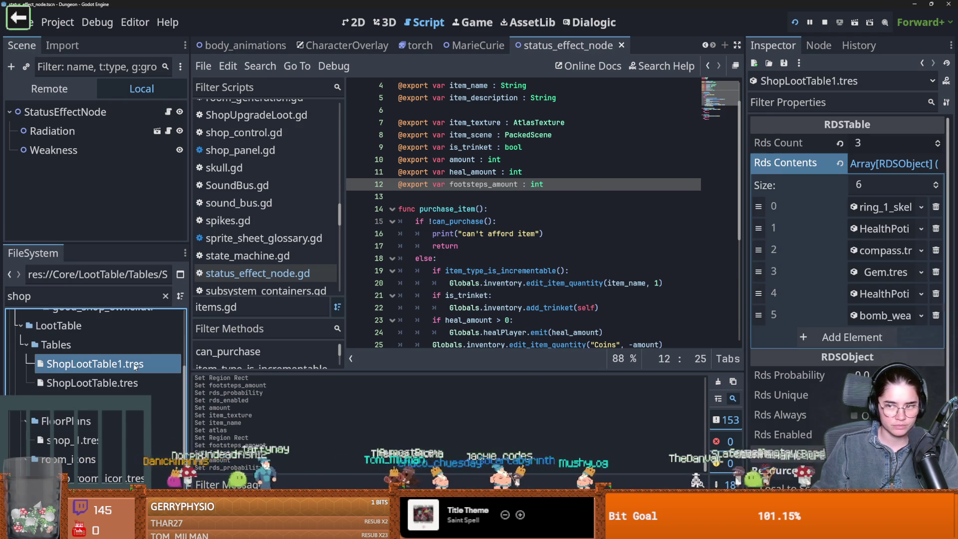
{"action": "left_click", "coordinate": [888, 185]}
{"action": "type", "text": "8"}
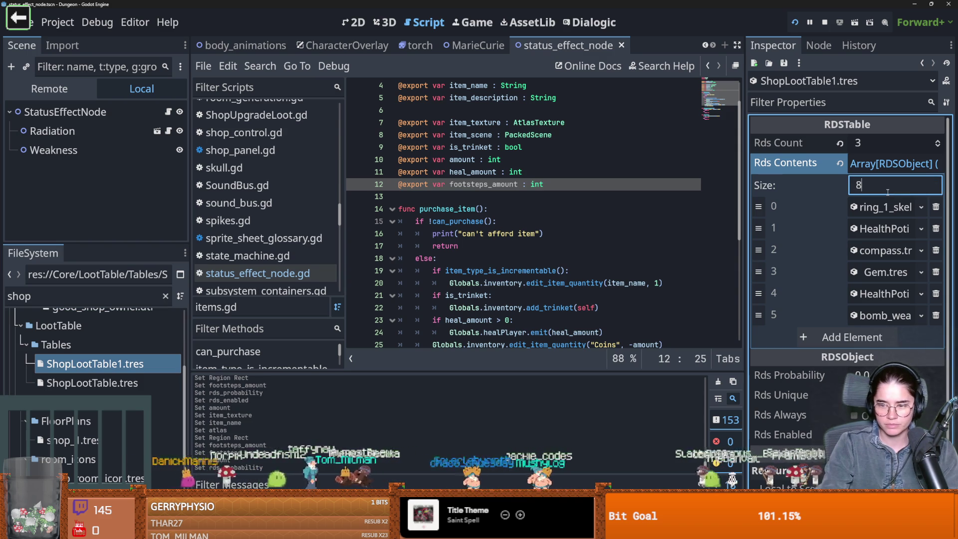
{"action": "key", "text": "Return"}
- Quick Load MeetSkewer.tres into entry 6 and Apple.tres into entry 7
{"action": "left_click", "coordinate": [921, 337]}
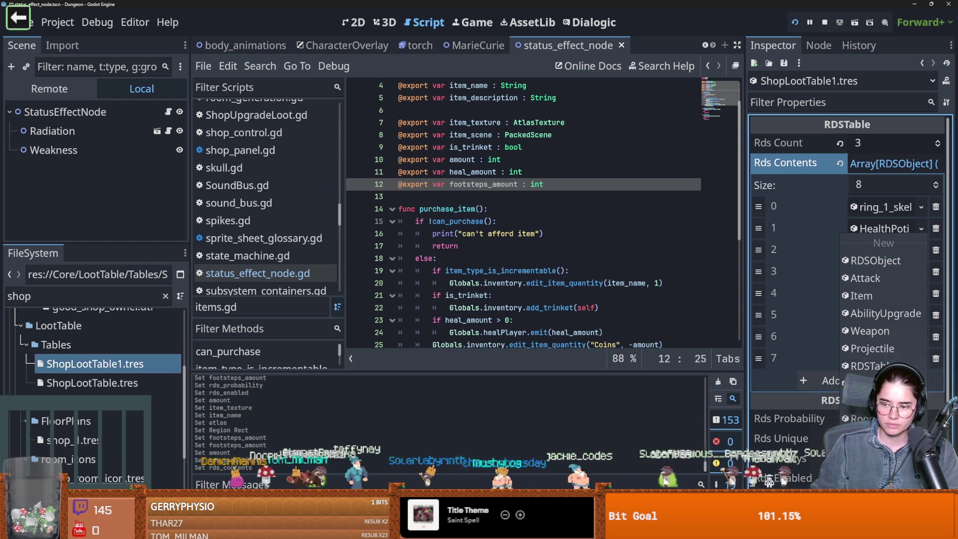
{"action": "left_click", "coordinate": [847, 461]}
{"action": "type", "text": "mee"}
{"action": "key", "text": "Return"}
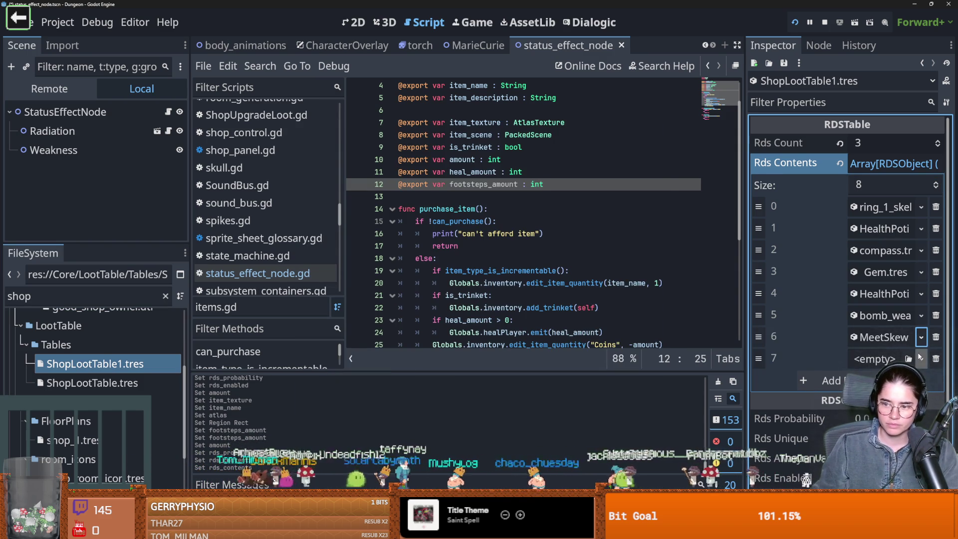
{"action": "left_click", "coordinate": [921, 359]}
{"action": "left_click", "coordinate": [848, 461]}
{"action": "type", "text": "app"}
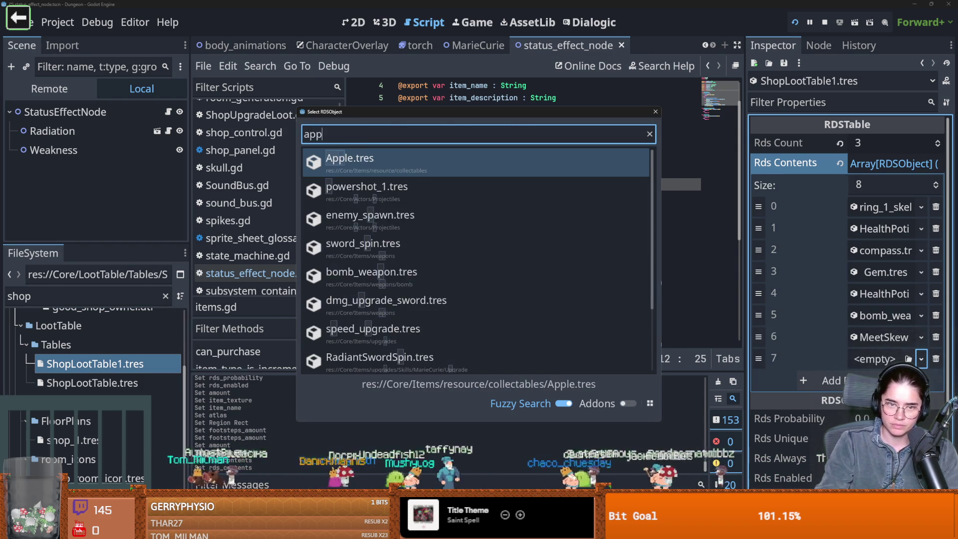
{"action": "key", "text": "Return"}
- Inspect the purchase_item code and select footsteps_amount on line 12
{"action": "left_click", "coordinate": [503, 271]}
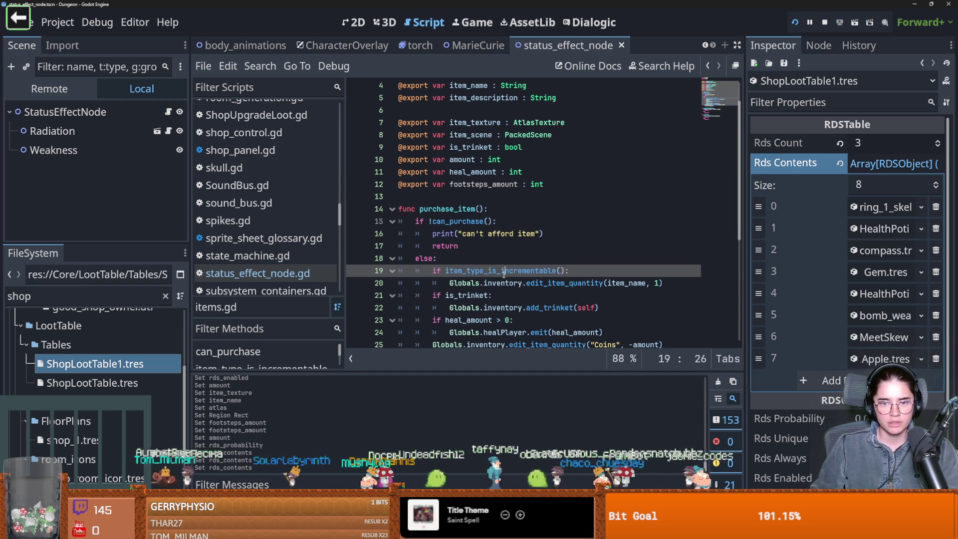
{"action": "scroll", "coordinate": [464, 280], "scroll_direction": "up", "scroll_amount": 1}
{"action": "double_click", "coordinate": [479, 223]}
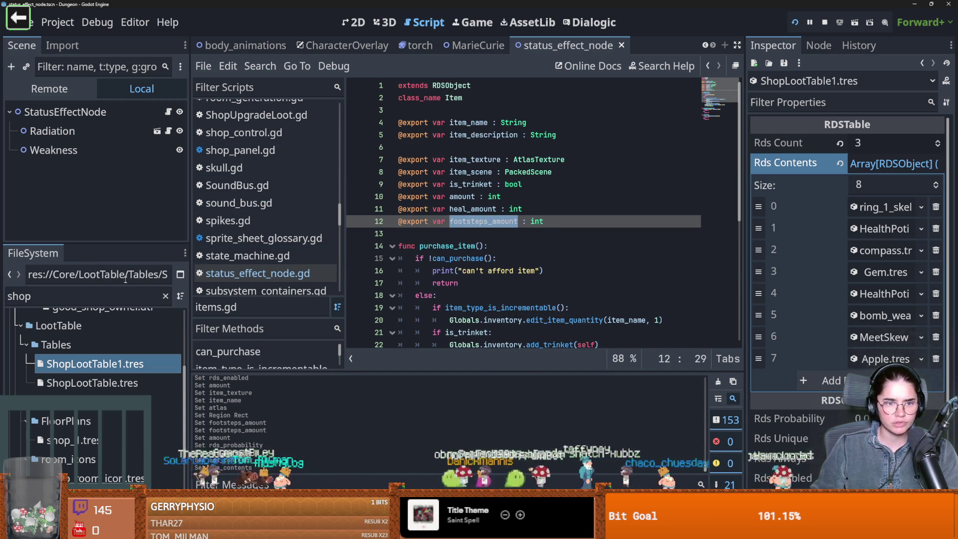
- Filter the FileSystem for 'Glob' and open Globals.gd
{"action": "double_click", "coordinate": [83, 294]}
{"action": "type", "text": "Globl"}
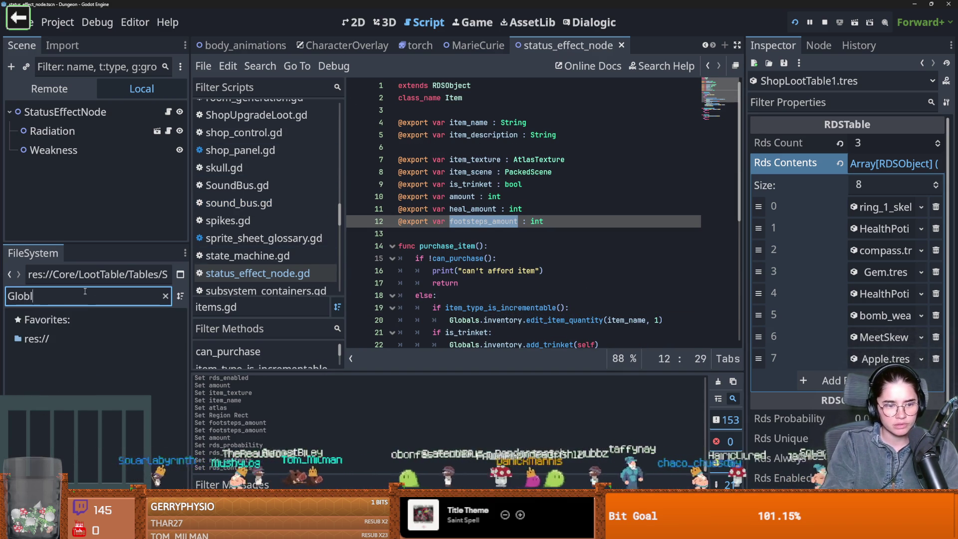
{"action": "key", "text": "BackSpace"}
{"action": "key", "text": "BackSpace"}
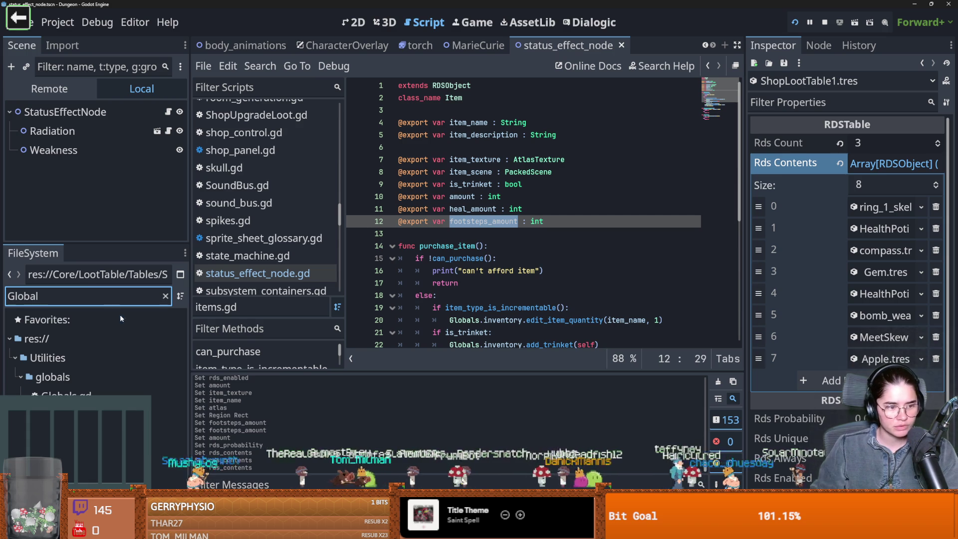
{"action": "double_click", "coordinate": [70, 394]}
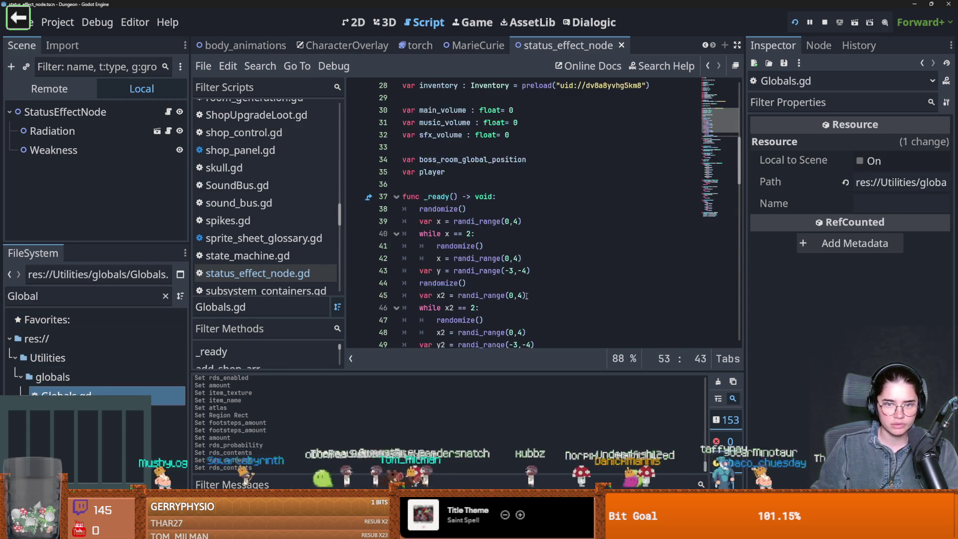
- Jump to the Inventory script and inspect edit_item_quantity and inv_has
{"action": "scroll", "coordinate": [508, 244], "scroll_direction": "up", "scroll_amount": 3}
{"action": "left_click", "coordinate": [488, 196], "text": "ctrl"}
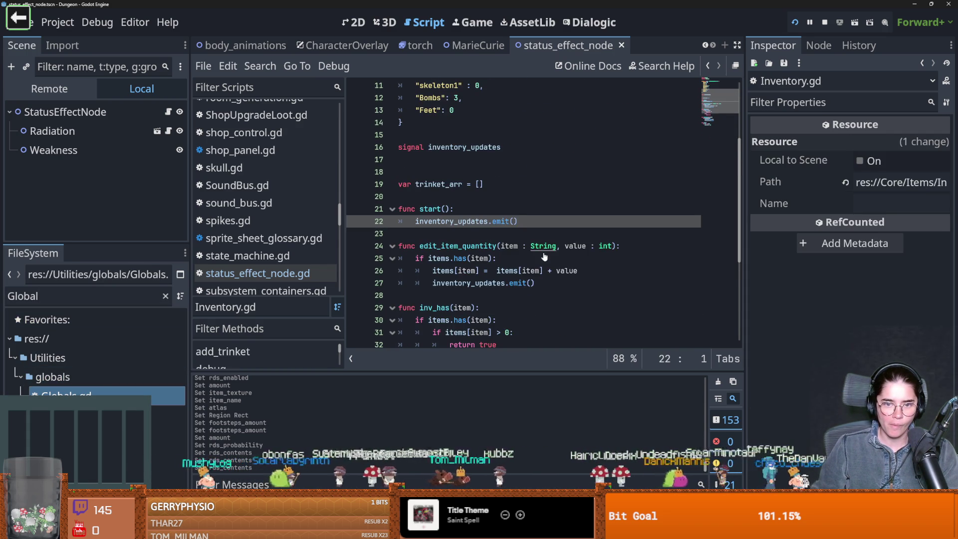
{"action": "double_click", "coordinate": [458, 209]}
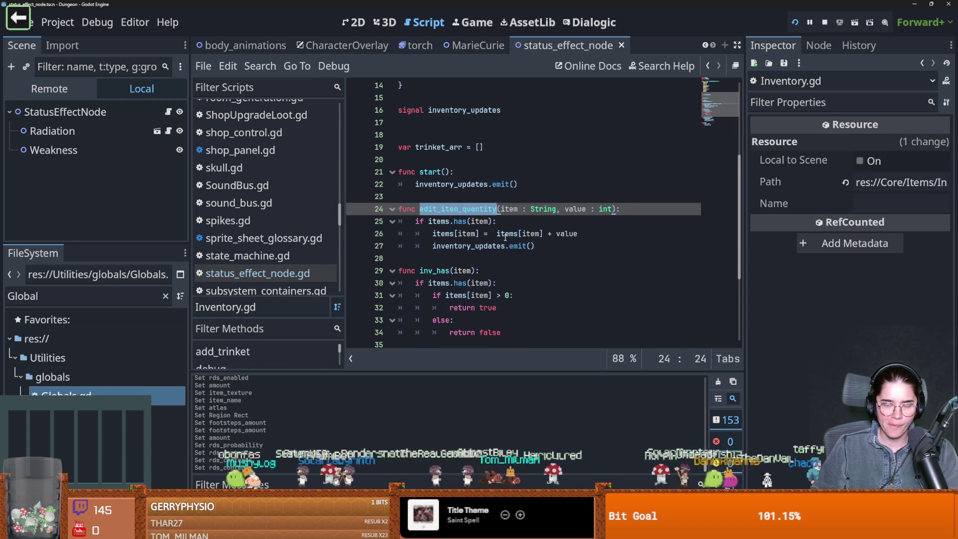
{"action": "scroll", "coordinate": [530, 245], "scroll_direction": "down", "scroll_amount": 2}
{"action": "double_click", "coordinate": [435, 197]}
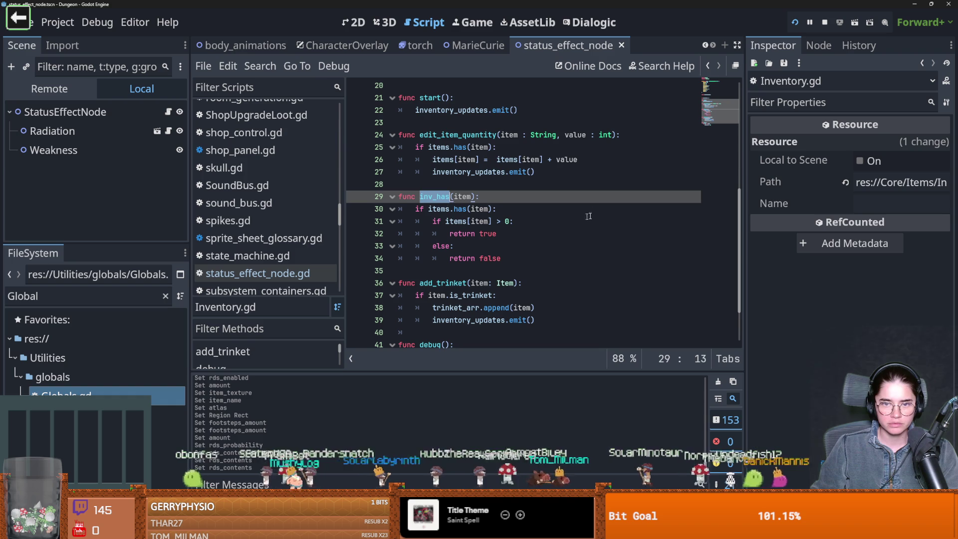
{"action": "scroll", "coordinate": [499, 238], "scroll_direction": "down", "scroll_amount": 2}
{"action": "scroll", "coordinate": [496, 240], "scroll_direction": "up", "scroll_amount": 5}
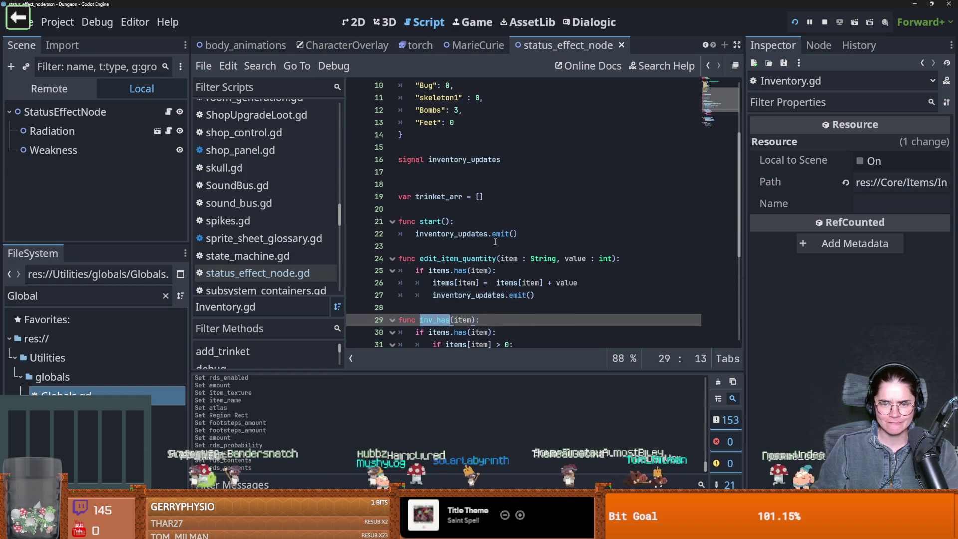
{"action": "scroll", "coordinate": [495, 241], "scroll_direction": "up", "scroll_amount": 3}
{"action": "scroll", "coordinate": [497, 239], "scroll_direction": "down", "scroll_amount": 4}
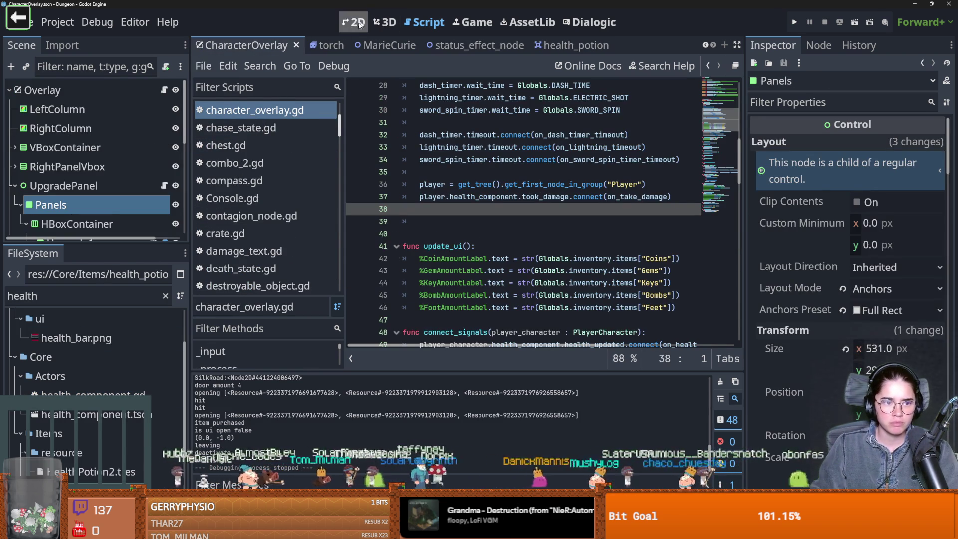
- Select the Minimap node and the first shop key slot in the overlay's 2D view
{"action": "scroll", "coordinate": [100, 199], "scroll_direction": "down", "scroll_amount": 5}
{"action": "left_click", "coordinate": [106, 228]}
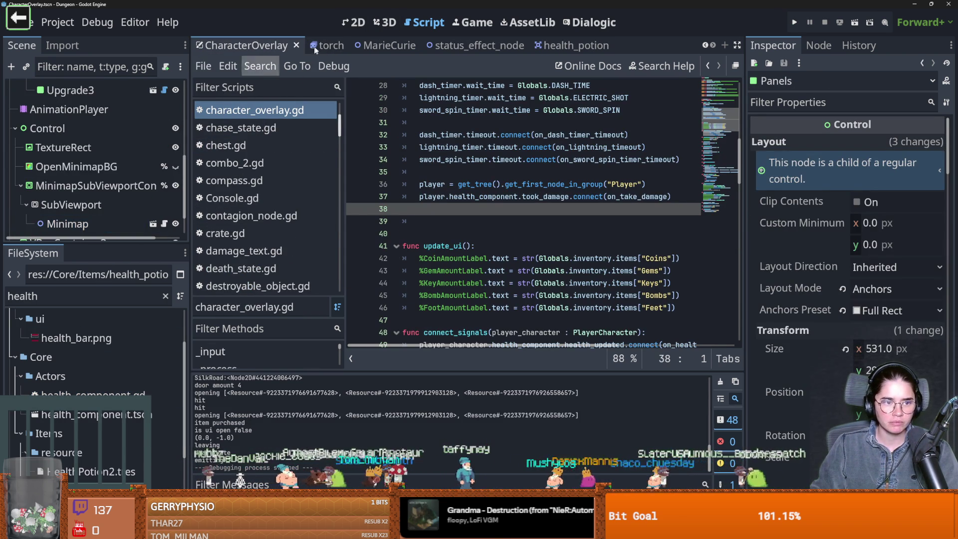
{"action": "left_click", "coordinate": [354, 21]}
{"action": "scroll", "coordinate": [388, 232], "scroll_direction": "up", "scroll_amount": 3}
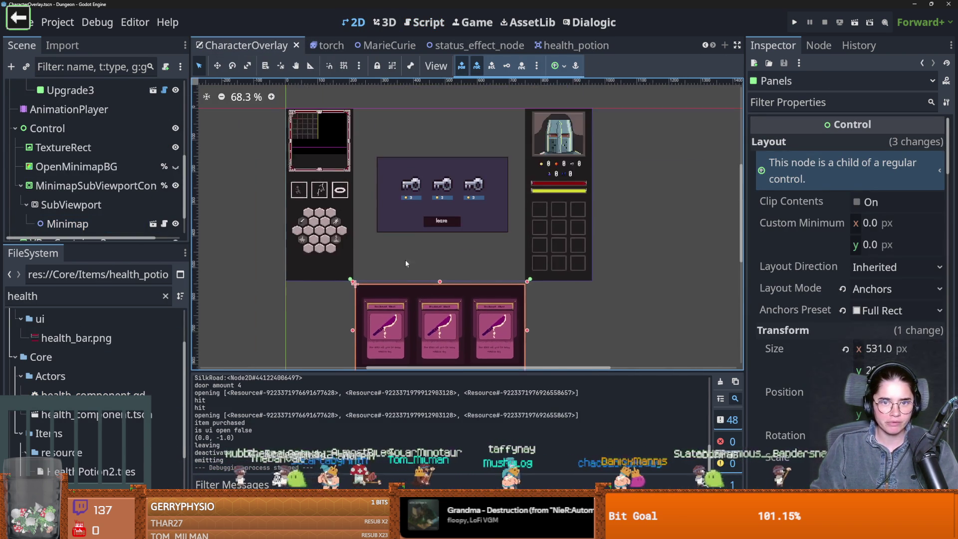
{"action": "left_click", "coordinate": [411, 178]}
{"action": "scroll", "coordinate": [160, 216], "scroll_direction": "down", "scroll_amount": 2}
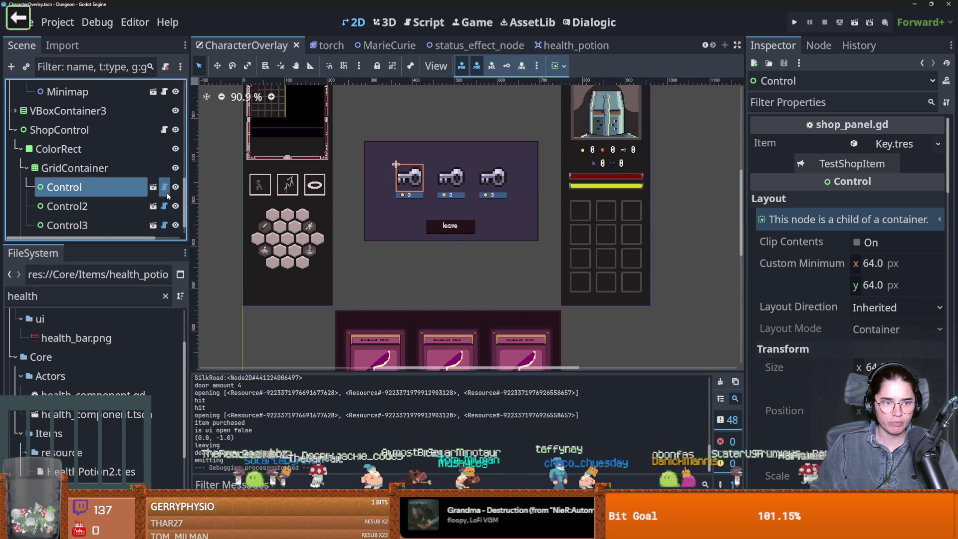
- Open shop_panel.gd and jump from the purchase_item call to its definition in items.gd
{"action": "left_click", "coordinate": [164, 186]}
{"action": "scroll", "coordinate": [515, 283], "scroll_direction": "down", "scroll_amount": 3}
{"action": "scroll", "coordinate": [515, 282], "scroll_direction": "down", "scroll_amount": 3}
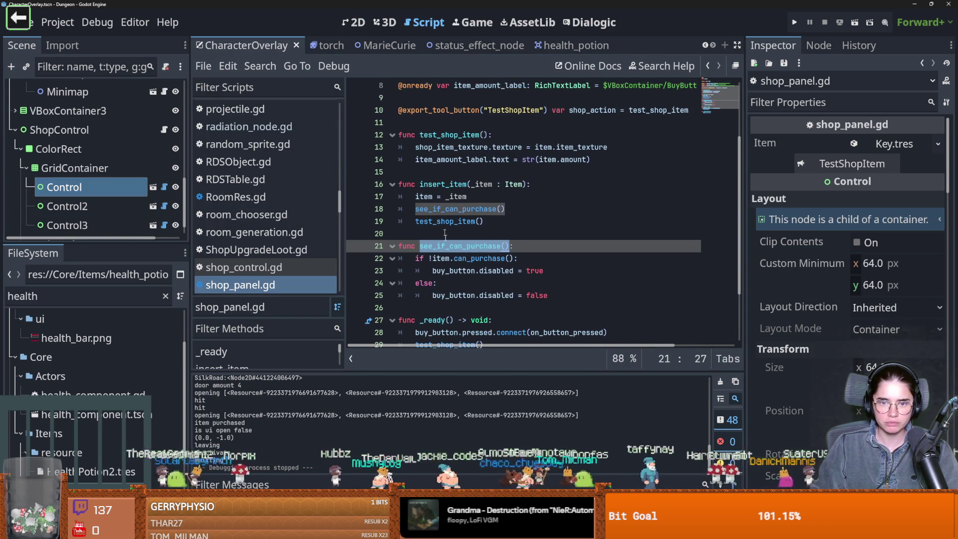
{"action": "left_click", "coordinate": [446, 295]}
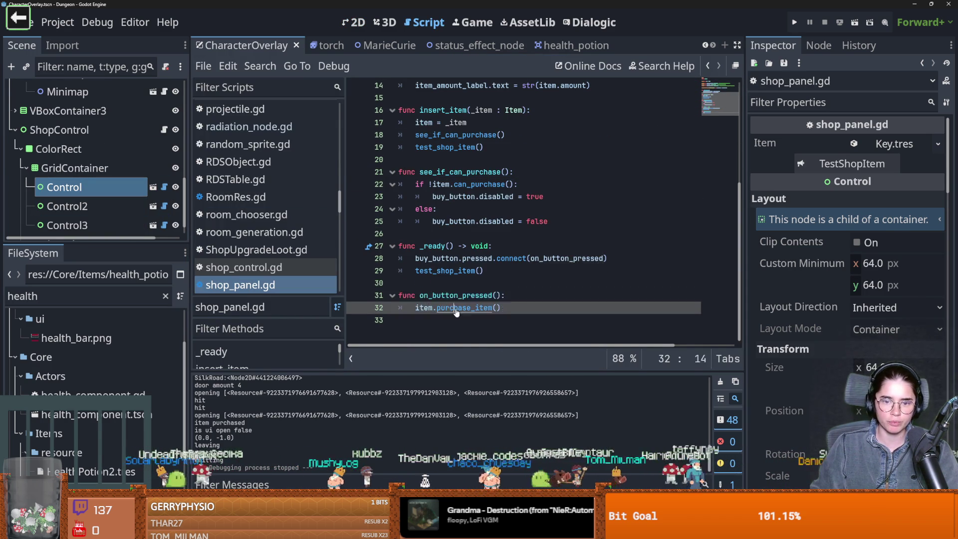
{"action": "left_click", "coordinate": [464, 307], "text": "ctrl"}
{"action": "scroll", "coordinate": [468, 289], "scroll_direction": "down", "scroll_amount": 2}
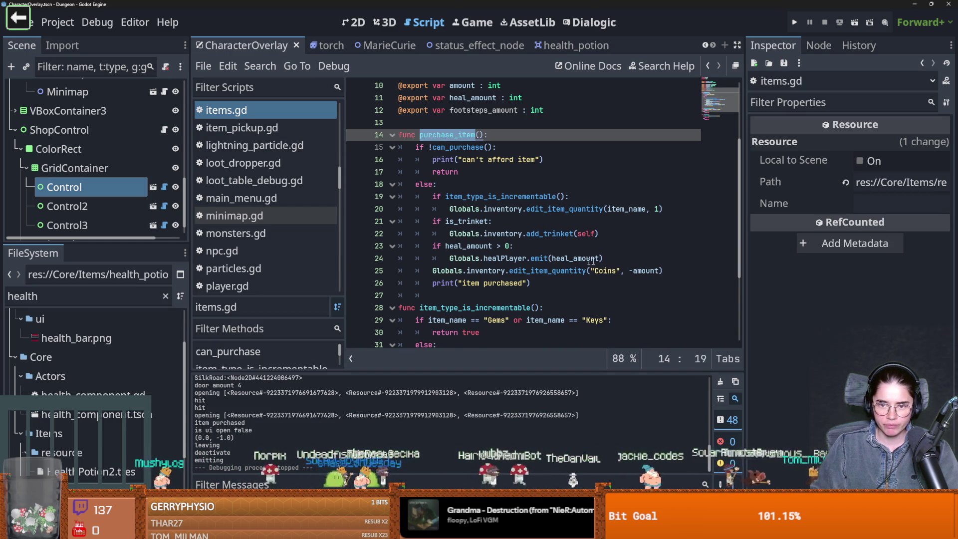
- Start an 'if footsteps_amount' check on a new line below the healPlayer line
{"action": "left_click", "coordinate": [619, 258]}
{"action": "key", "text": "Return"}
{"action": "type", "text": "if "}
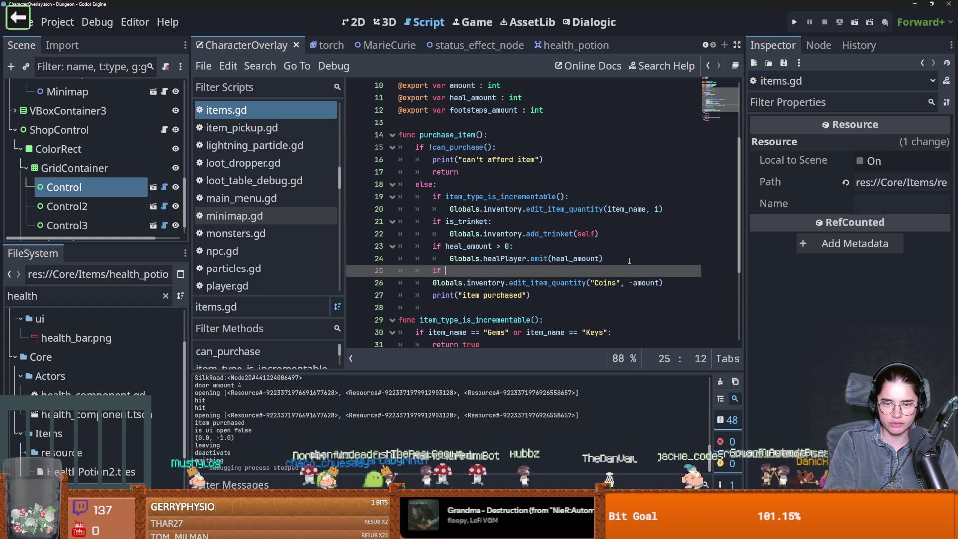
{"action": "type", "text": "foot"}
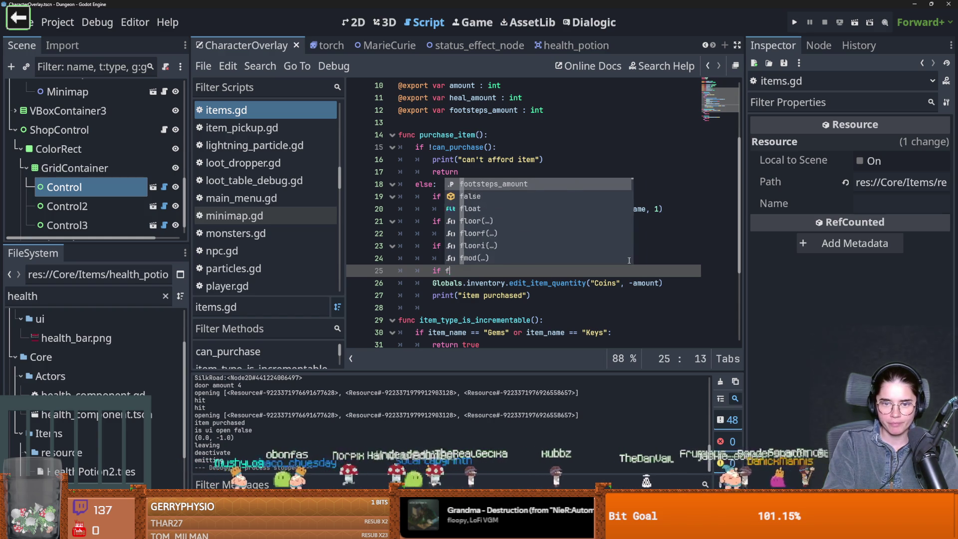
{"action": "key", "text": "Return"}
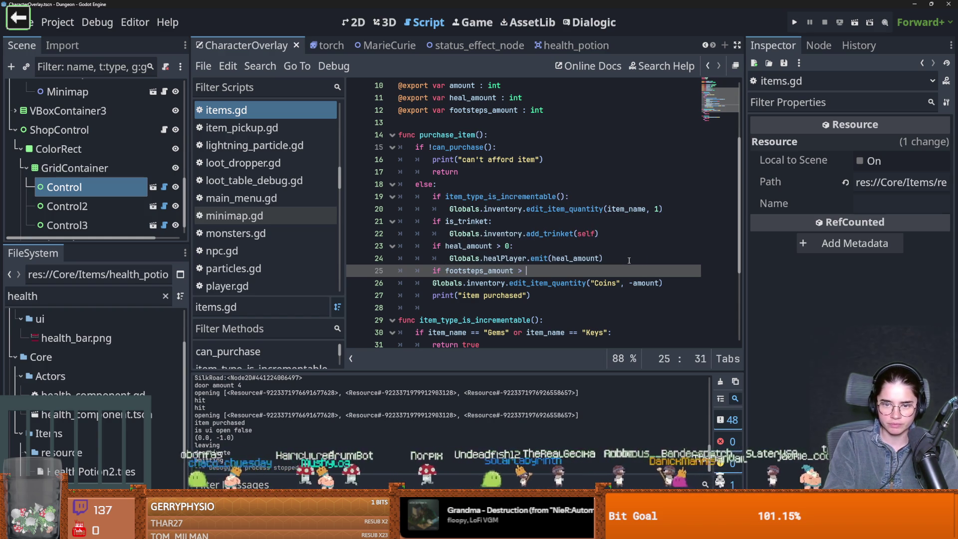
{"action": "type", "text": "0:"}
{"action": "key", "text": "Return"}
{"action": "type", "text": "pass"}
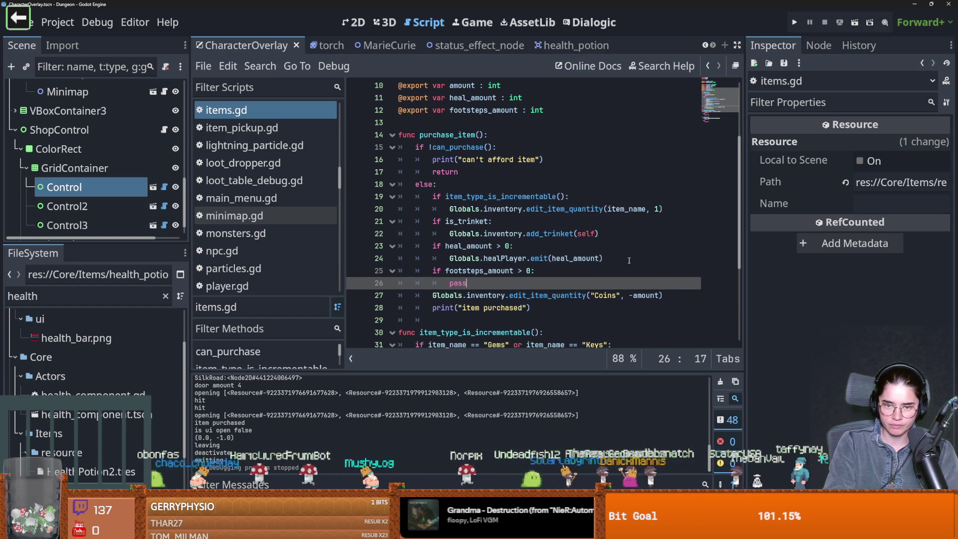
{"action": "type", "text": "lobals"}
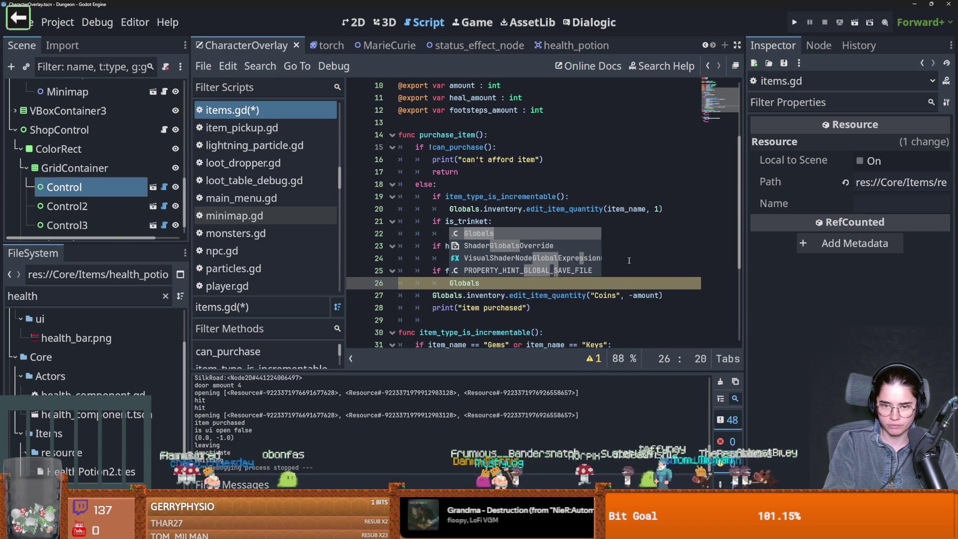
{"action": "key", "text": "BackSpace"}
{"action": "key", "text": "BackSpace"}
{"action": "key", "text": "BackSpace"}
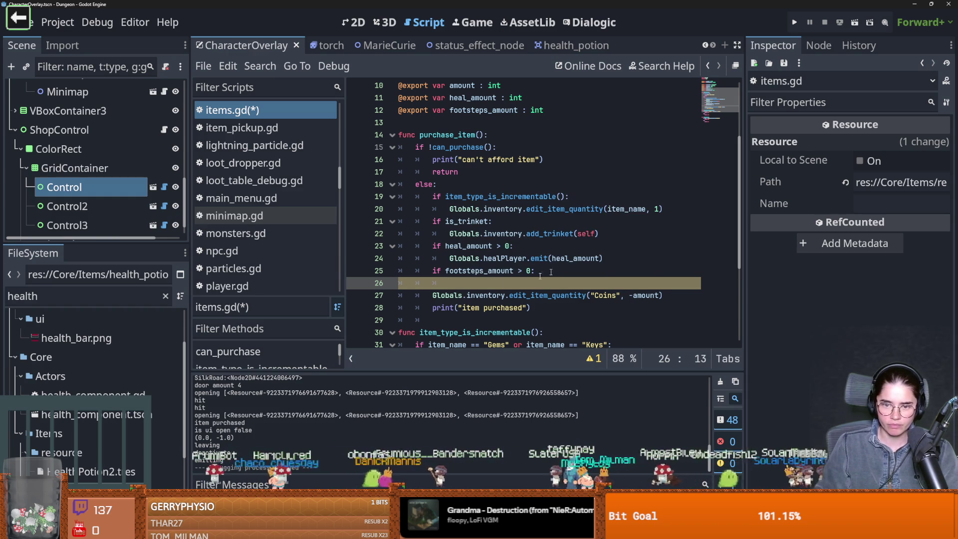
- Delete the footsteps_amount if line again
{"action": "scroll", "coordinate": [511, 295], "scroll_direction": "up", "scroll_amount": 1}
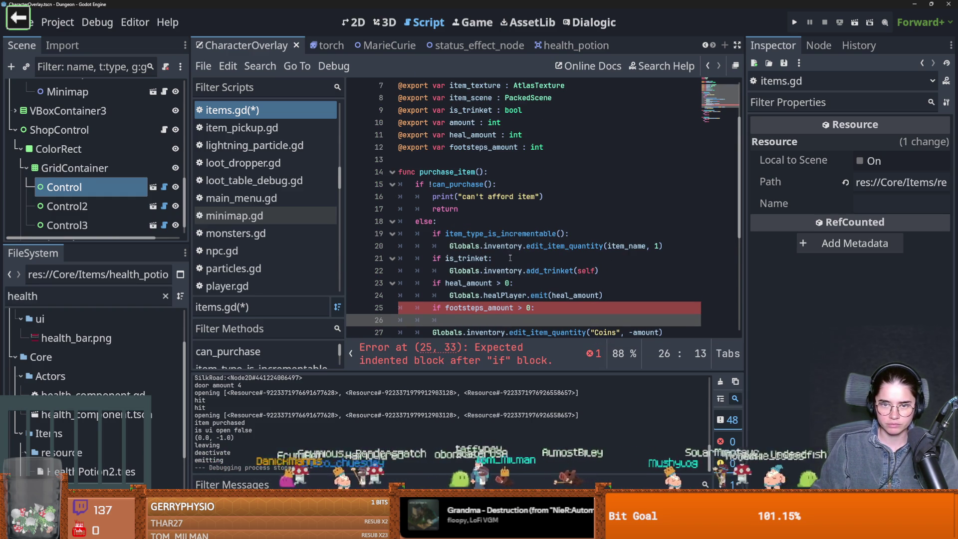
{"action": "scroll", "coordinate": [509, 258], "scroll_direction": "up", "scroll_amount": 2}
{"action": "scroll", "coordinate": [511, 263], "scroll_direction": "down", "scroll_amount": 3}
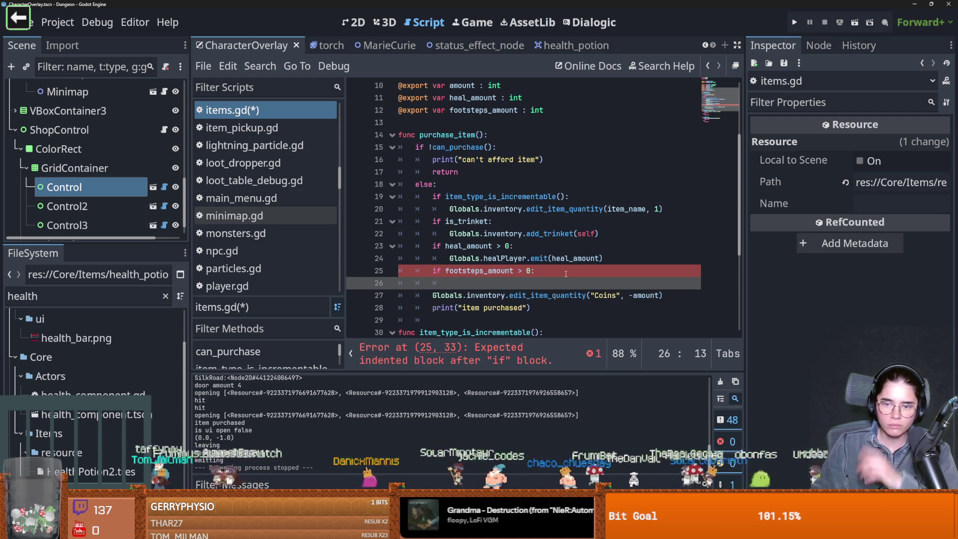
{"action": "left_click_drag", "start_coordinate": [565, 274], "coordinate": [402, 270]}
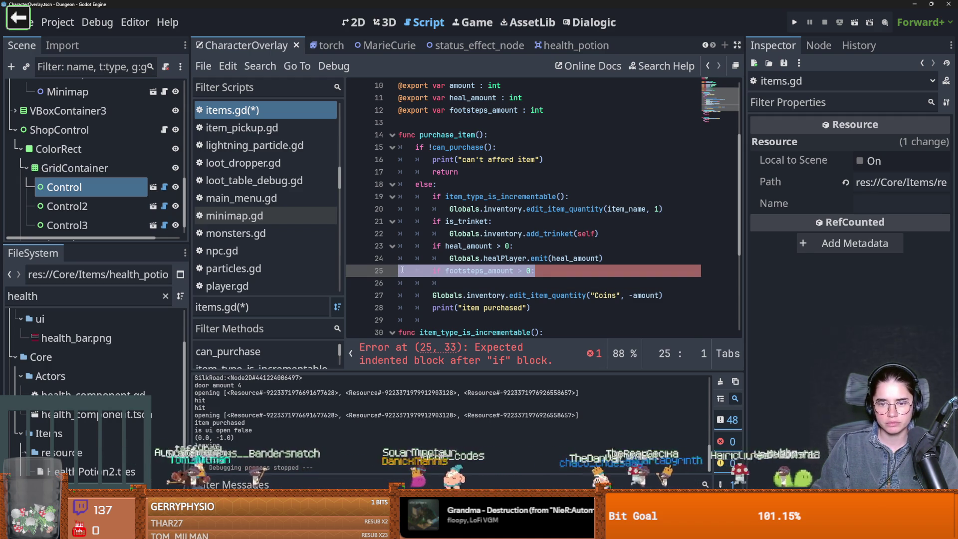
{"action": "key", "text": "BackSpace"}
{"action": "key", "text": "Down"}
{"action": "key", "text": "Down"}
{"action": "key", "text": "Down"}
- Append 'or item_name == "Feet"' after Keys in item_type_is_incrementable
{"action": "scroll", "coordinate": [498, 201], "scroll_direction": "down", "scroll_amount": 3}
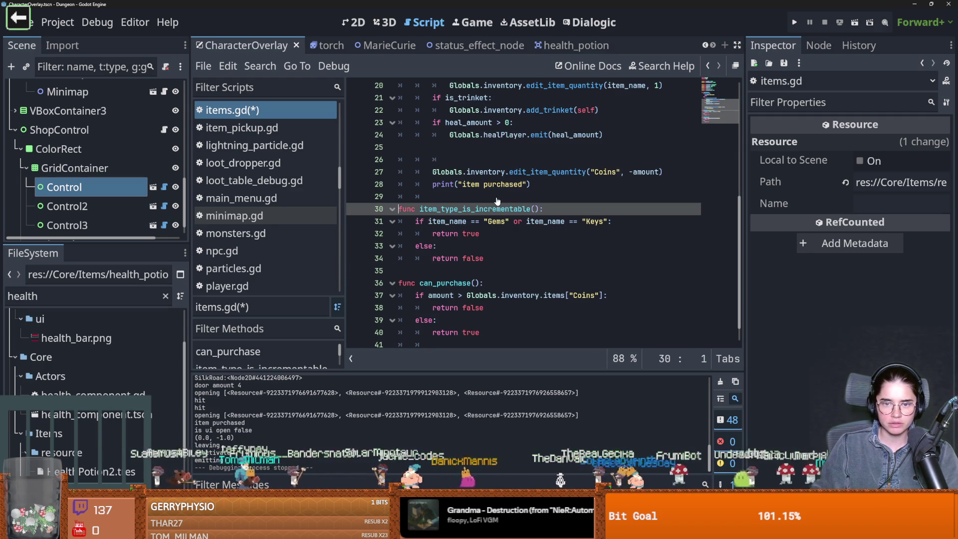
{"action": "left_click", "coordinate": [613, 222]}
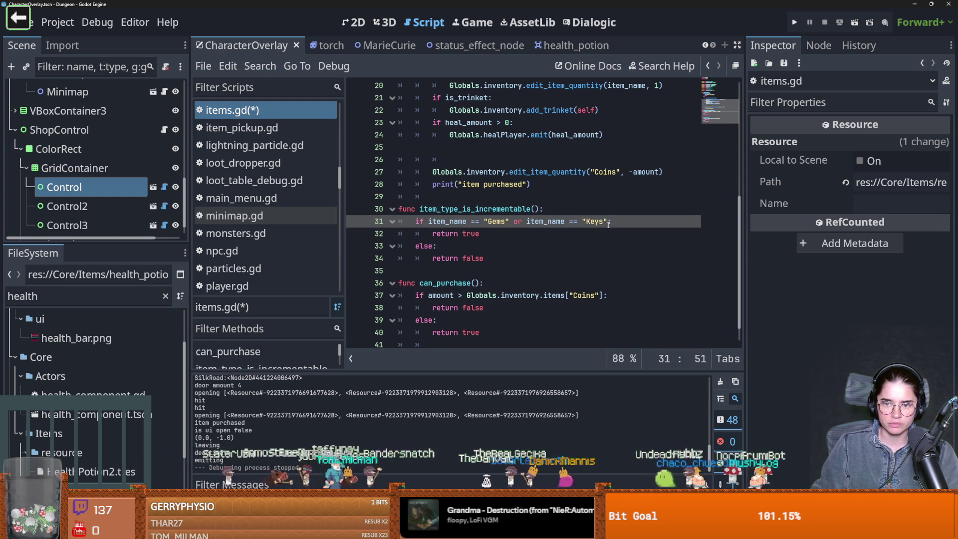
{"action": "type", "text": "or ite"}
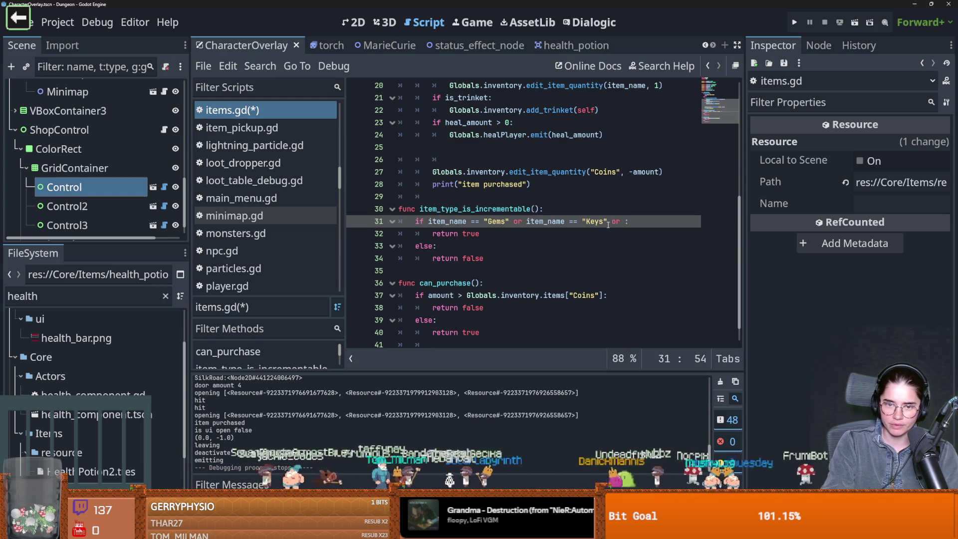
{"action": "type", "text": "m_name =="}
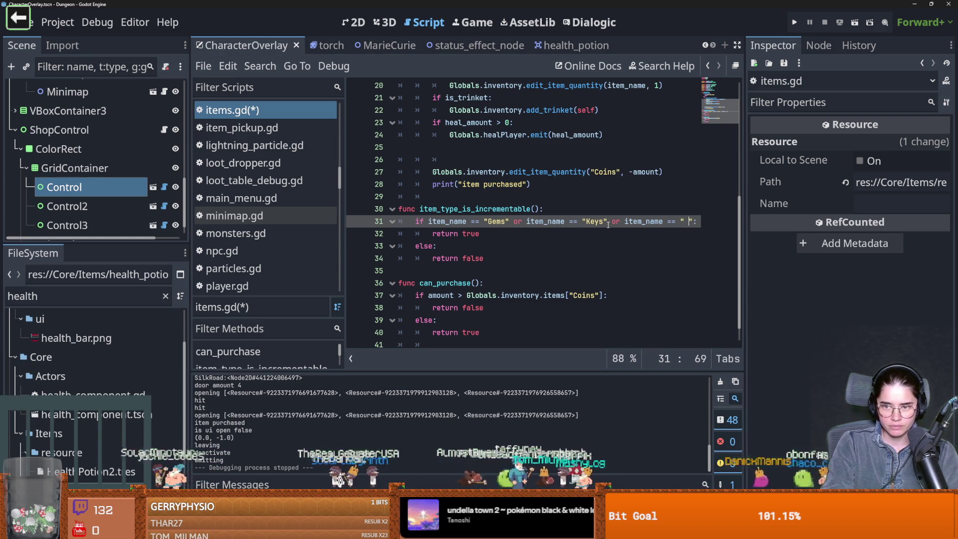
{"action": "type", "text": "eet"}
- Save items.gd and run the game
{"action": "key", "text": "ctrl+s"}
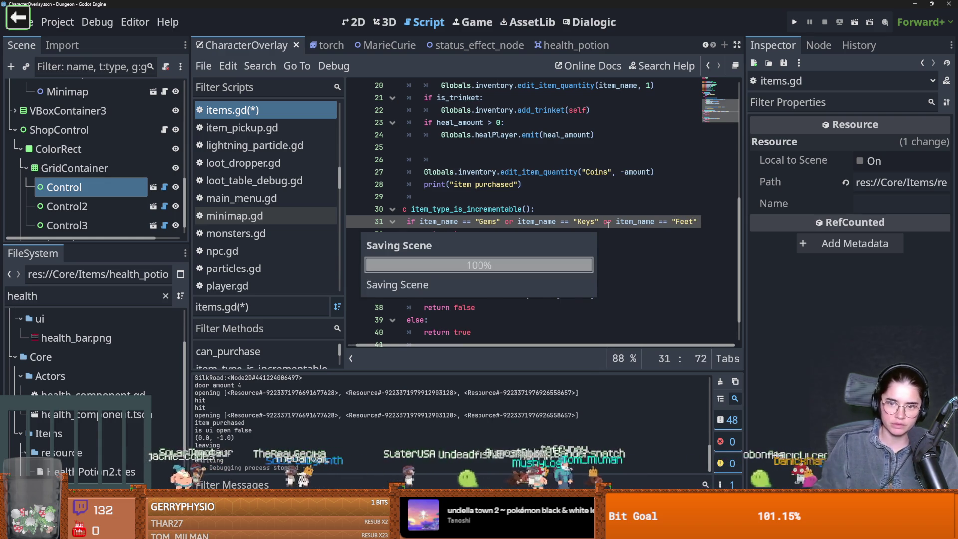
{"action": "key", "text": "Down"}
{"action": "scroll", "coordinate": [537, 265], "scroll_direction": "up", "scroll_amount": 1}
{"action": "scroll", "coordinate": [533, 259], "scroll_direction": "up", "scroll_amount": 1}
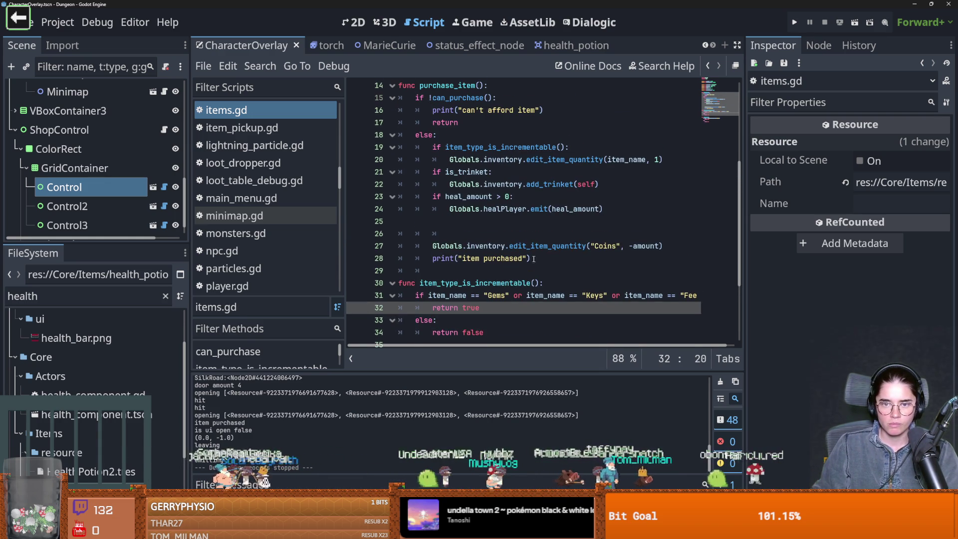
{"action": "left_click", "coordinate": [794, 22]}
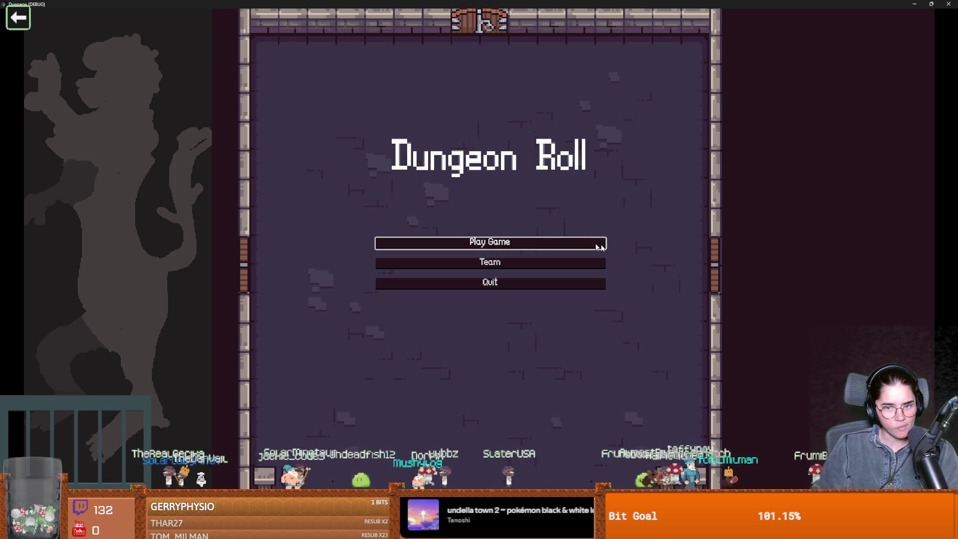
- Start a new game as the Warrior and choose the Silk Road room at the top door
{"action": "left_click", "coordinate": [526, 241]}
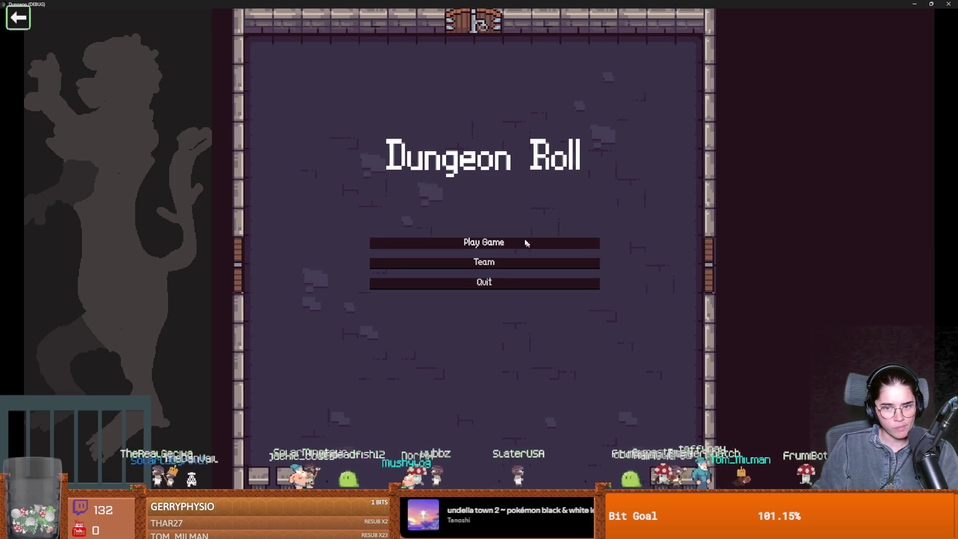
{"action": "left_click", "coordinate": [386, 196]}
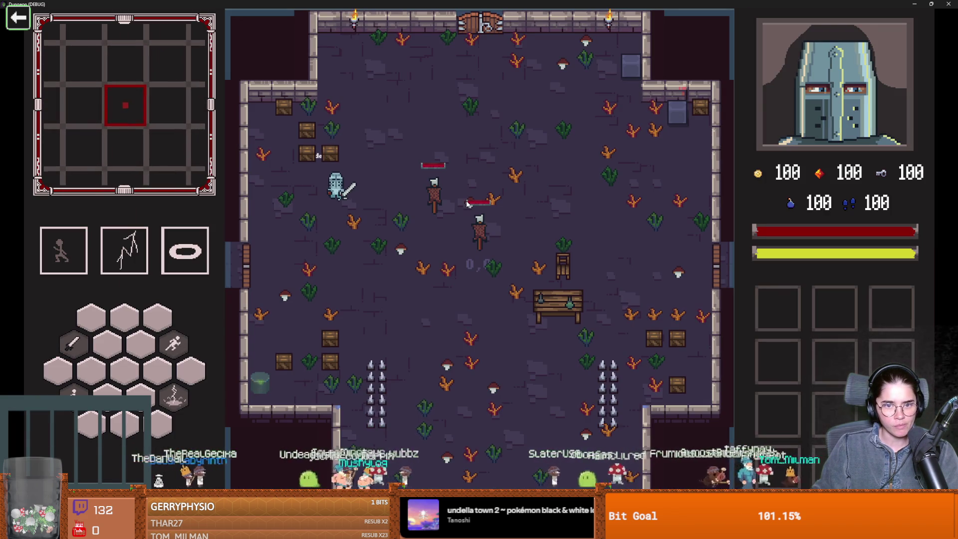
{"action": "key", "text": "space"}
{"action": "key", "text": "w"}
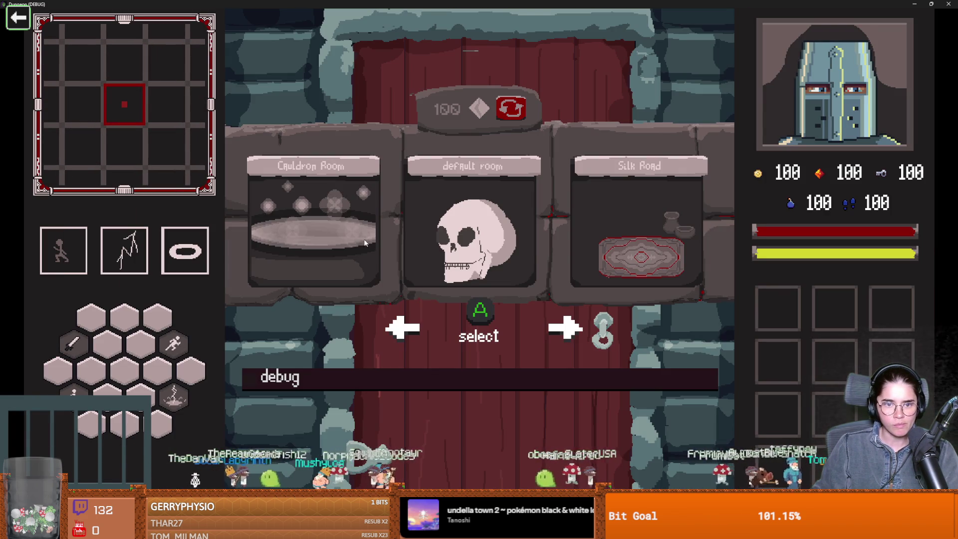
{"action": "left_click", "coordinate": [642, 239]}
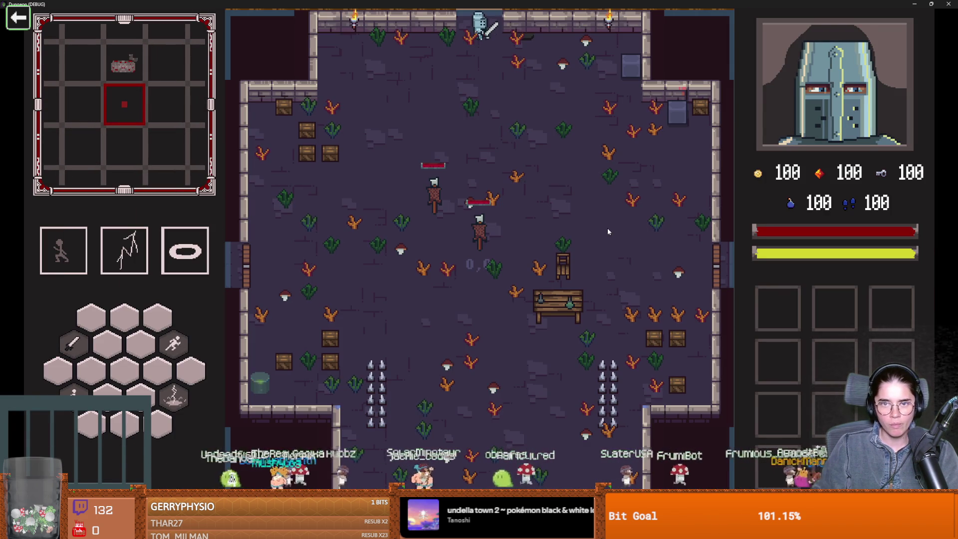
- Walk to the rug merchant, open his wares and buy the apple for 2 gold
{"action": "key", "text": "w"}
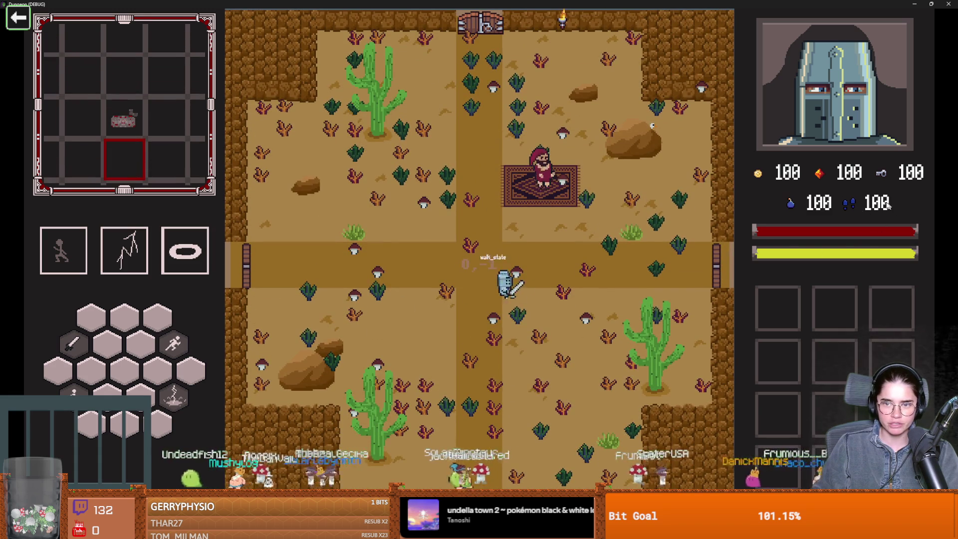
{"action": "key", "text": "w"}
{"action": "key", "text": "e"}
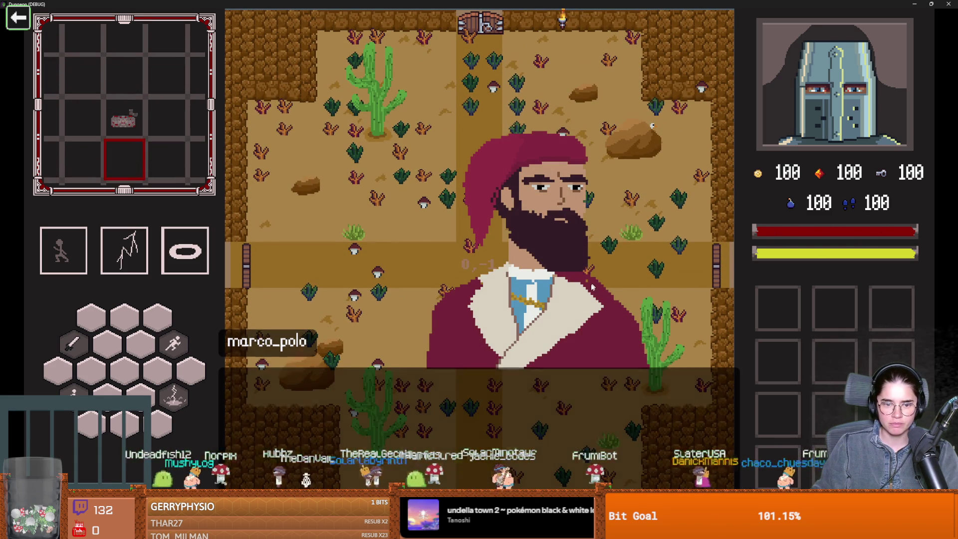
{"action": "key", "text": "e"}
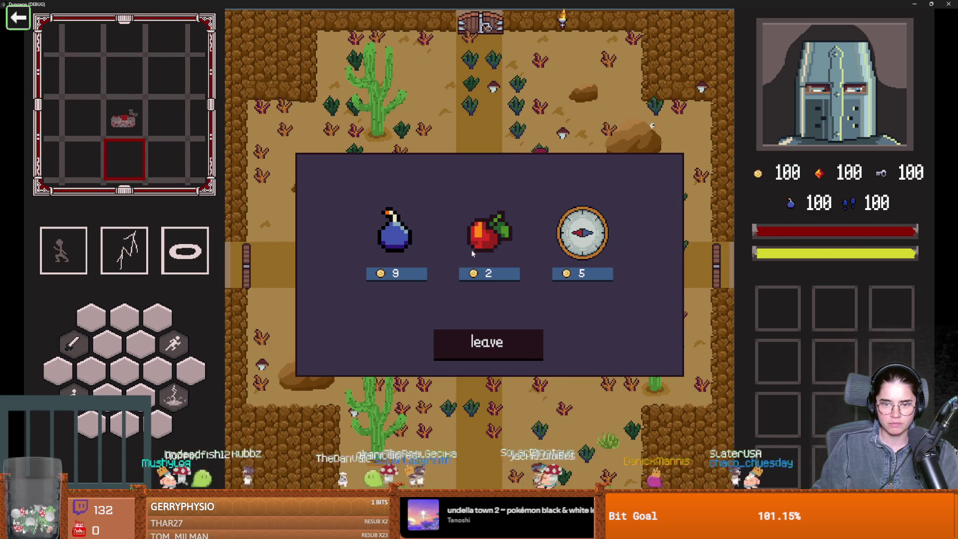
{"action": "left_click", "coordinate": [491, 278]}
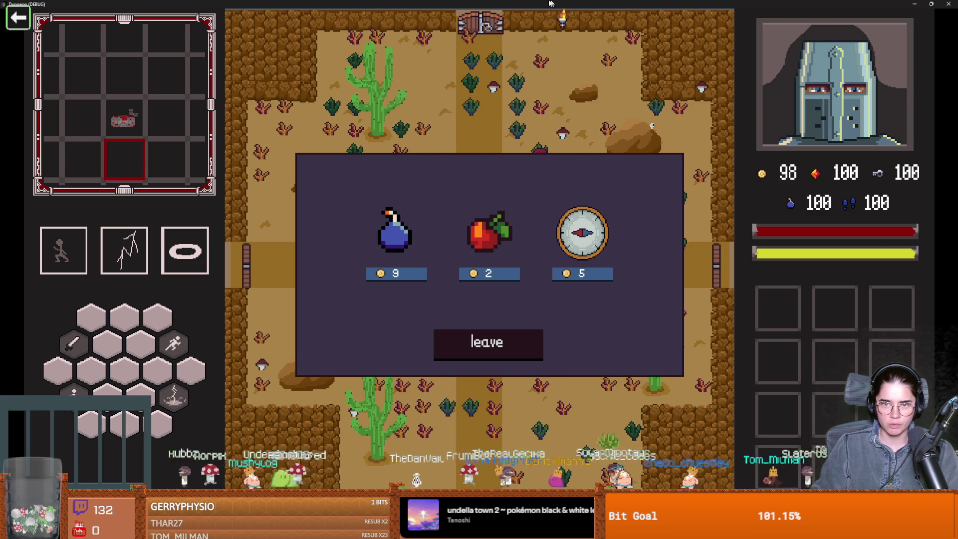
- Close the game window and return to the items.gd script
{"action": "key", "text": "super+Down"}
{"action": "left_click", "coordinate": [570, 234]}
{"action": "left_click", "coordinate": [509, 212]}
{"action": "scroll", "coordinate": [510, 250], "scroll_direction": "up", "scroll_amount": 1}
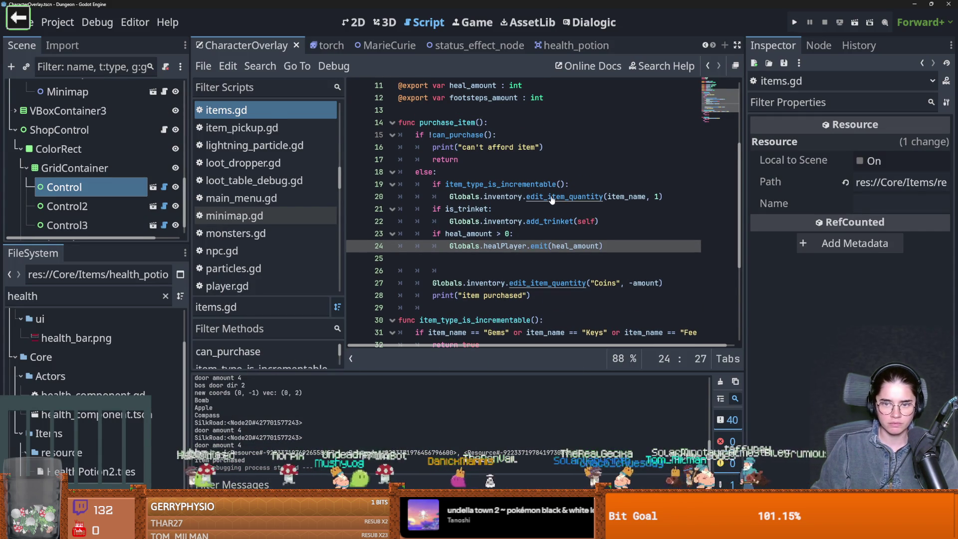
- Jump to edit_item_quantity in Inventory.gd and highlight where its item parameter is used
{"action": "left_click", "coordinate": [551, 196], "text": "ctrl"}
{"action": "double_click", "coordinate": [514, 209]}
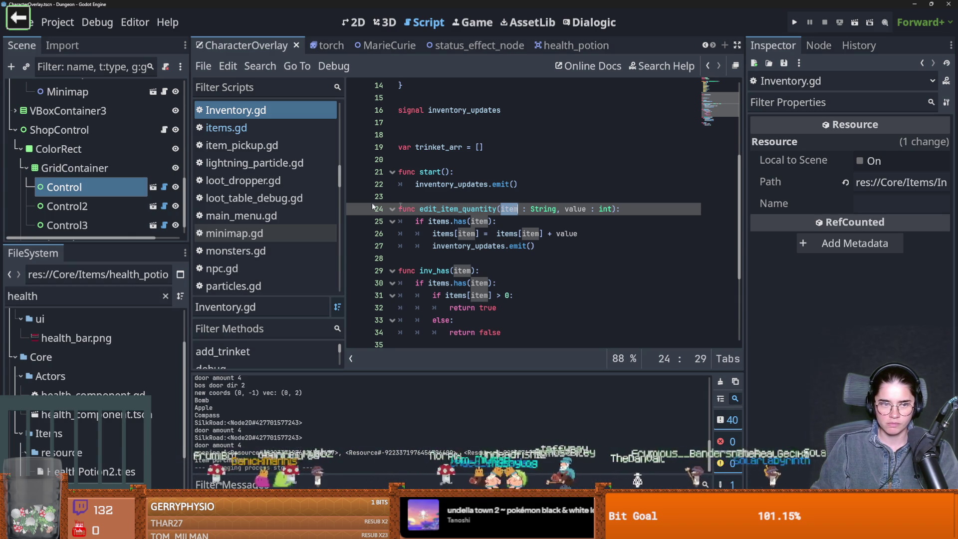
{"action": "key", "text": "Home"}
{"action": "scroll", "coordinate": [502, 281], "scroll_direction": "up", "scroll_amount": 2}
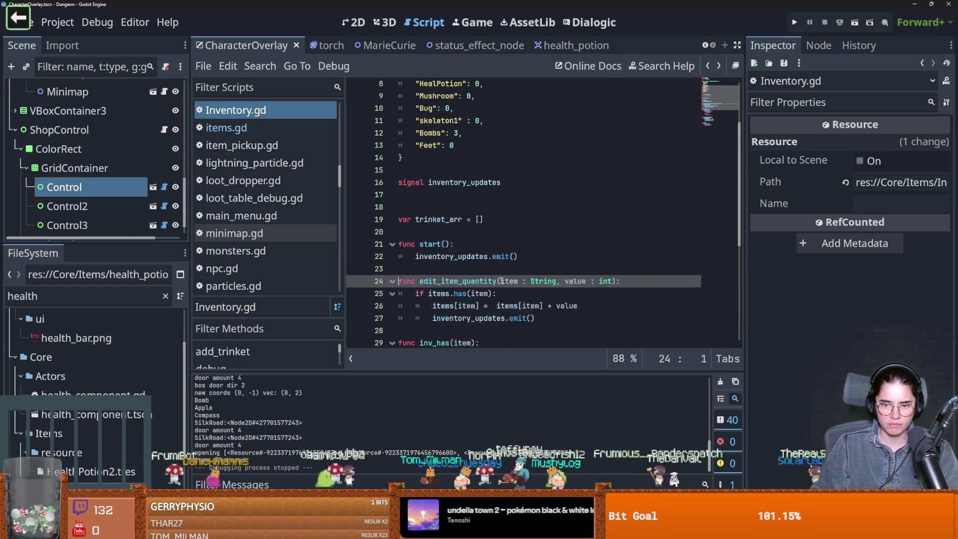
{"action": "scroll", "coordinate": [501, 281], "scroll_direction": "down", "scroll_amount": 1}
{"action": "double_click", "coordinate": [513, 258]}
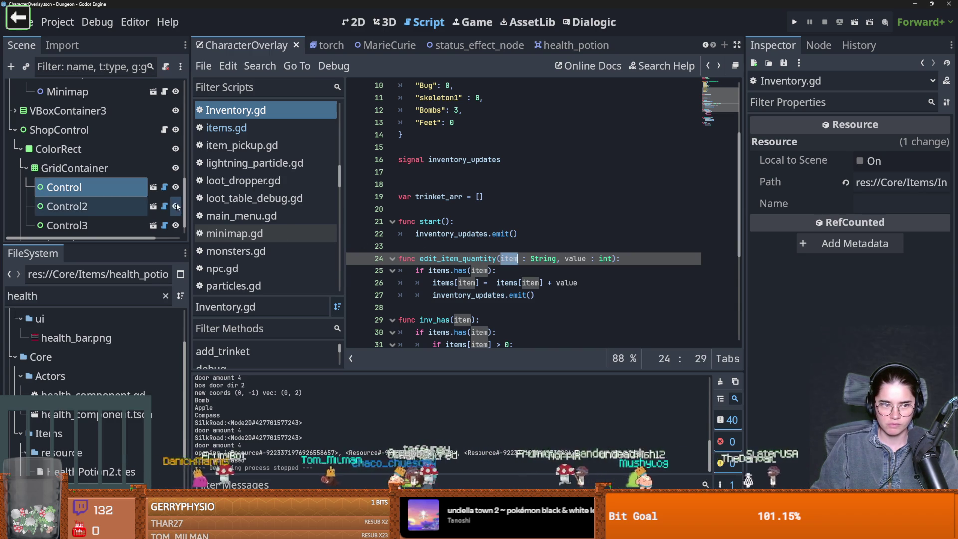
- In items.gd, add 'if footsteps_amount > 0:' below the heal check
{"action": "left_click", "coordinate": [707, 65]}
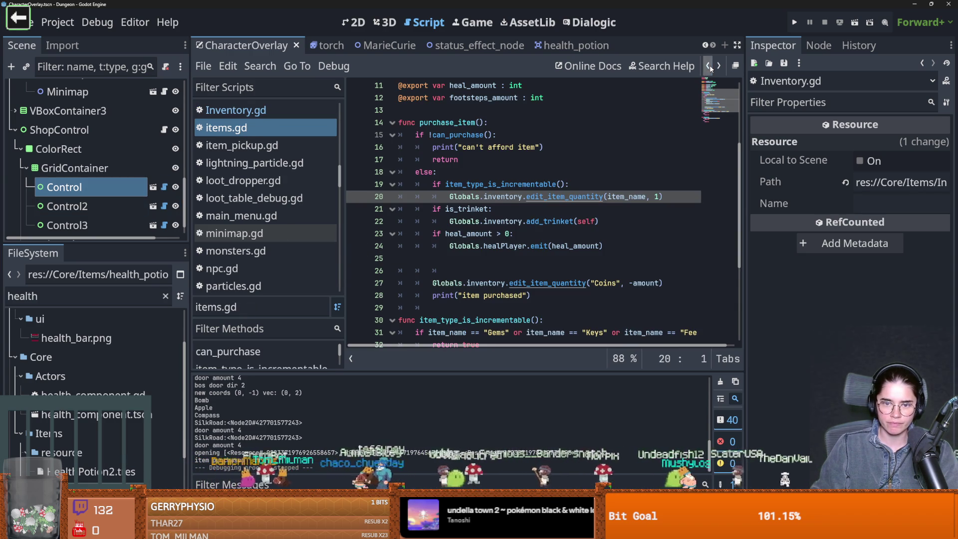
{"action": "mouse_move", "coordinate": [583, 201]}
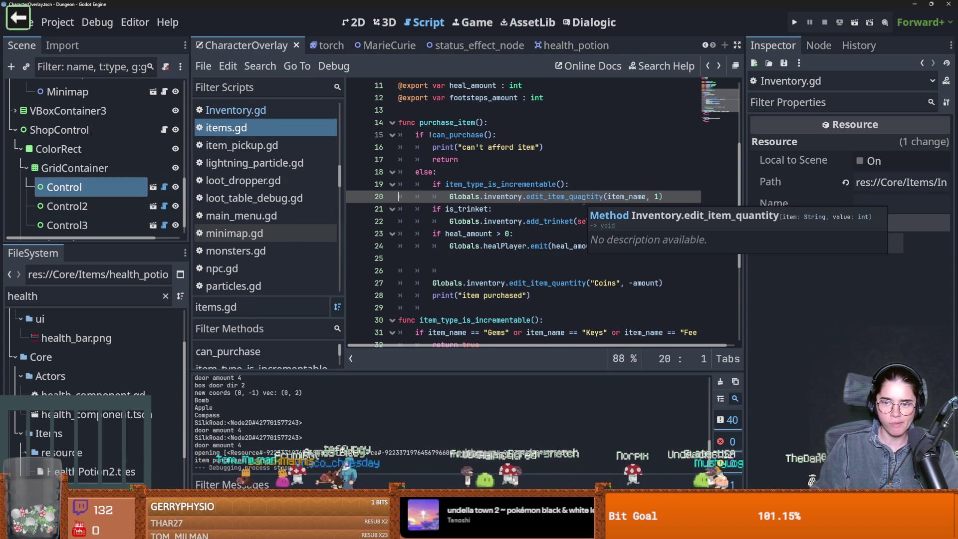
{"action": "left_click", "coordinate": [529, 201]}
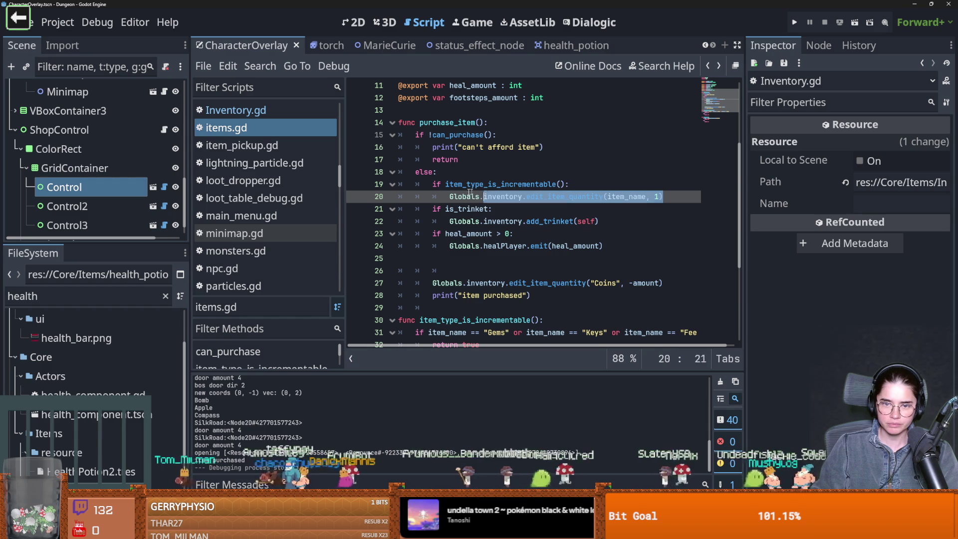
{"action": "left_click", "coordinate": [616, 247]}
{"action": "key", "text": "Return"}
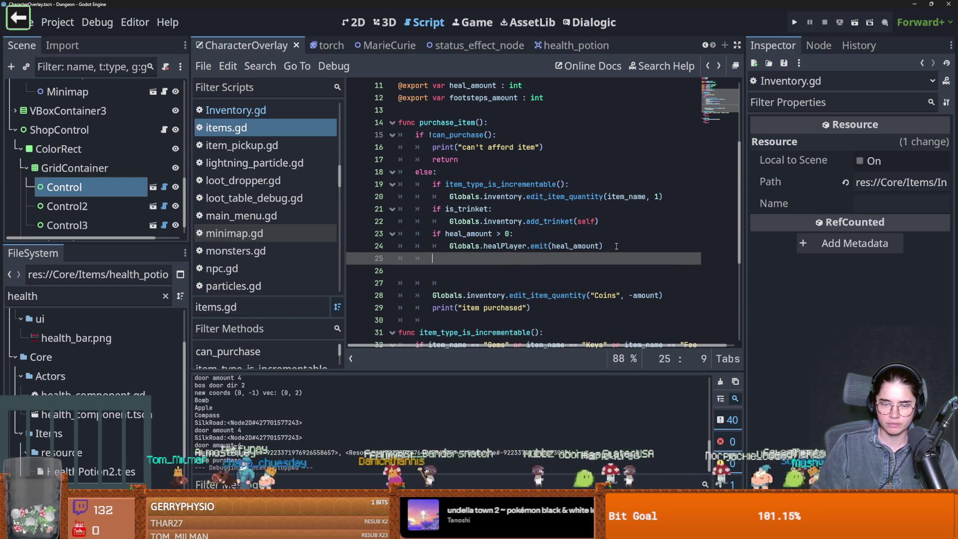
{"action": "type", "text": "if foo"}
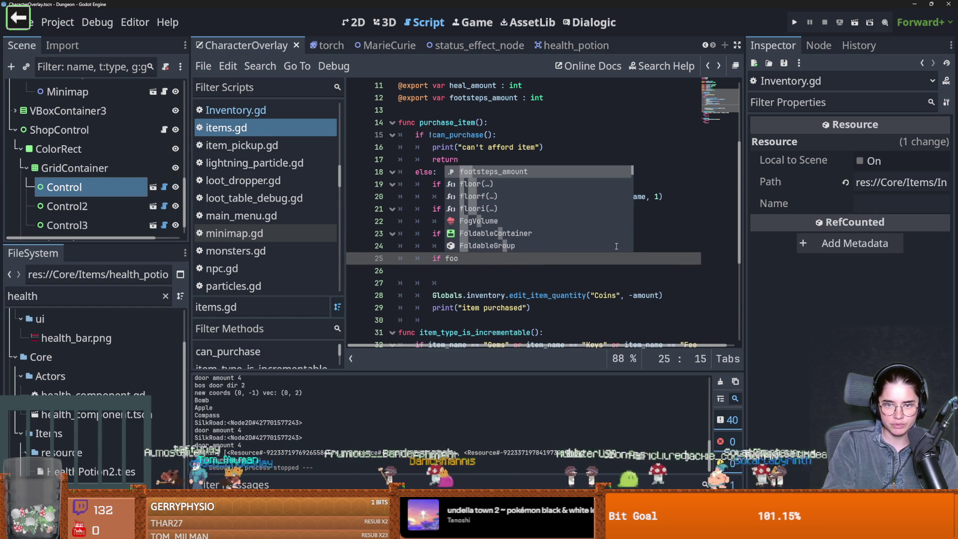
{"action": "key", "text": "Return"}
{"action": "key", "text": "BackSpace"}
{"action": "key", "text": "BackSpace"}
{"action": "type", "text": ">"}
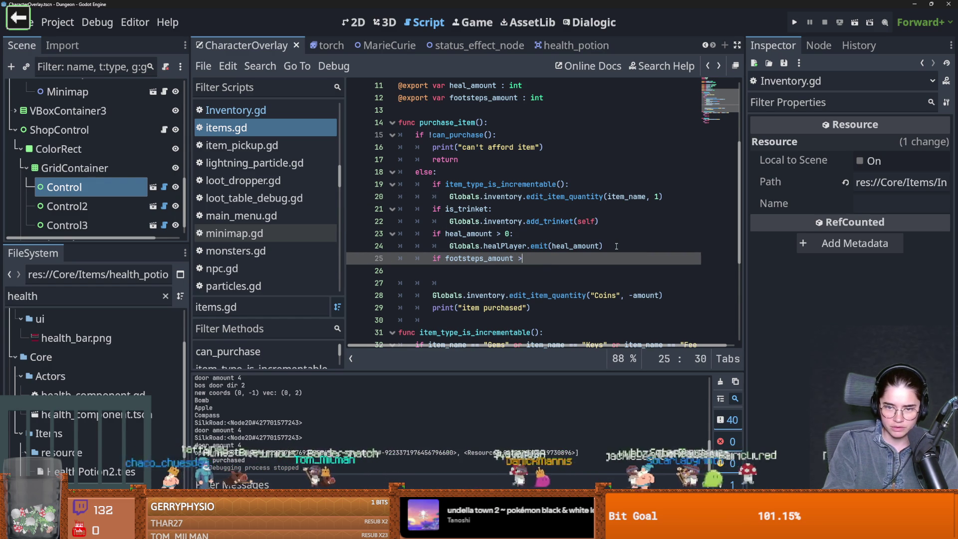
{"action": "key", "text": "Return"}
- Under it, call edit_item_quantity("Feet", footsteps_amount) and save items.gd
{"action": "type", "text": "Globals.inventory.edit_item_quantity(item_name, 1)"}
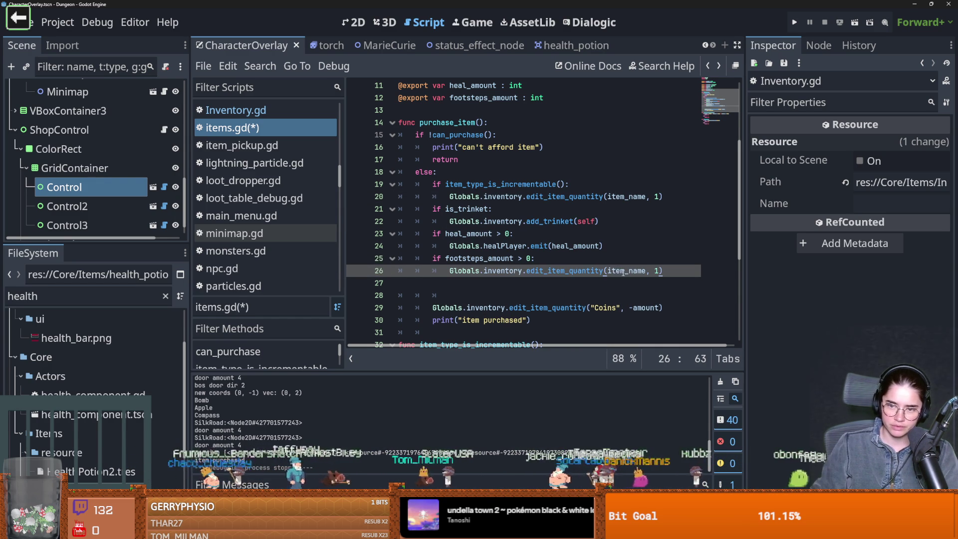
{"action": "double_click", "coordinate": [622, 271]}
{"action": "key", "text": "BackSpace"}
{"action": "type", "text": "\"Feet\", "}
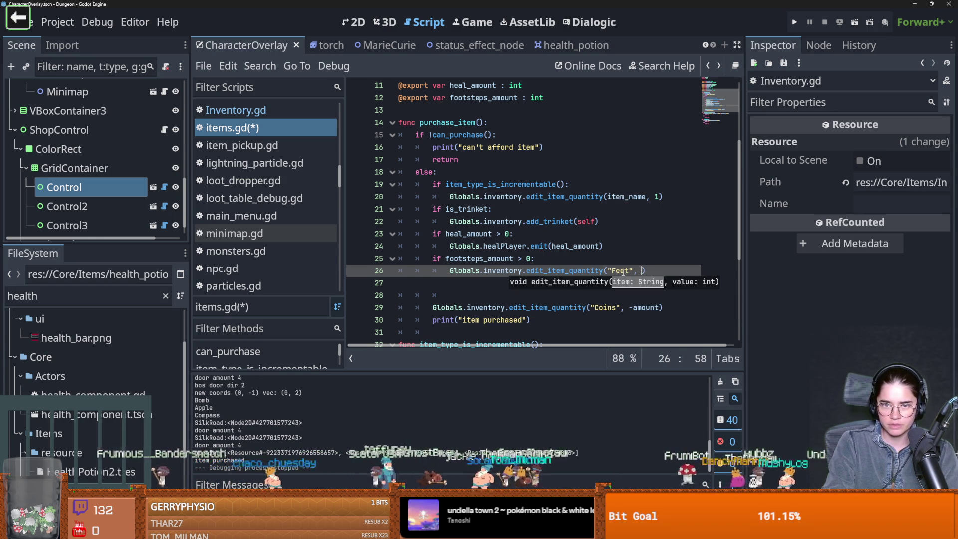
{"action": "type", "text": "i"}
{"action": "key", "text": "BackSpace"}
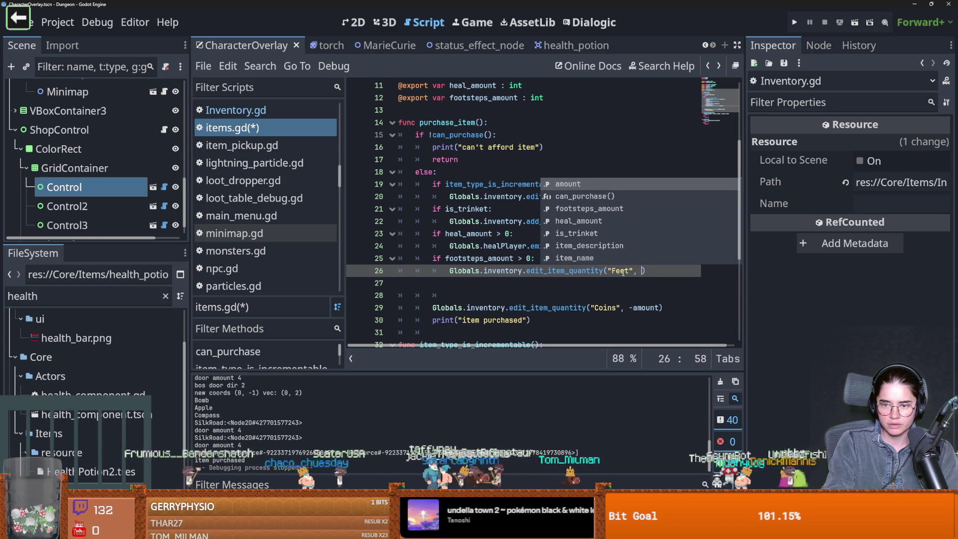
{"action": "type", "text": "fee"}
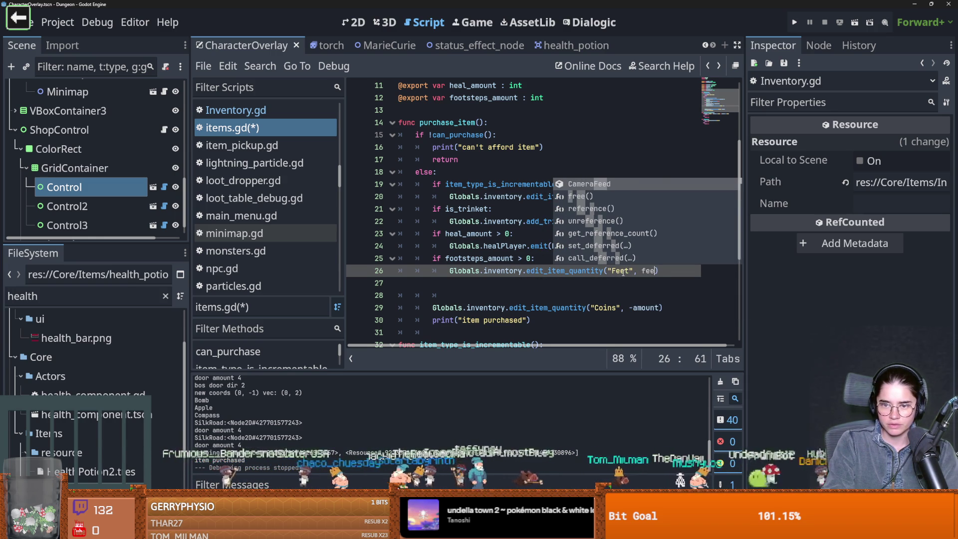
{"action": "key", "text": "Return"}
{"action": "key", "text": "ctrl+s"}
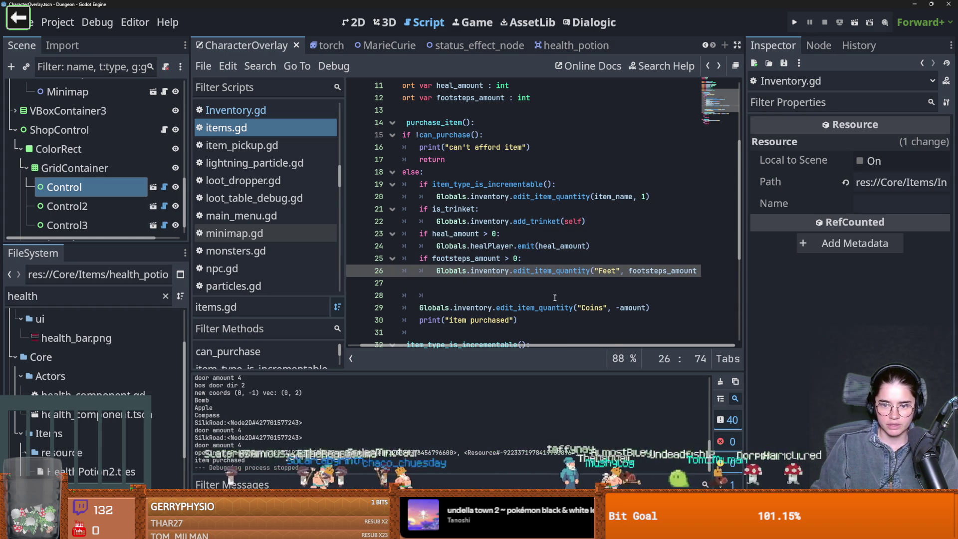
- Delete the Feet condition from item_type_is_incrementable and launch the game with F5
{"action": "scroll", "coordinate": [555, 297], "scroll_direction": "down", "scroll_amount": 3}
{"action": "left_click_drag", "start_coordinate": [695, 246], "coordinate": [600, 246]}
{"action": "key", "text": "BackSpace"}
{"action": "key", "text": "F5"}
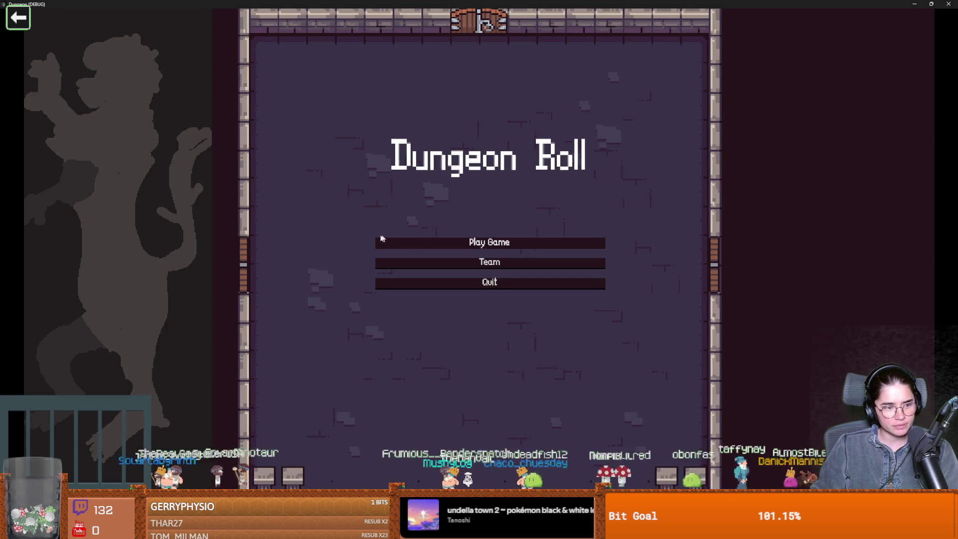
- Start a new game as the Warrior, enter Silk Road and talk to the carpet merchant
{"action": "left_click", "coordinate": [382, 239]}
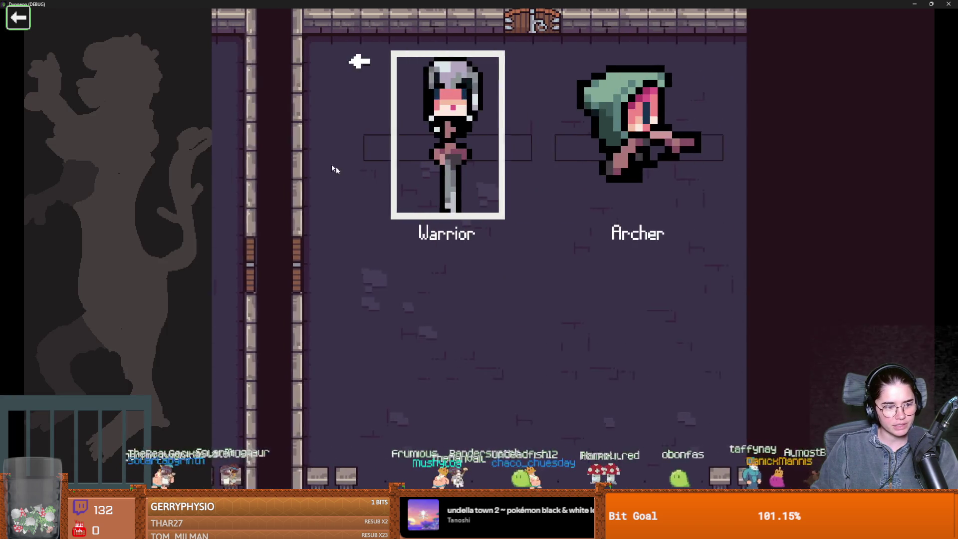
{"action": "left_click", "coordinate": [392, 239]}
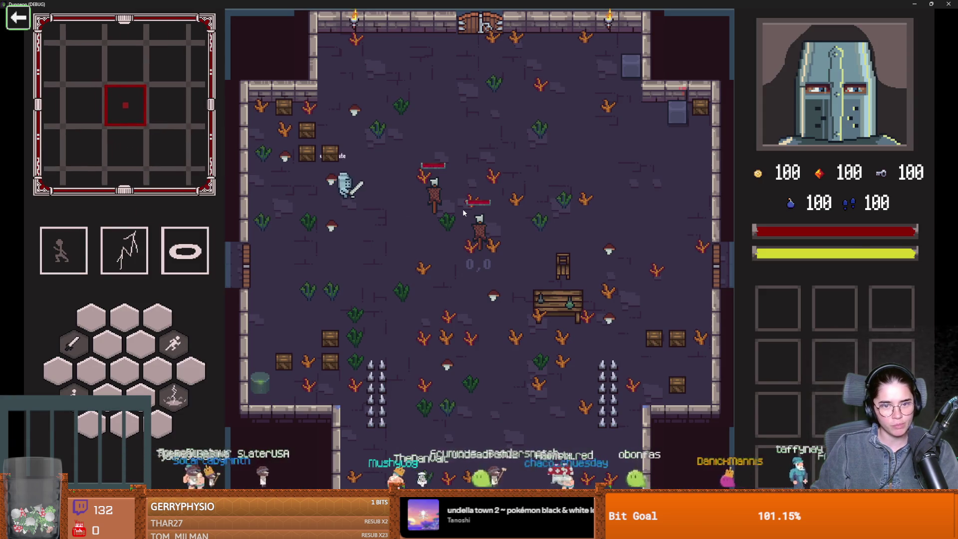
{"action": "key", "text": "space"}
{"action": "key", "text": "w"}
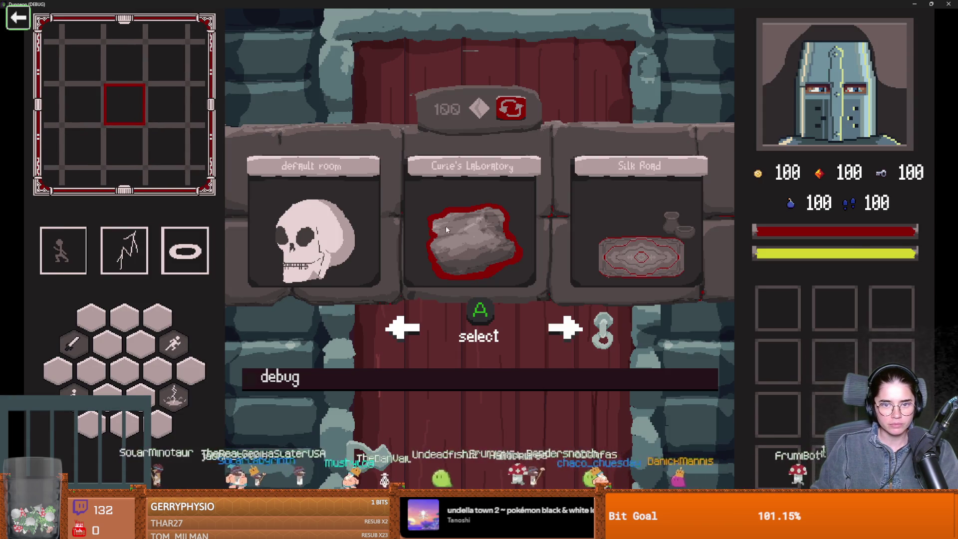
{"action": "left_click", "coordinate": [621, 228]}
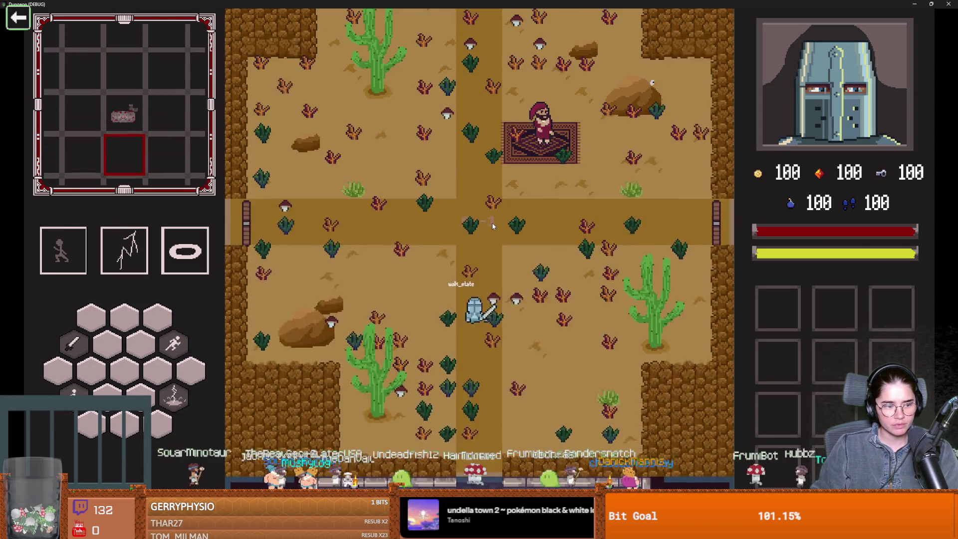
{"action": "key", "text": "w"}
{"action": "key", "text": "d"}
{"action": "key", "text": "e"}
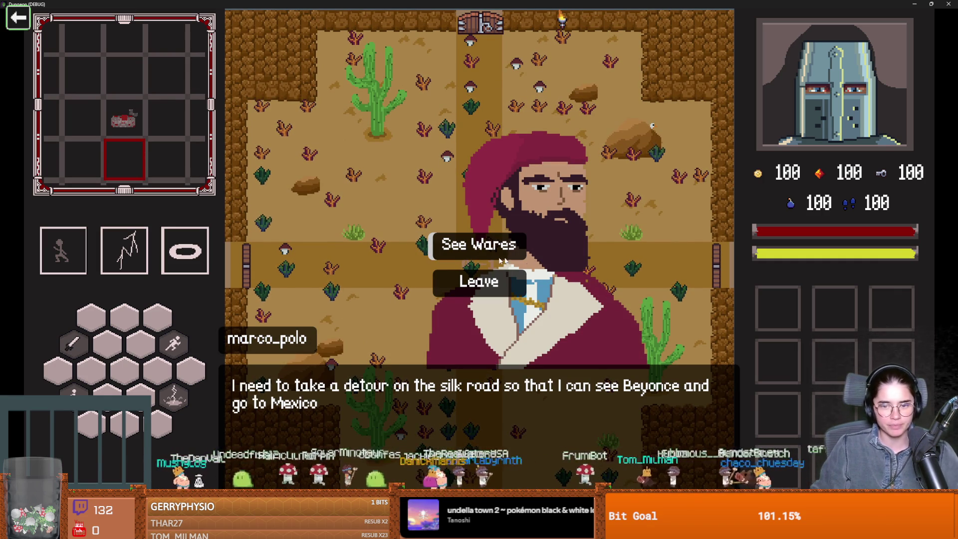
- Buy the 2-coin apple and the 5-coin meat, then leave the shop
{"action": "left_click", "coordinate": [514, 247]}
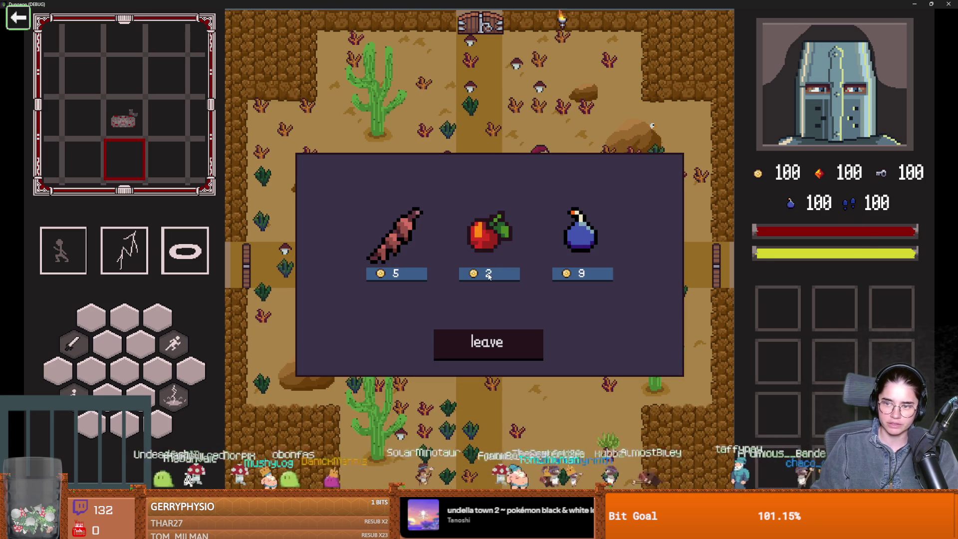
{"action": "left_click", "coordinate": [488, 276]}
{"action": "left_click", "coordinate": [421, 276]}
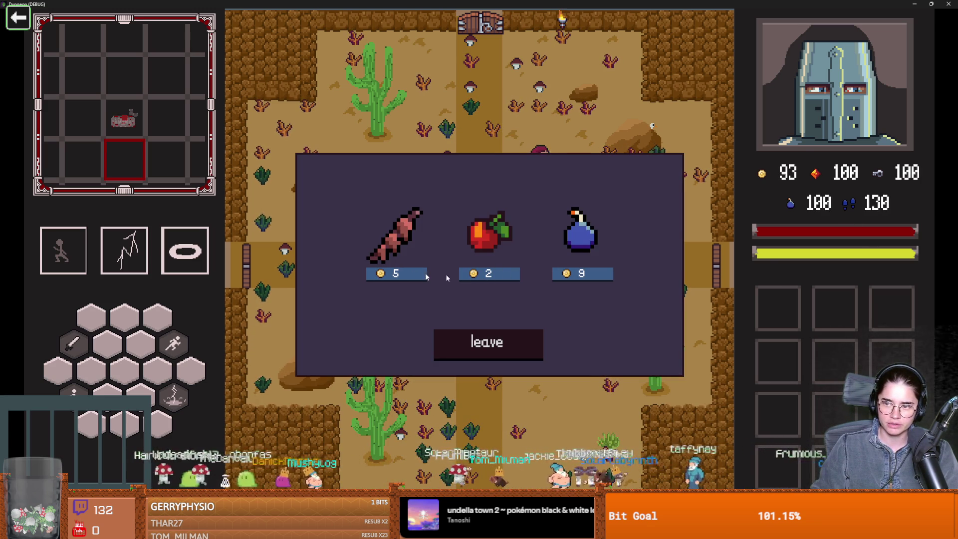
{"action": "left_click", "coordinate": [498, 333]}
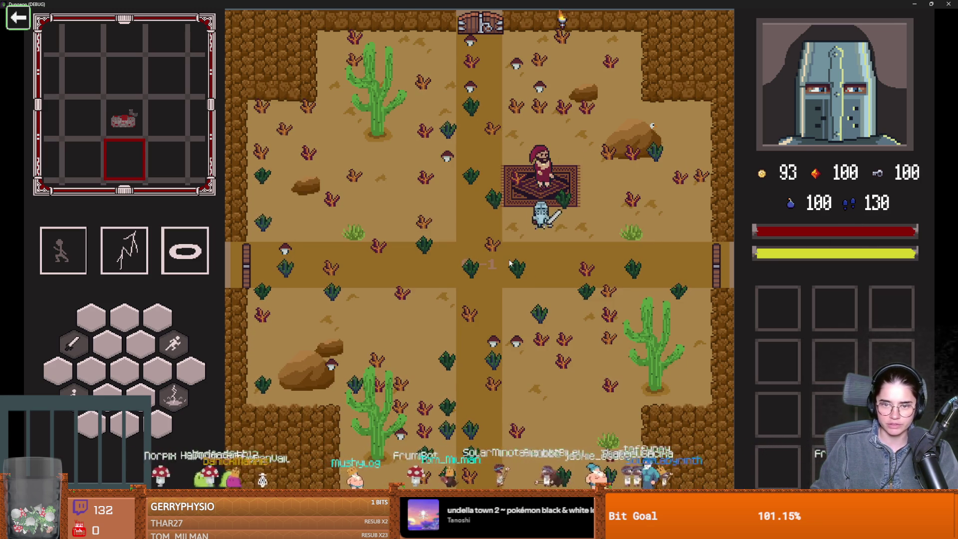
- Walk the knight around the crossroads, then stop the game run with F8
{"action": "key", "text": "w"}
{"action": "key", "text": "s"}
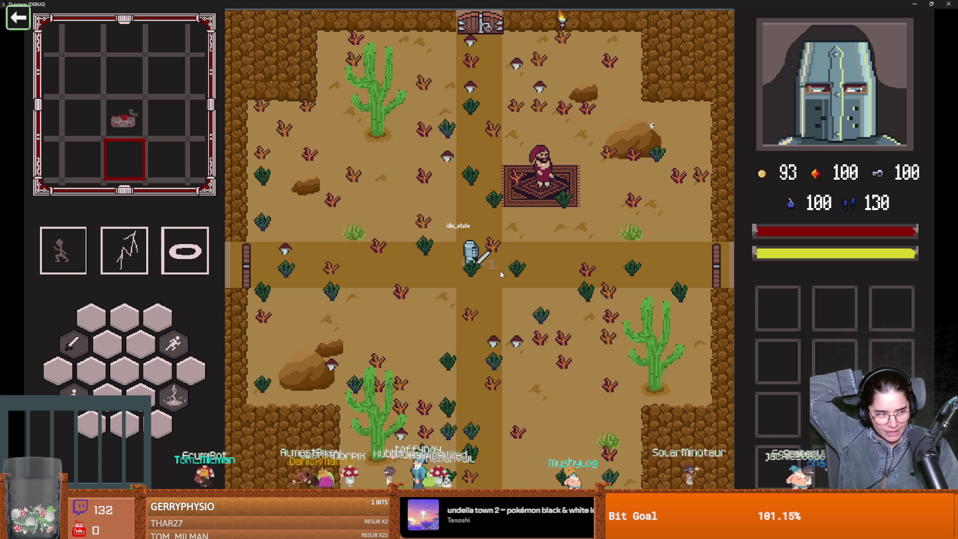
{"action": "key", "text": "s"}
{"action": "key", "text": "a"}
{"action": "key", "text": "d"}
{"action": "key", "text": "F8"}
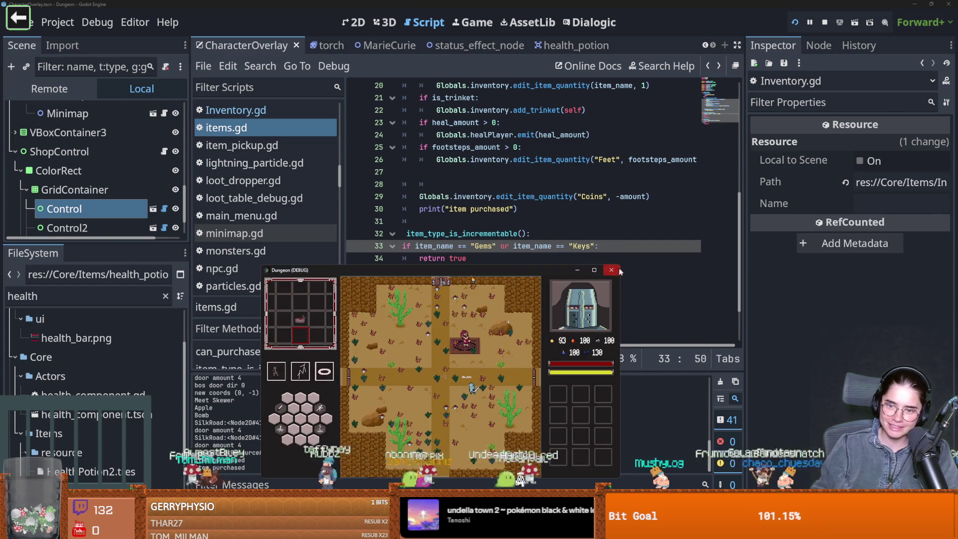
{"action": "mouse_move", "coordinate": [429, 528]}
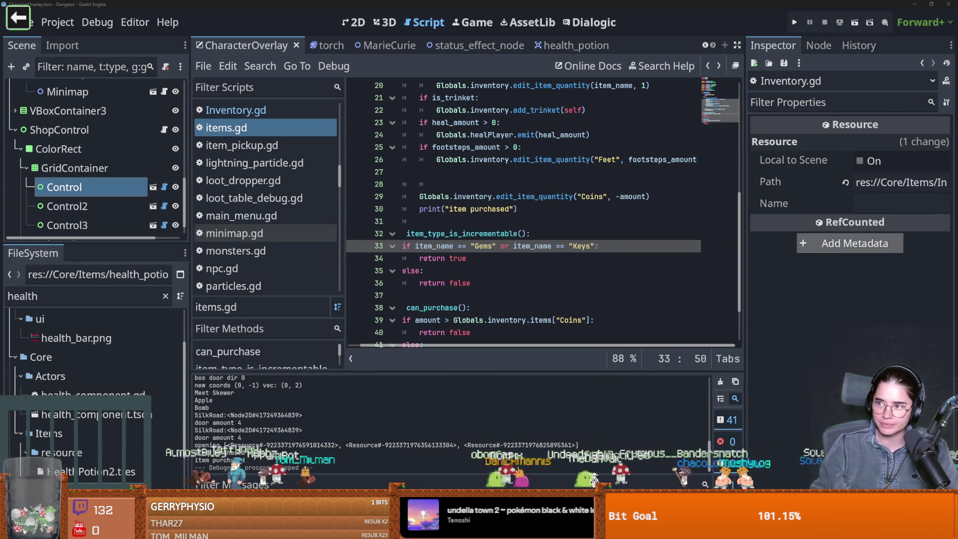
{"action": "key", "text": "alt+Tab"}
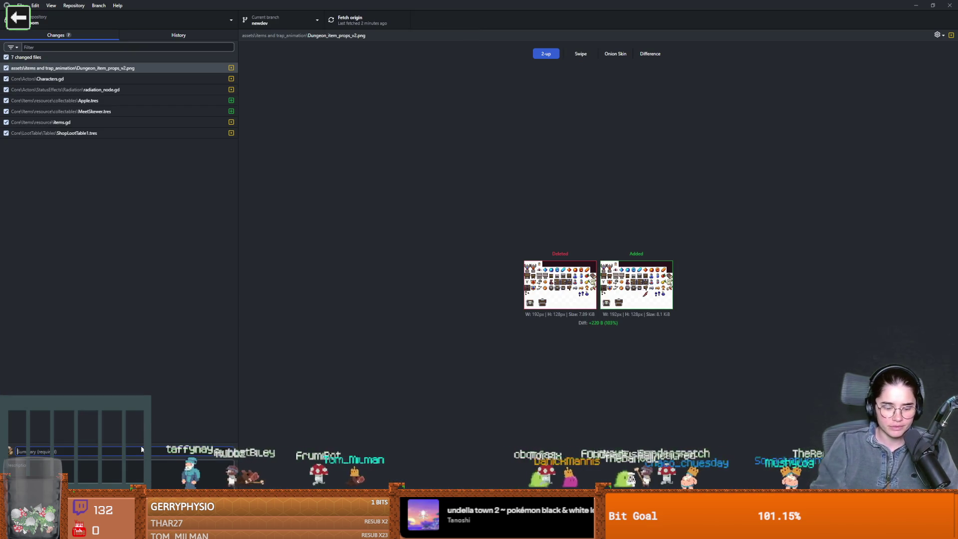
- Commit the changes as 'food increases footsteps' and push to origin
{"action": "type", "text": "food increa"}
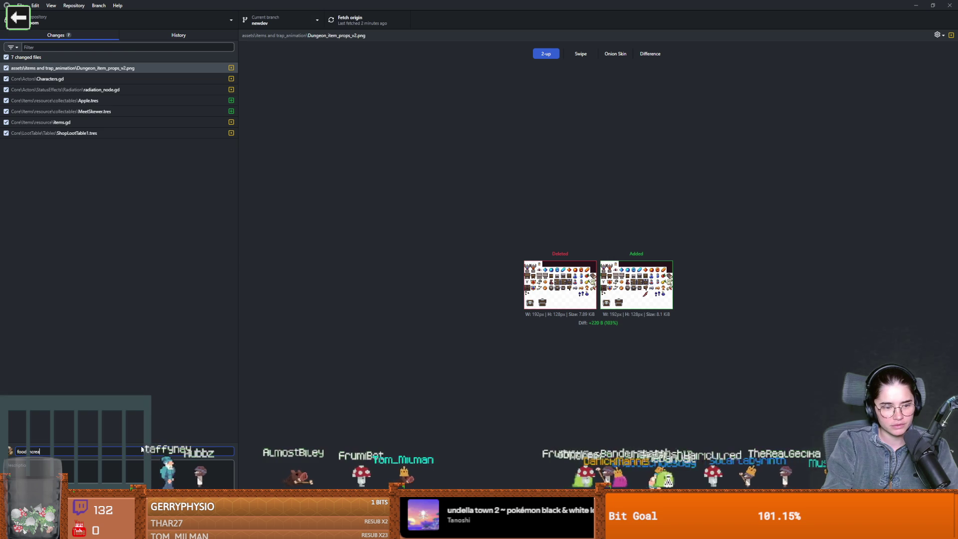
{"action": "type", "text": "ses ("}
{"action": "type", "text": "otsteps"}
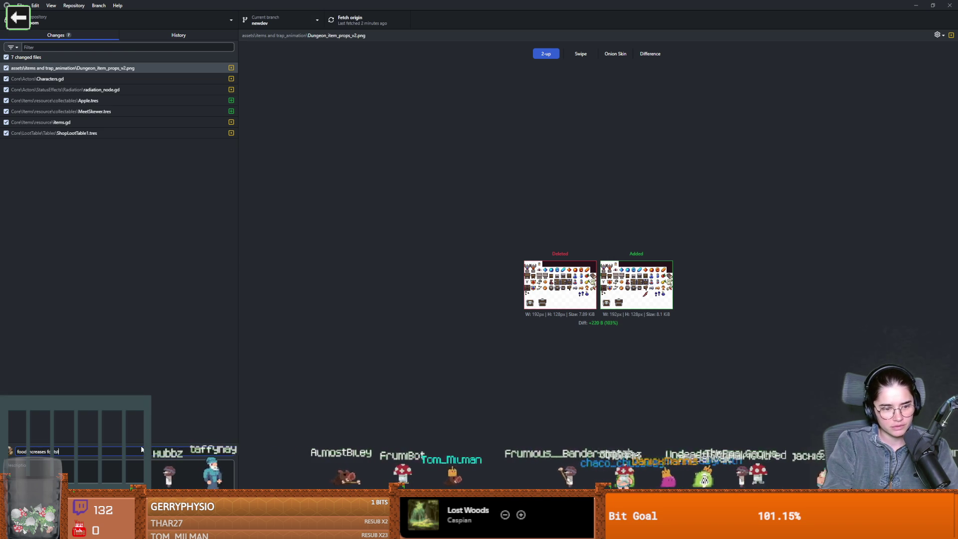
{"action": "key", "text": "ctrl+Return"}
{"action": "left_click", "coordinate": [343, 15]}
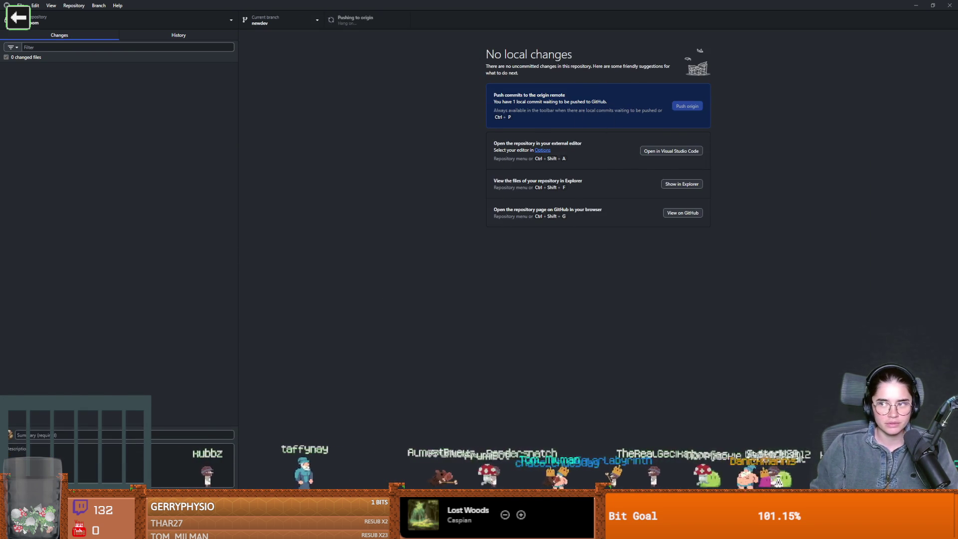
{"action": "key", "text": "alt+Tab"}
{"action": "key", "text": "ctrl+s"}
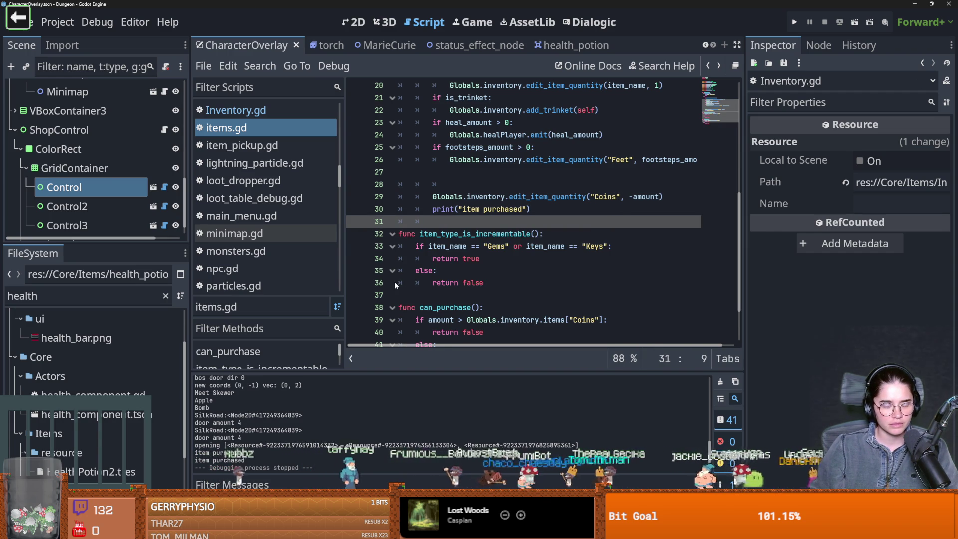
- Clear the health file filter, save the project and make the scene tree panel taller
{"action": "left_click", "coordinate": [47, 296]}
{"action": "key", "text": "BackSpace"}
{"action": "key", "text": "BackSpace"}
{"action": "key", "text": "BackSpace"}
{"action": "key", "text": "ctrl+s"}
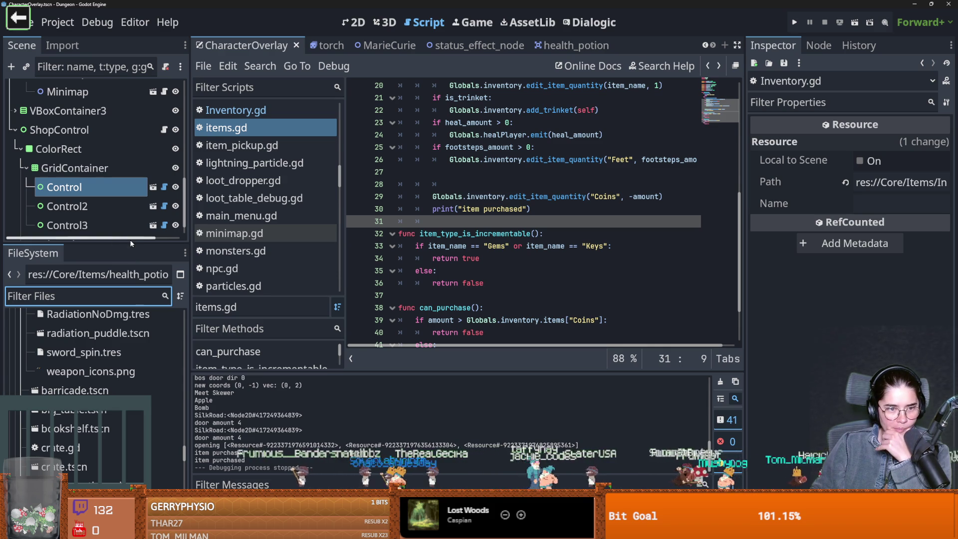
{"action": "left_click_drag", "start_coordinate": [141, 240], "coordinate": [141, 397]}
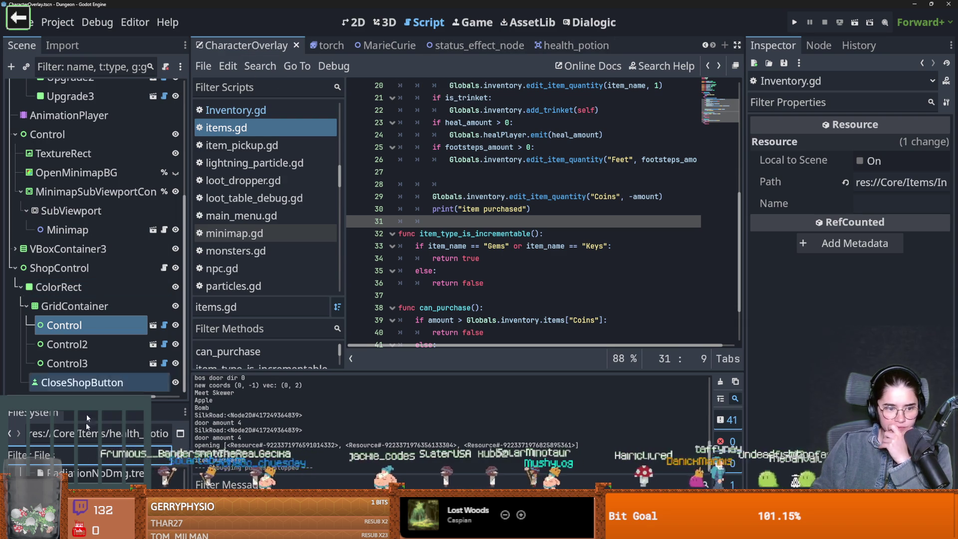
- Filter project files by 'room' and scroll down to the Rooms resources and RoomScenes folder
{"action": "left_click", "coordinate": [89, 445]}
{"action": "type", "text": "room"}
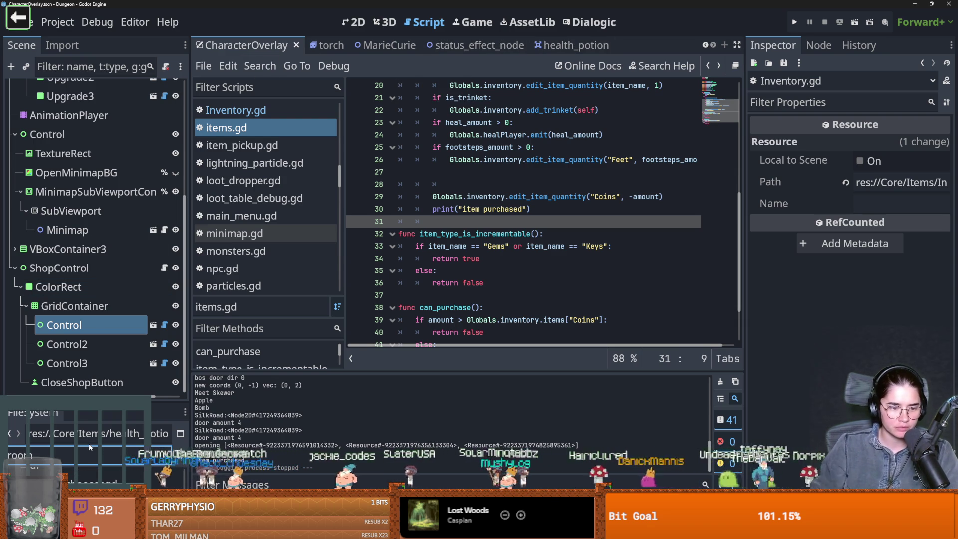
{"action": "left_click_drag", "start_coordinate": [112, 399], "coordinate": [112, 239]}
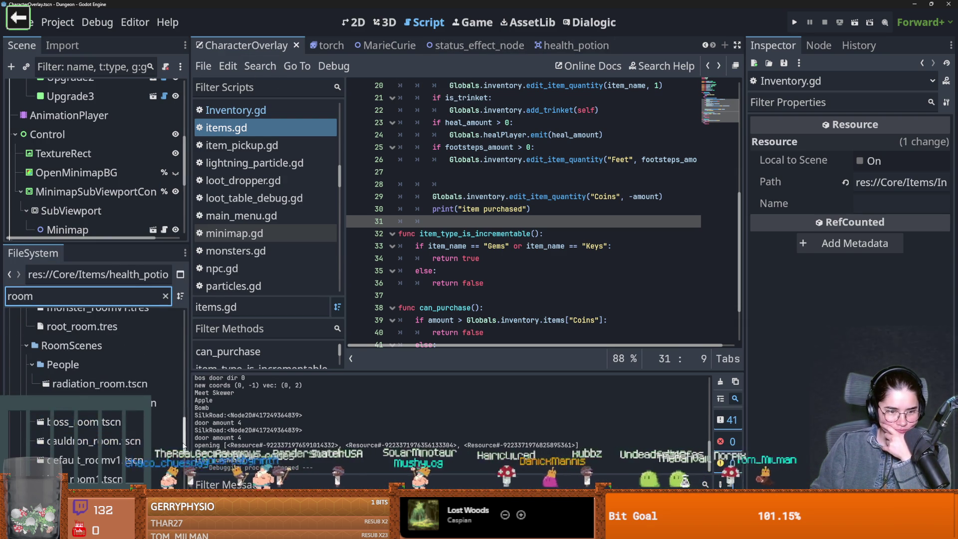
{"action": "scroll", "coordinate": [115, 419], "scroll_direction": "up", "scroll_amount": 10}
{"action": "scroll", "coordinate": [89, 410], "scroll_direction": "down", "scroll_amount": 4}
{"action": "scroll", "coordinate": [110, 413], "scroll_direction": "down", "scroll_amount": 6}
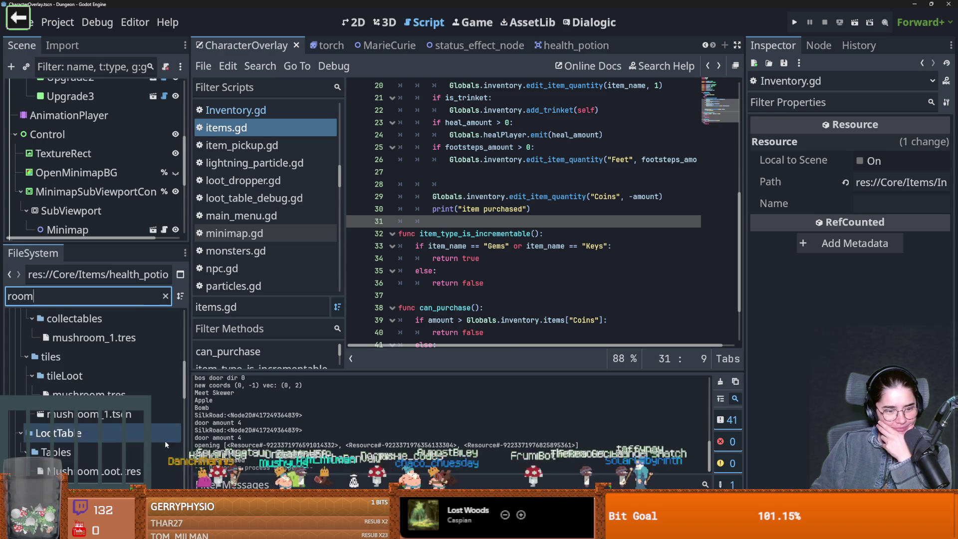
{"action": "scroll", "coordinate": [166, 437], "scroll_direction": "down", "scroll_amount": 2}
{"action": "scroll", "coordinate": [166, 437], "scroll_direction": "down", "scroll_amount": 5}
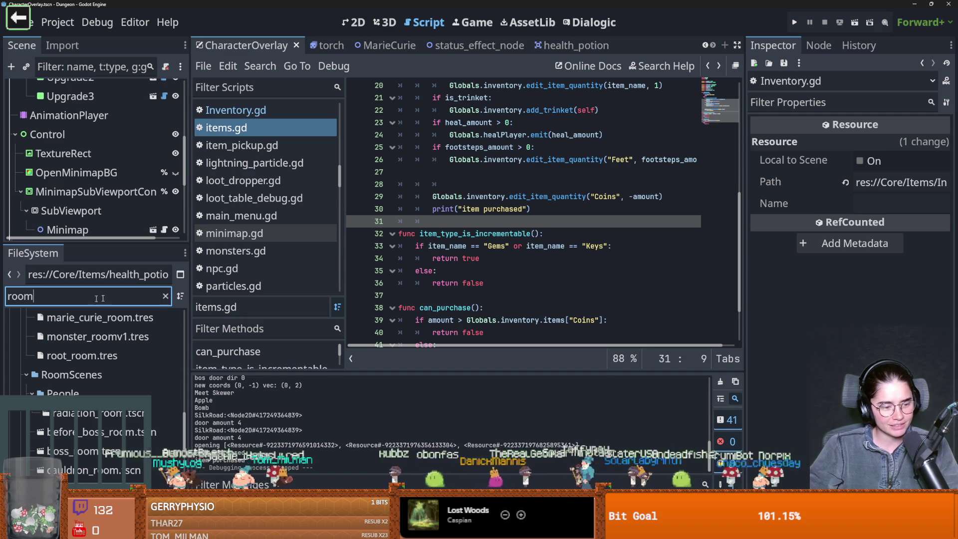
- Place the caret at the end of the return false line and save items.gd
{"action": "left_click", "coordinate": [399, 274]}
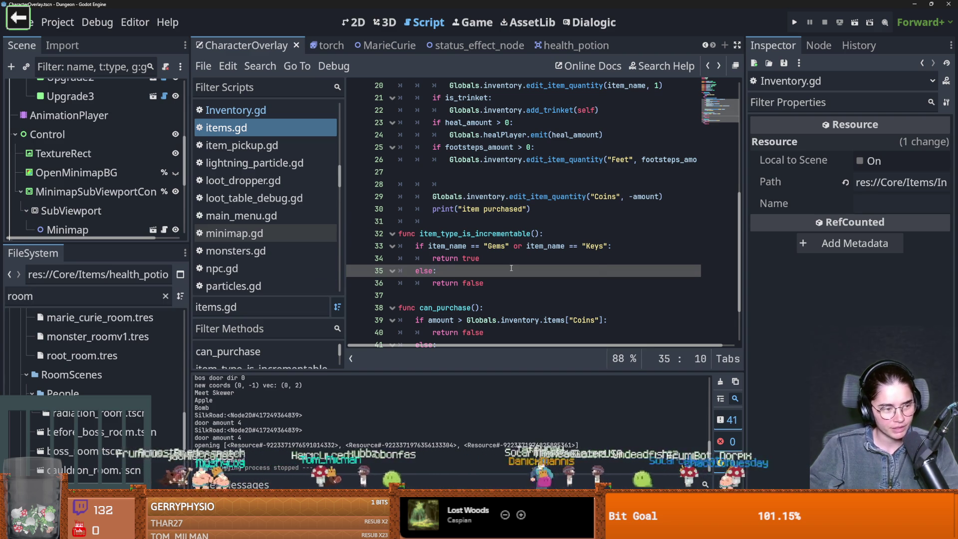
{"action": "left_click", "coordinate": [504, 282]}
{"action": "key", "text": "ctrl+s"}
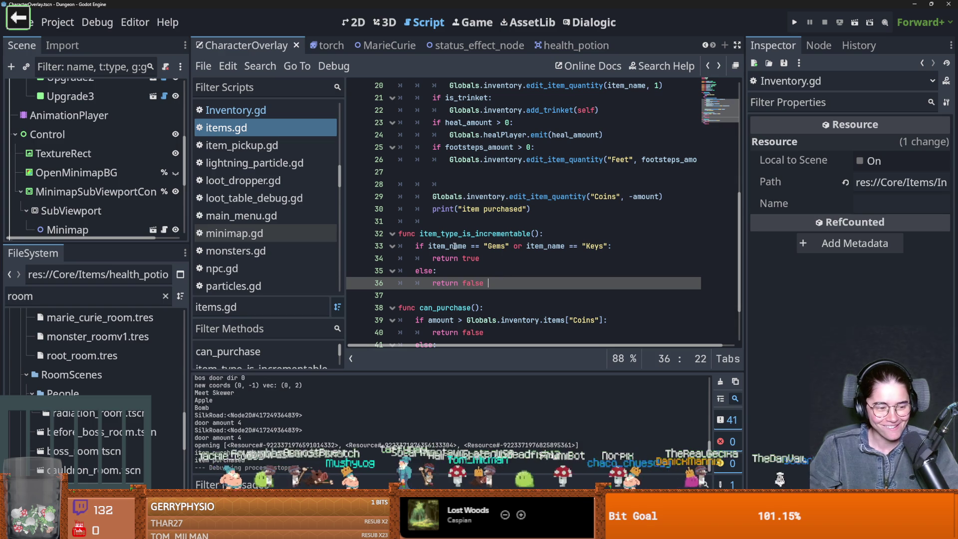
{"action": "key", "text": "ctrl+s"}
{"action": "scroll", "coordinate": [566, 320], "scroll_direction": "up", "scroll_amount": 2}
{"action": "key", "text": "ctrl+s"}
- Delete the empty lines between the Feet update and the Coins deduction, then save
{"action": "left_click", "coordinate": [474, 258]}
{"action": "key", "text": "BackSpace"}
{"action": "key", "text": "BackSpace"}
{"action": "key", "text": "BackSpace"}
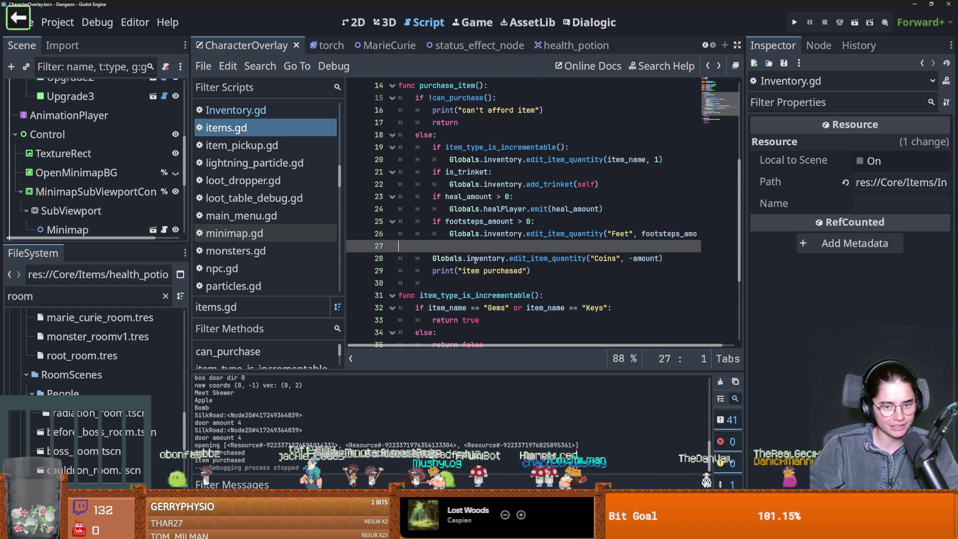
{"action": "key", "text": "ctrl+s"}
{"action": "scroll", "coordinate": [496, 259], "scroll_direction": "up", "scroll_amount": 2}
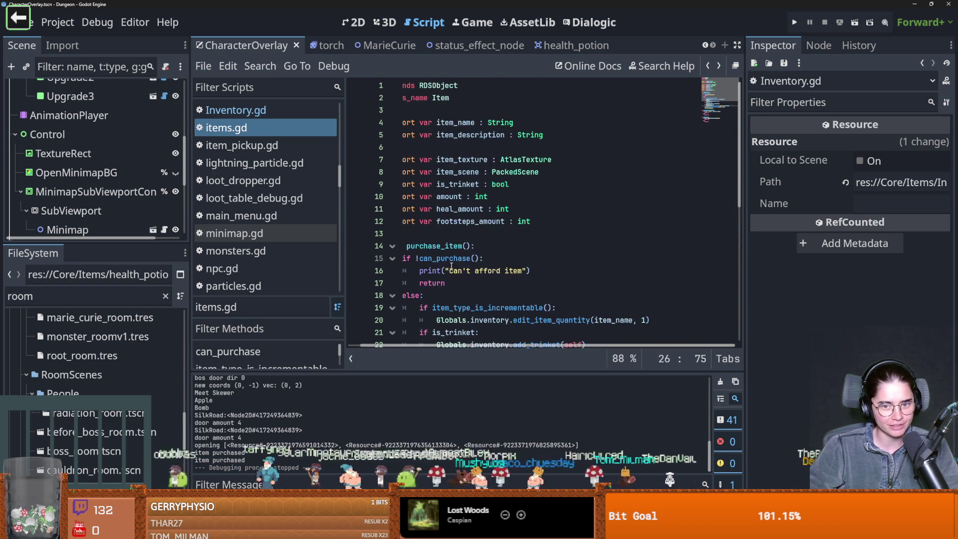
{"action": "left_click", "coordinate": [429, 233]}
{"action": "key", "text": "ctrl+s"}
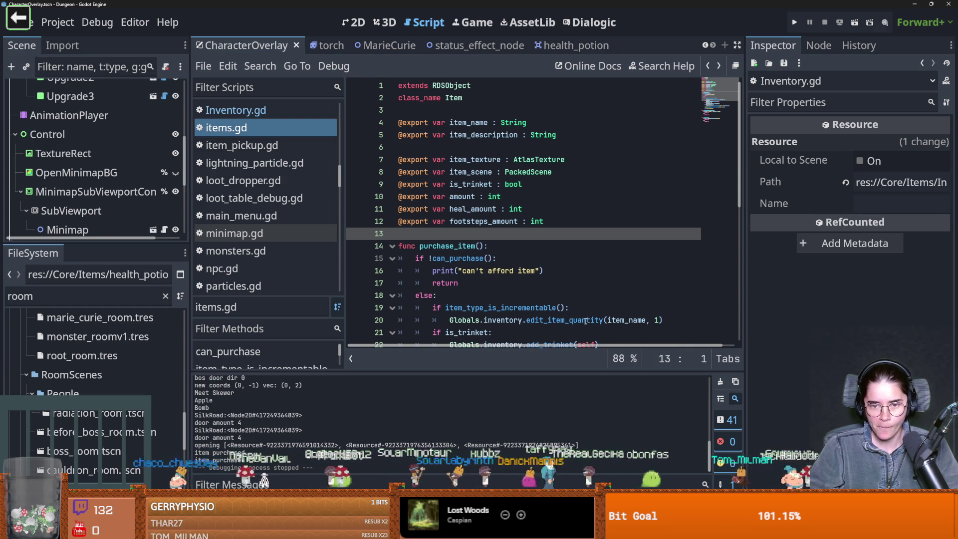
{"action": "mouse_move", "coordinate": [585, 316]}
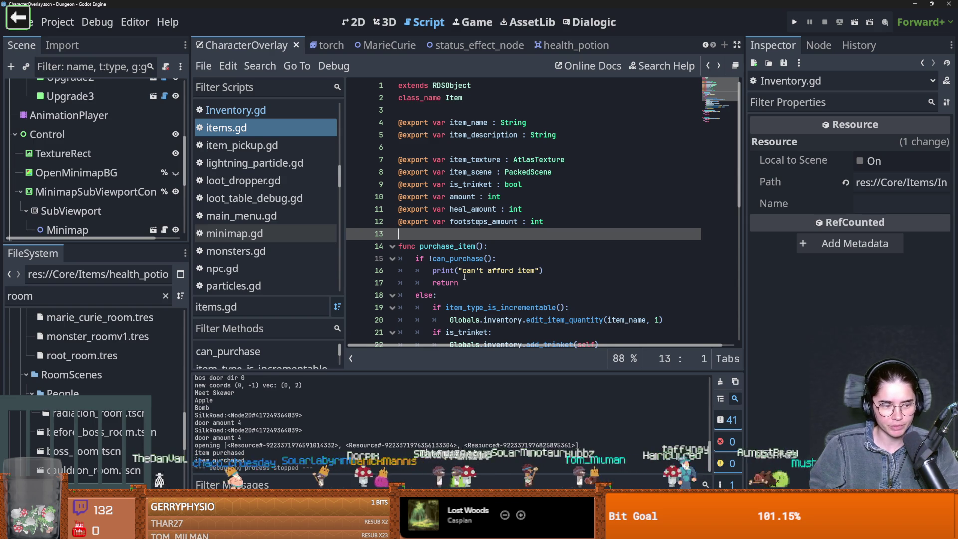
{"action": "key", "text": "ctrl+s"}
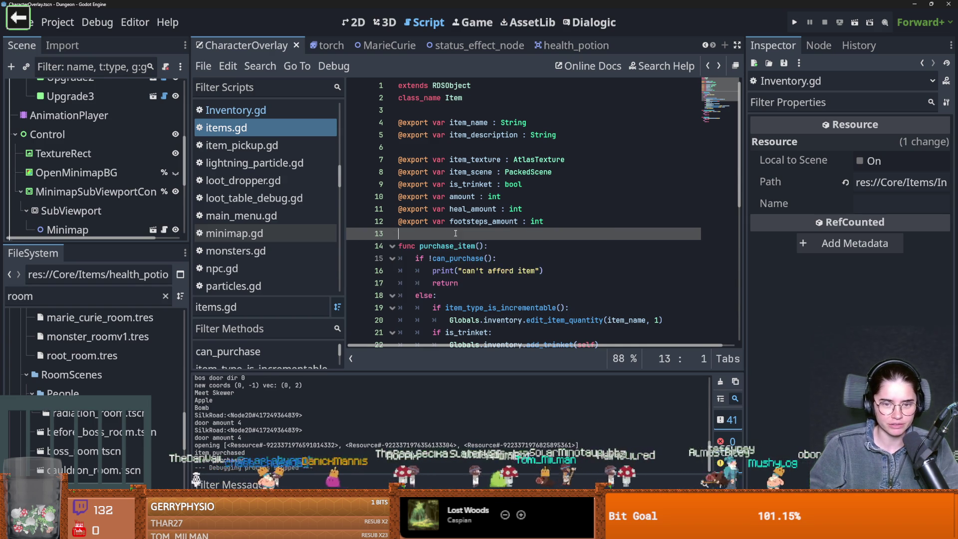
{"action": "scroll", "coordinate": [452, 240], "scroll_direction": "down", "scroll_amount": 3}
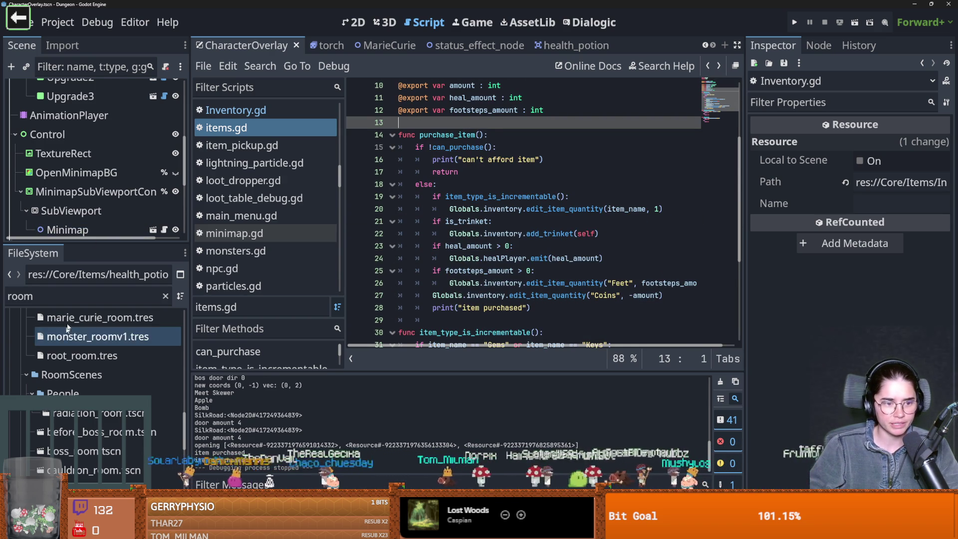
{"action": "scroll", "coordinate": [100, 374], "scroll_direction": "down", "scroll_amount": 5}
{"action": "scroll", "coordinate": [95, 389], "scroll_direction": "down", "scroll_amount": 3}
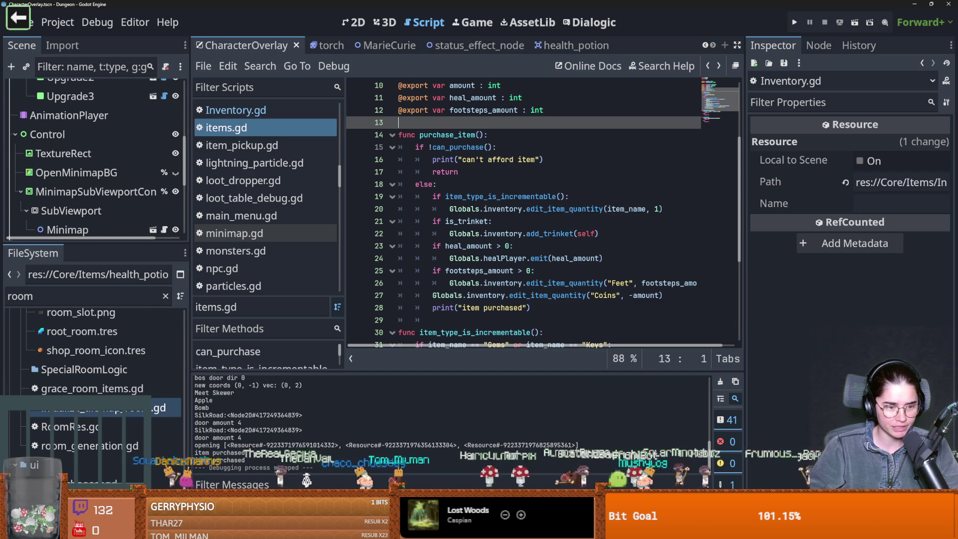
- Open the RoomRes.gd script and then the room.tscn scene
{"action": "left_click", "coordinate": [70, 426]}
{"action": "double_click", "coordinate": [70, 427]}
{"action": "scroll", "coordinate": [100, 374], "scroll_direction": "up", "scroll_amount": 3}
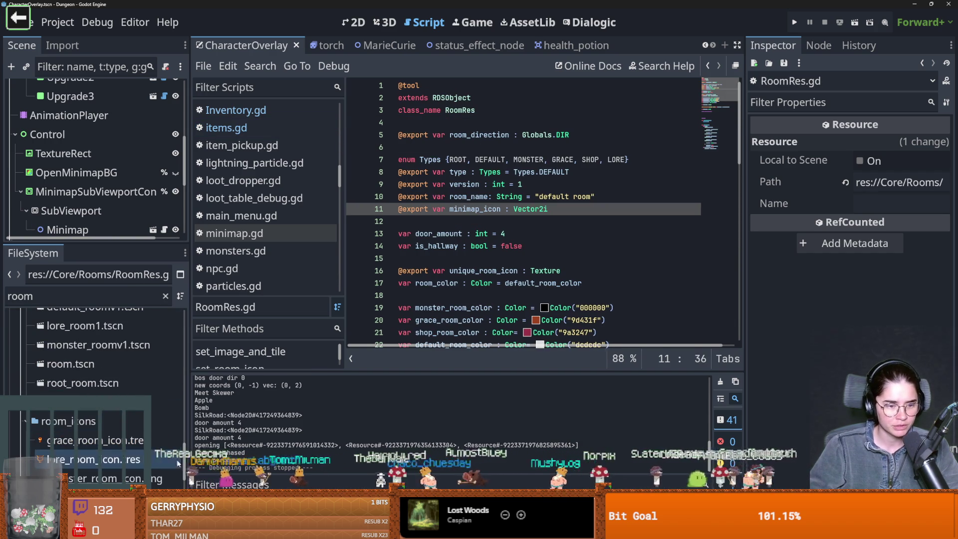
{"action": "left_click", "coordinate": [111, 370]}
{"action": "double_click", "coordinate": [110, 372]}
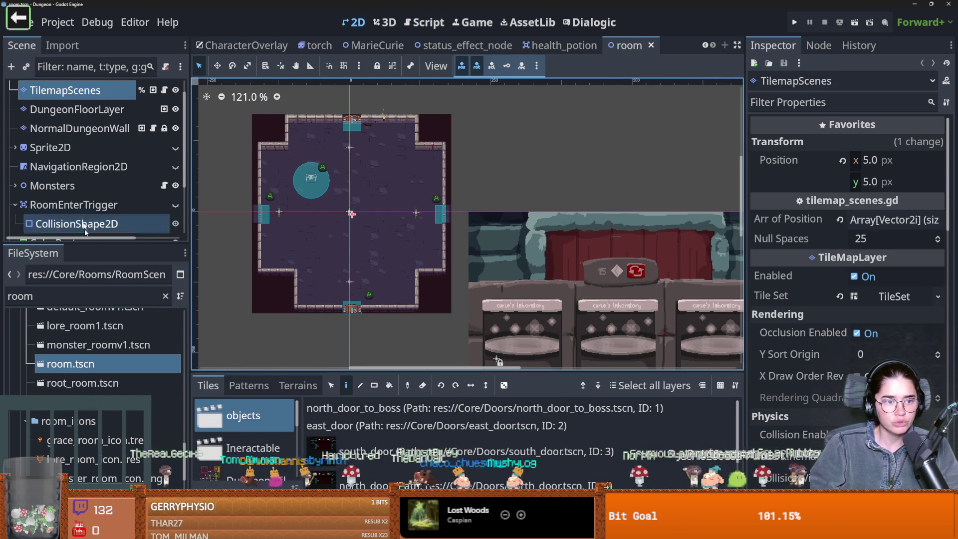
- Select the RoomEnterTrigger node, frame the room in view, and raise the trigger's Z Index
{"action": "left_click_drag", "start_coordinate": [91, 243], "coordinate": [91, 442]}
{"action": "left_click", "coordinate": [150, 224]}
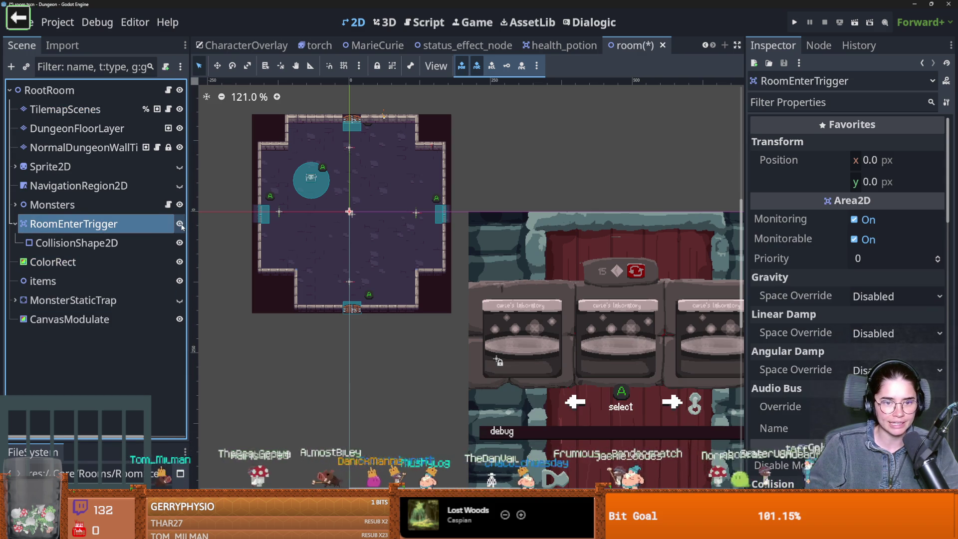
{"action": "key", "text": "f"}
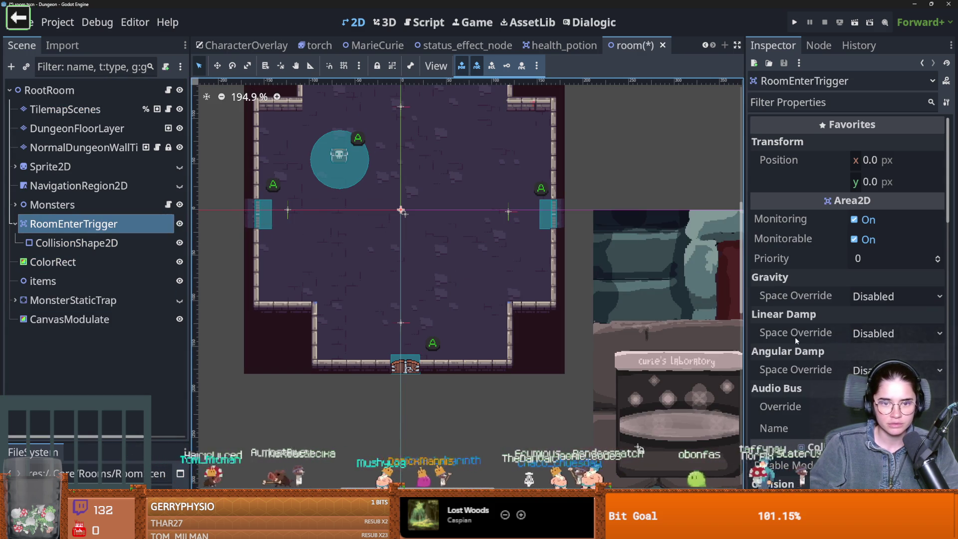
{"action": "scroll", "coordinate": [803, 349], "scroll_direction": "down", "scroll_amount": 5}
{"action": "scroll", "coordinate": [853, 353], "scroll_direction": "down", "scroll_amount": 5}
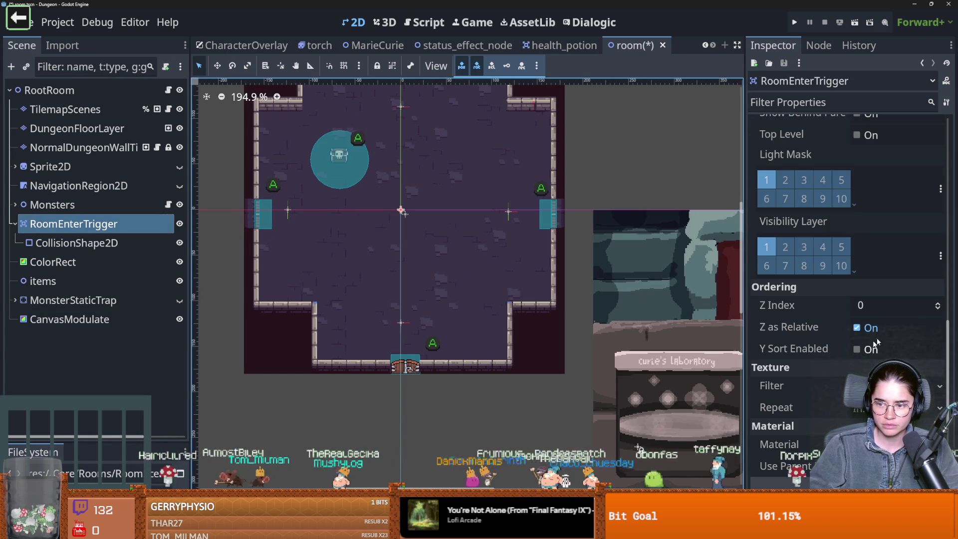
{"action": "left_click", "coordinate": [938, 303]}
{"action": "left_click", "coordinate": [938, 304]}
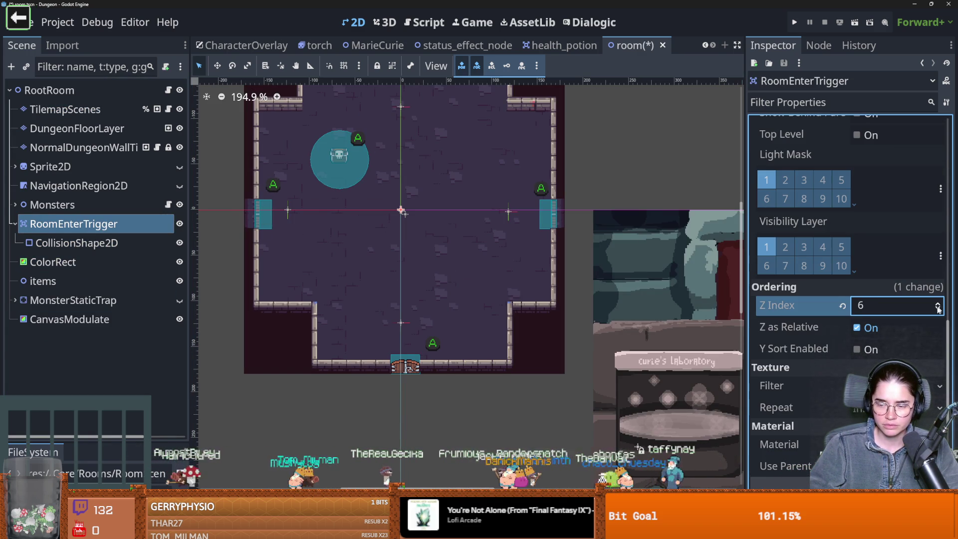
- Select the trigger's CollisionShape2D and look through its Debug Color choices
{"action": "left_click", "coordinate": [75, 242]}
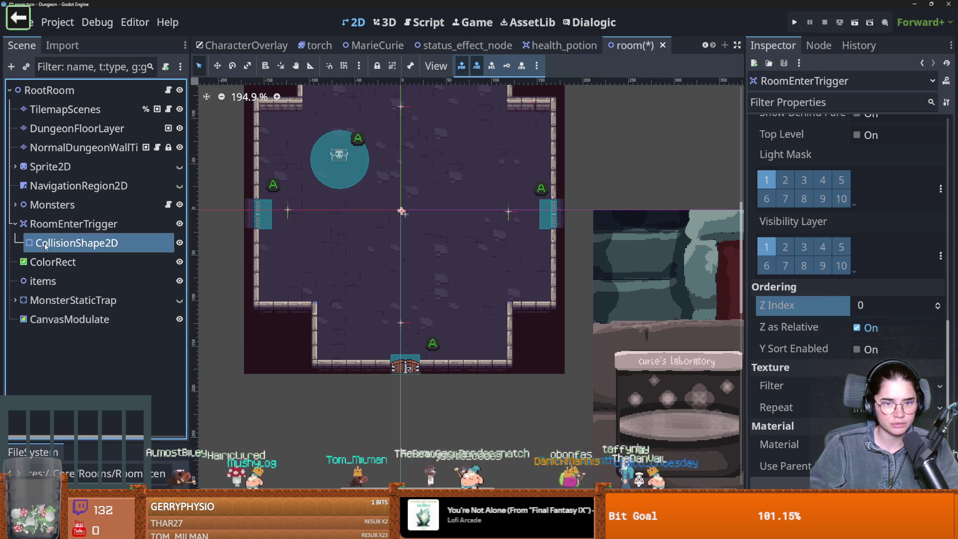
{"action": "scroll", "coordinate": [364, 240], "scroll_direction": "down", "scroll_amount": 2}
{"action": "scroll", "coordinate": [352, 285], "scroll_direction": "up", "scroll_amount": 1}
{"action": "left_click_drag", "start_coordinate": [352, 285], "coordinate": [344, 297]}
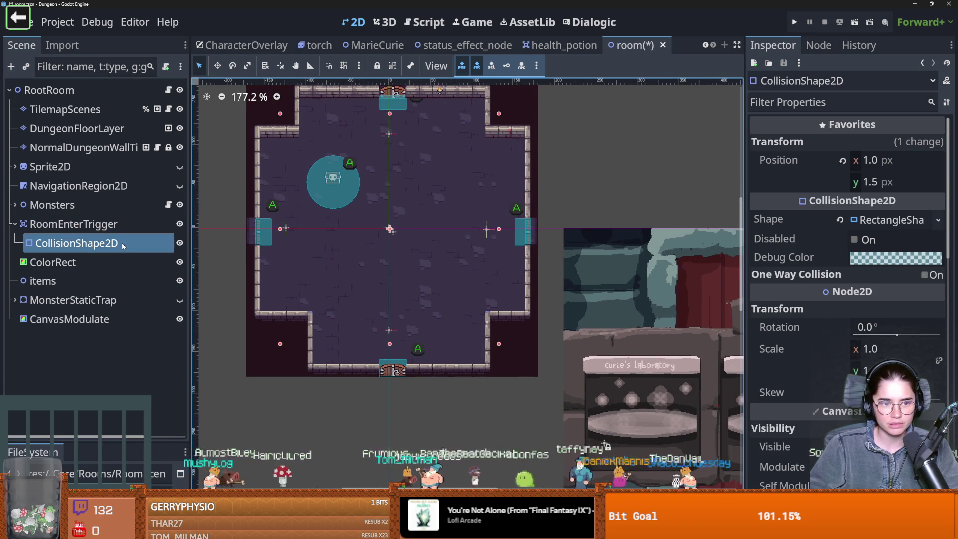
{"action": "left_click", "coordinate": [895, 257]}
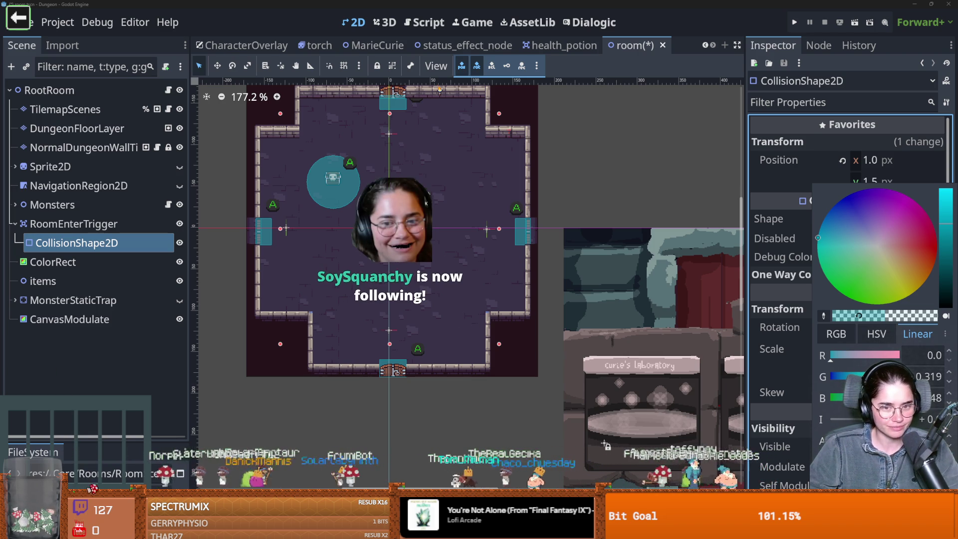
{"action": "left_click", "coordinate": [369, 170]}
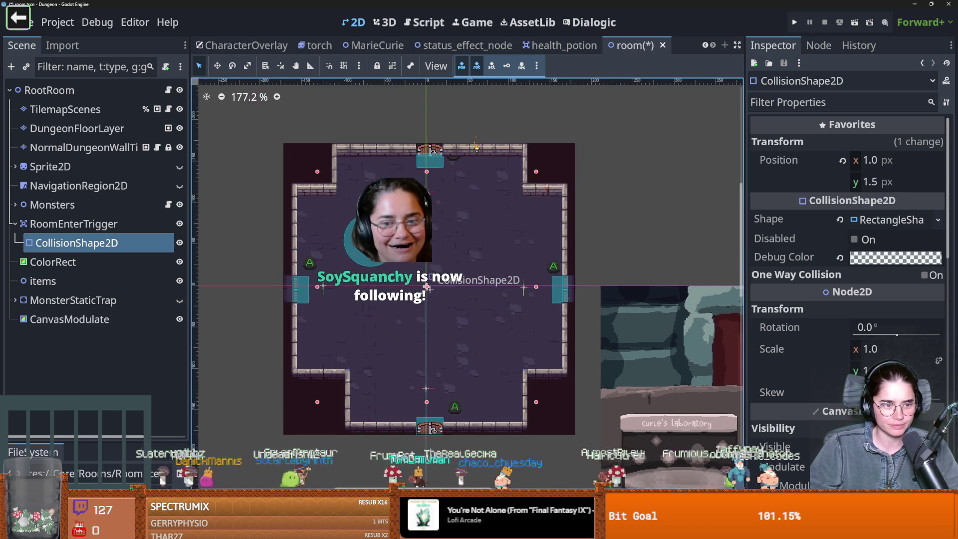
- Select RoomEnterTrigger again and drag it to the left within the room
{"action": "scroll", "coordinate": [399, 249], "scroll_direction": "up", "scroll_amount": 1}
{"action": "left_click", "coordinate": [156, 224]}
{"action": "scroll", "coordinate": [579, 228], "scroll_direction": "down", "scroll_amount": 5}
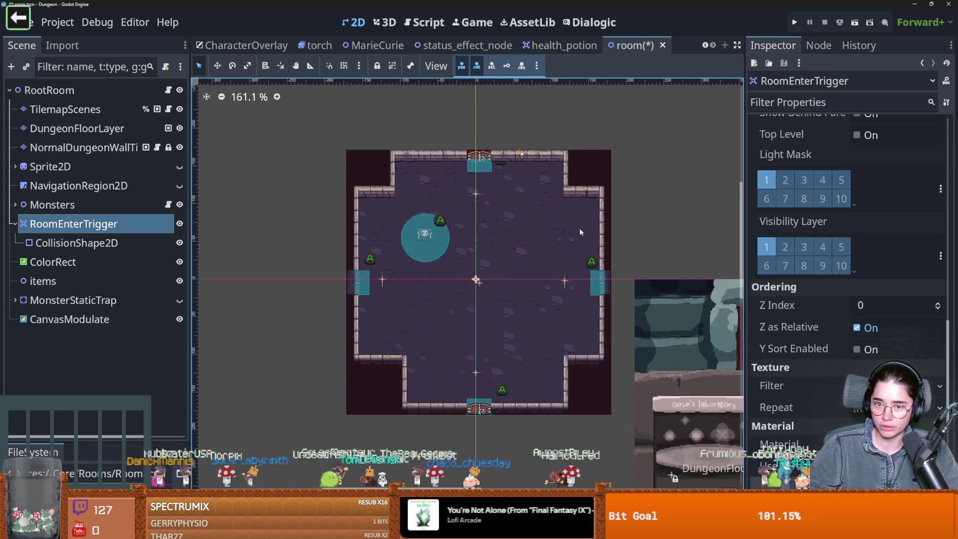
{"action": "mouse_move", "coordinate": [525, 256]}
{"action": "left_mouse_down"}
{"action": "mouse_move", "coordinate": [320, 247]}
{"action": "mouse_move", "coordinate": [340, 178]}
{"action": "mouse_move", "coordinate": [337, 187]}
{"action": "left_mouse_up"}
- Reset the collision shape's debug colour to default and save room.tscn
{"action": "left_click", "coordinate": [76, 243]}
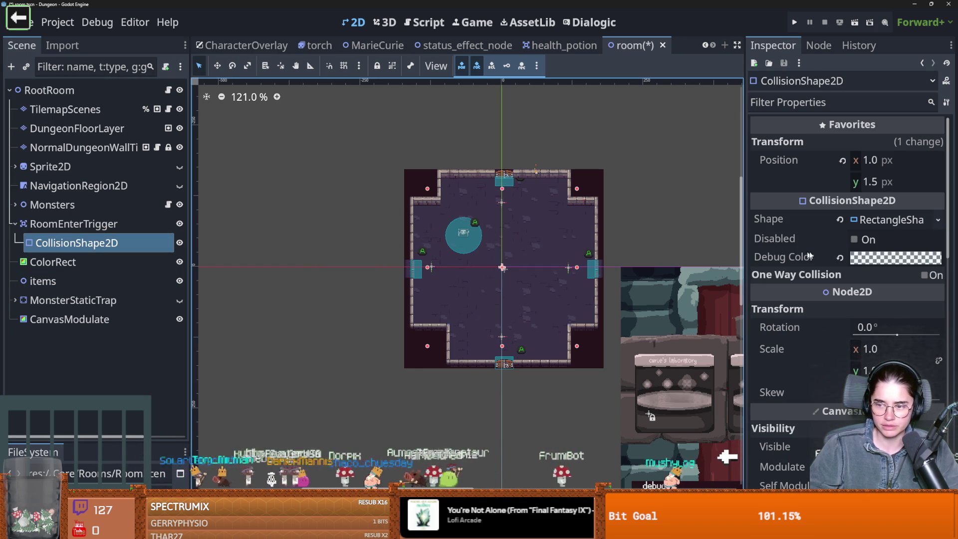
{"action": "left_click", "coordinate": [840, 258]}
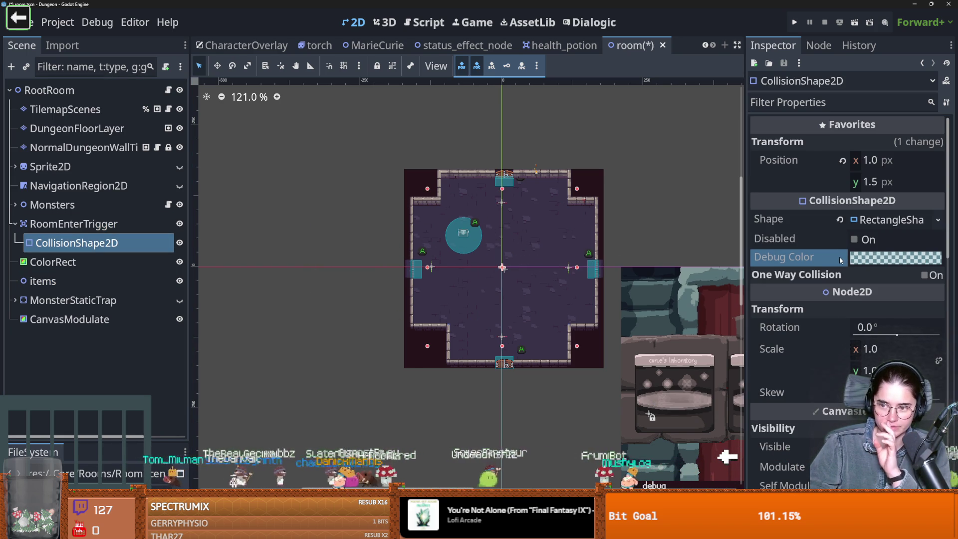
{"action": "left_click", "coordinate": [843, 259]}
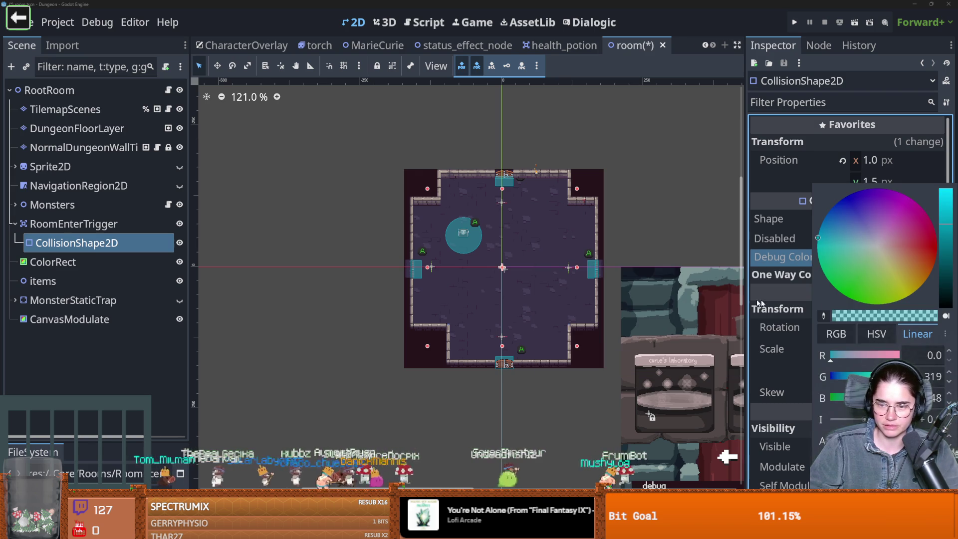
{"action": "left_click", "coordinate": [493, 274]}
{"action": "left_click_drag", "start_coordinate": [493, 274], "coordinate": [334, 265]}
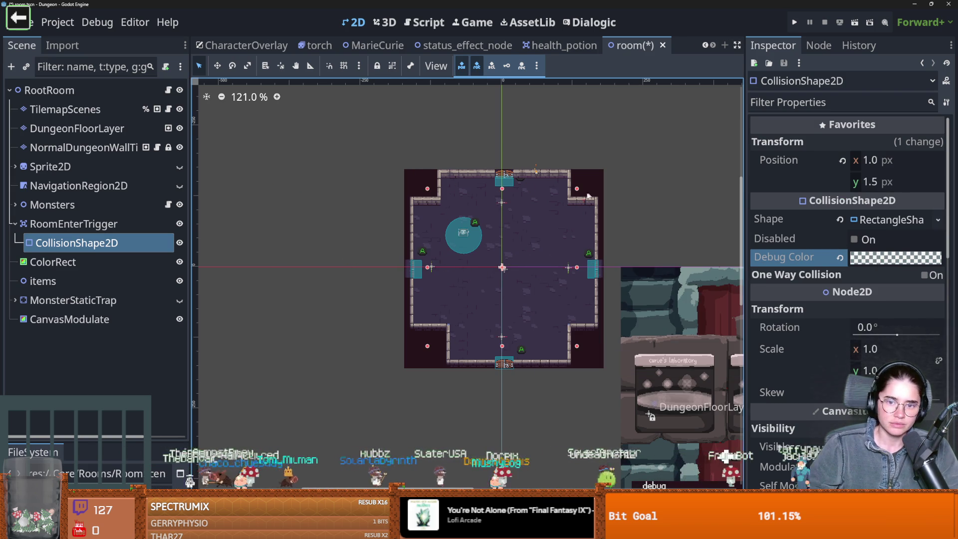
{"action": "scroll", "coordinate": [589, 196], "scroll_direction": "up", "scroll_amount": 5}
{"action": "left_click", "coordinate": [868, 239]}
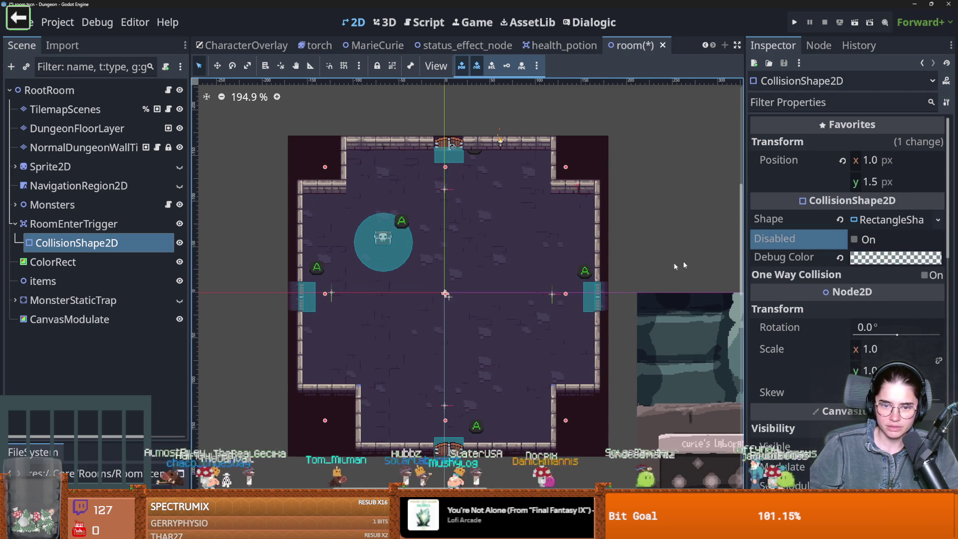
{"action": "scroll", "coordinate": [424, 301], "scroll_direction": "down", "scroll_amount": 3}
{"action": "key", "text": "ctrl+s"}
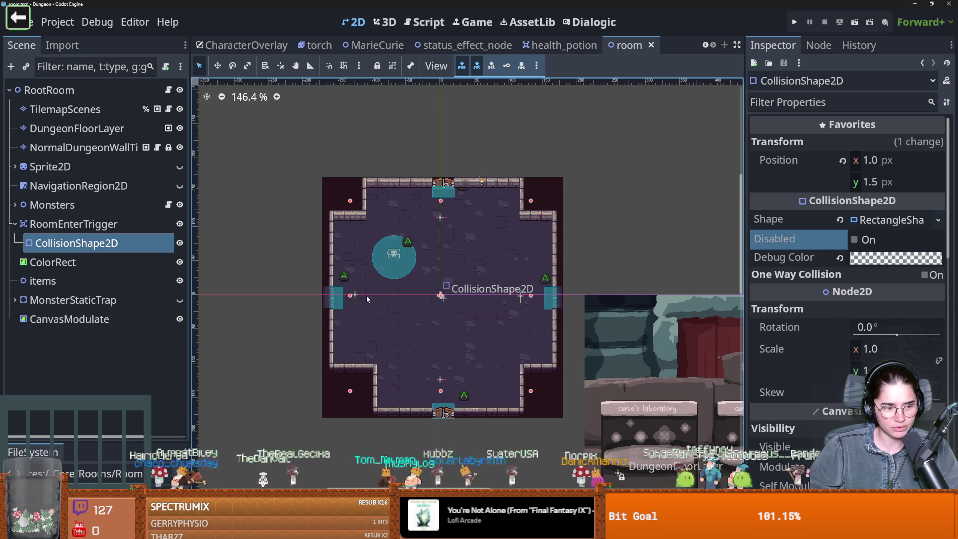
- Make the collision shape visible and drag its corners so it covers the whole room floor, then save
{"action": "scroll", "coordinate": [846, 270], "scroll_direction": "down", "scroll_amount": 6}
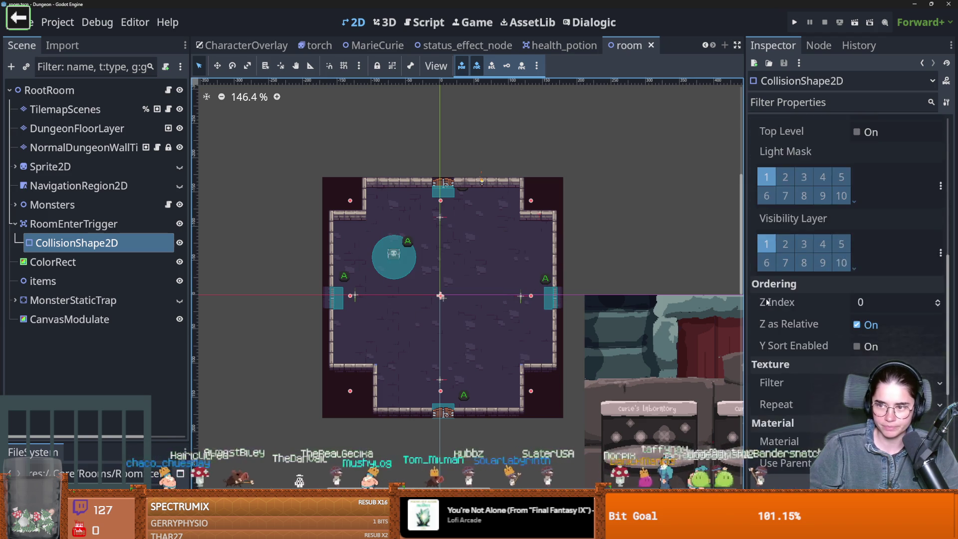
{"action": "scroll", "coordinate": [846, 270], "scroll_direction": "up", "scroll_amount": 3}
{"action": "left_click", "coordinate": [843, 288]}
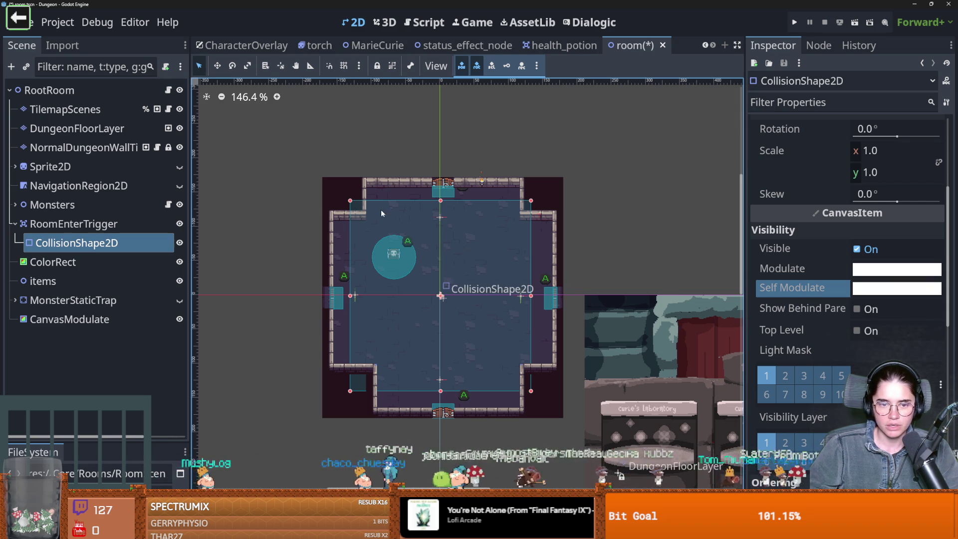
{"action": "scroll", "coordinate": [382, 210], "scroll_direction": "up", "scroll_amount": 3}
{"action": "left_click_drag", "start_coordinate": [340, 198], "coordinate": [314, 180]}
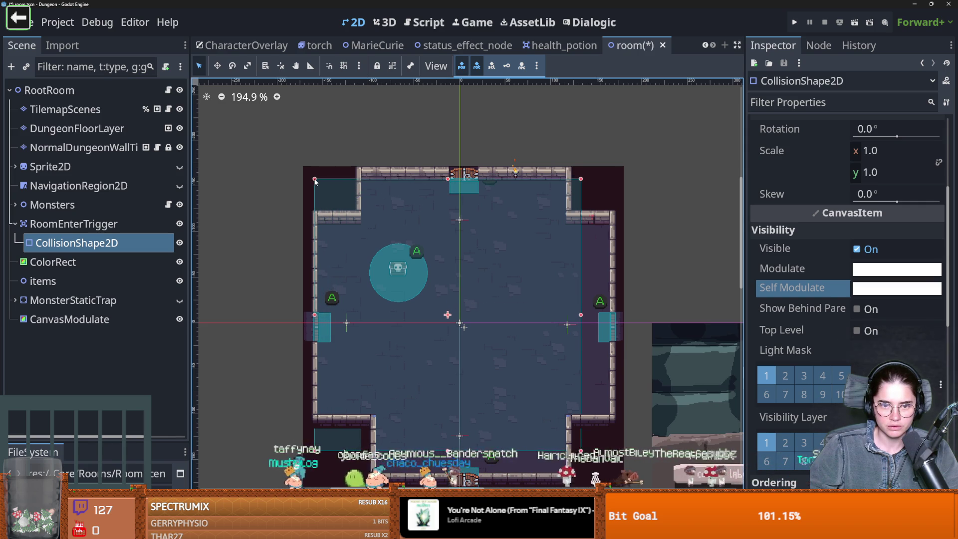
{"action": "left_click_drag", "start_coordinate": [581, 451], "coordinate": [609, 476]}
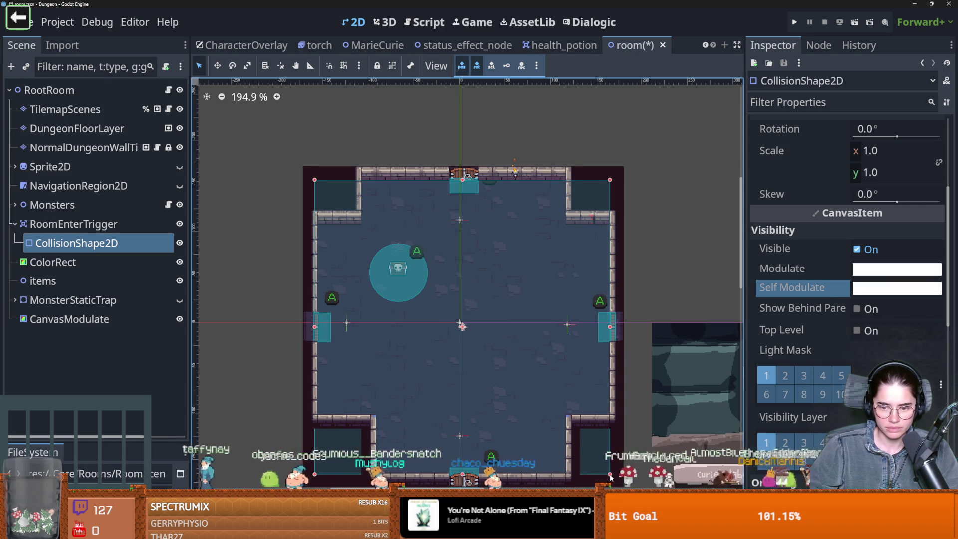
{"action": "key", "text": "ctrl+s"}
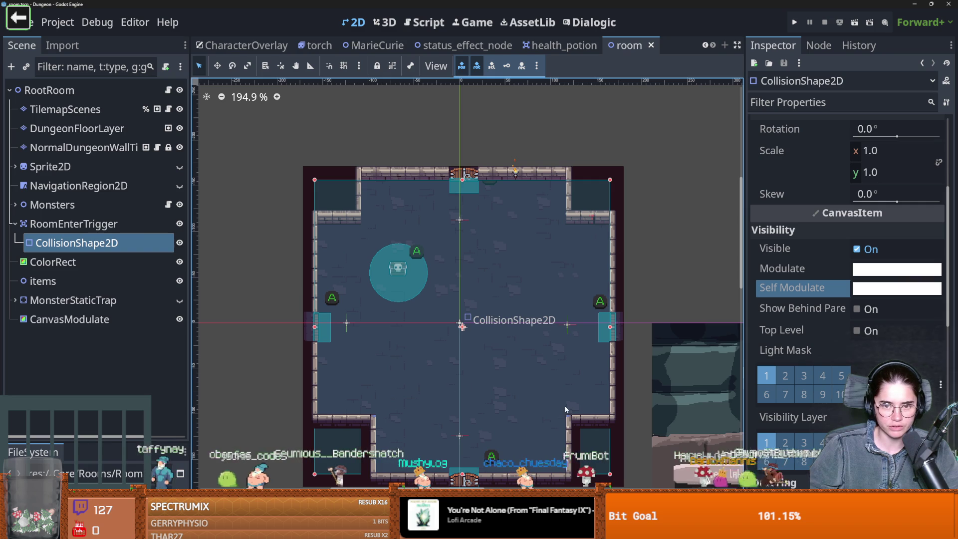
{"action": "left_click", "coordinate": [139, 217]}
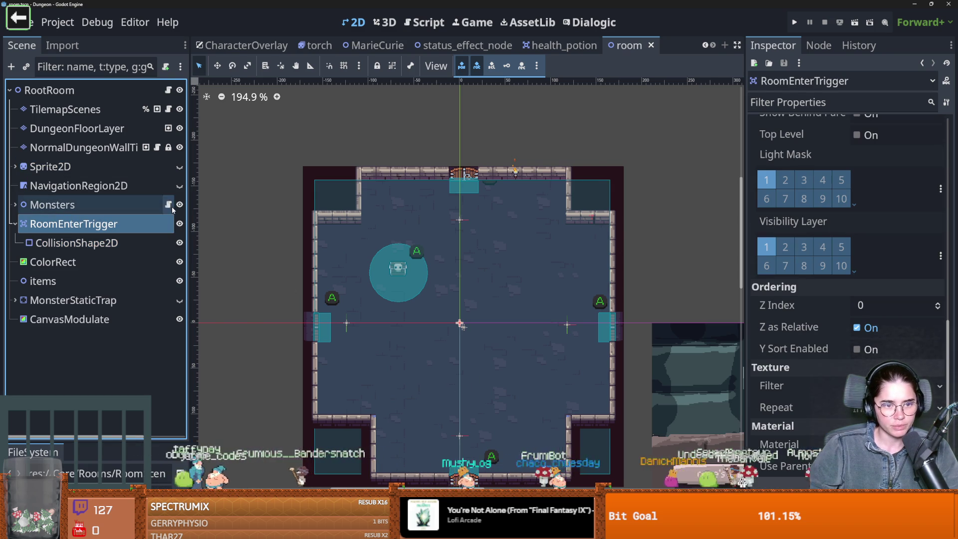
- In monsters.gd, highlight room_res uses and insert a new line after line 39 in on_player_enter_monster_room
{"action": "left_click", "coordinate": [168, 204]}
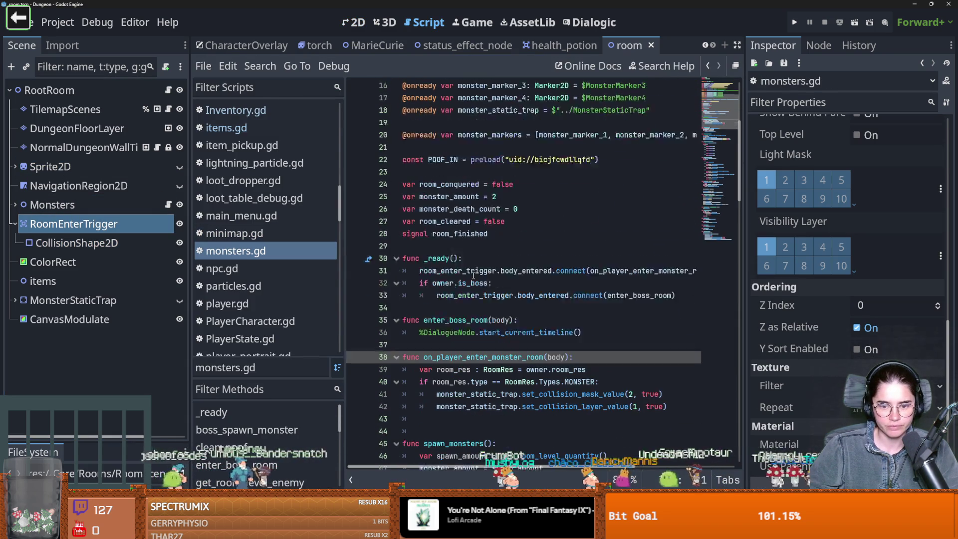
{"action": "scroll", "coordinate": [473, 275], "scroll_direction": "down", "scroll_amount": 3}
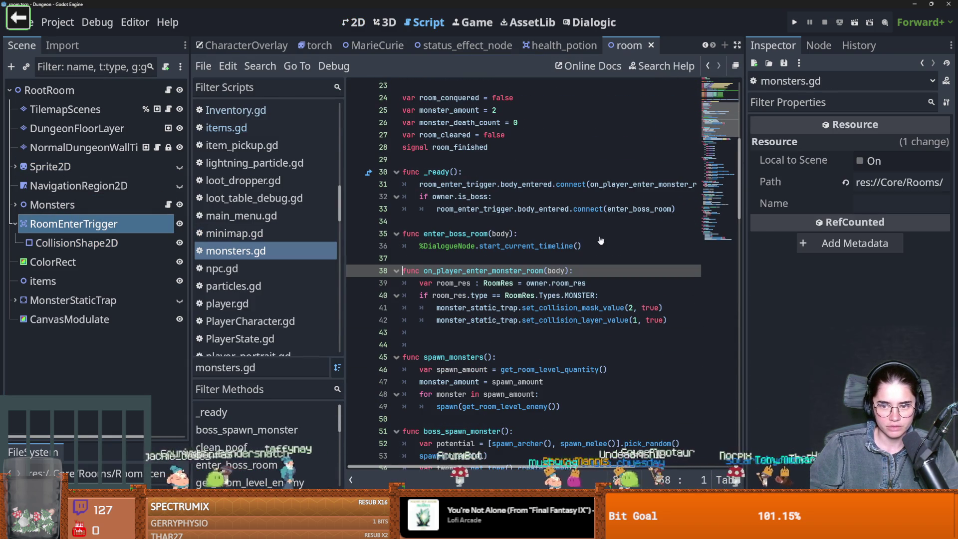
{"action": "double_click", "coordinate": [441, 295]}
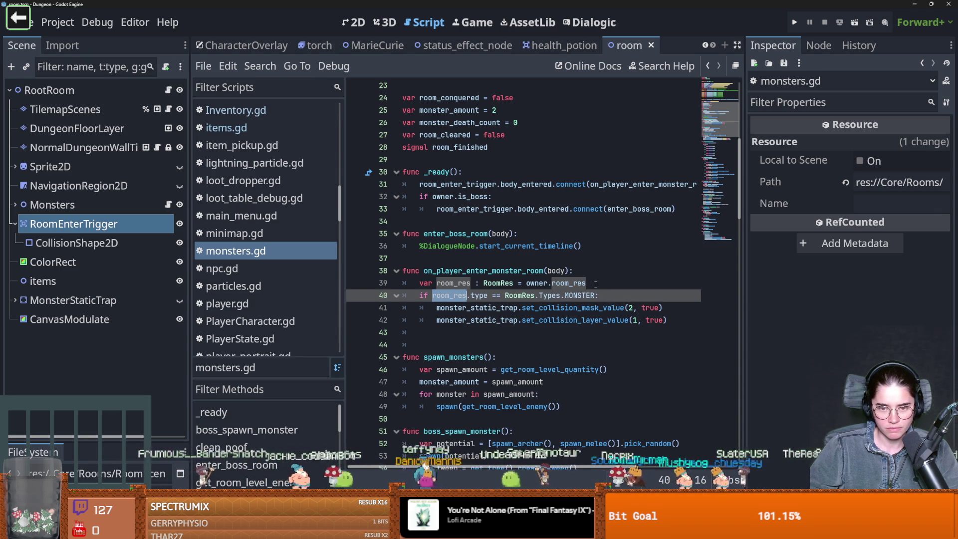
{"action": "left_click", "coordinate": [632, 295]}
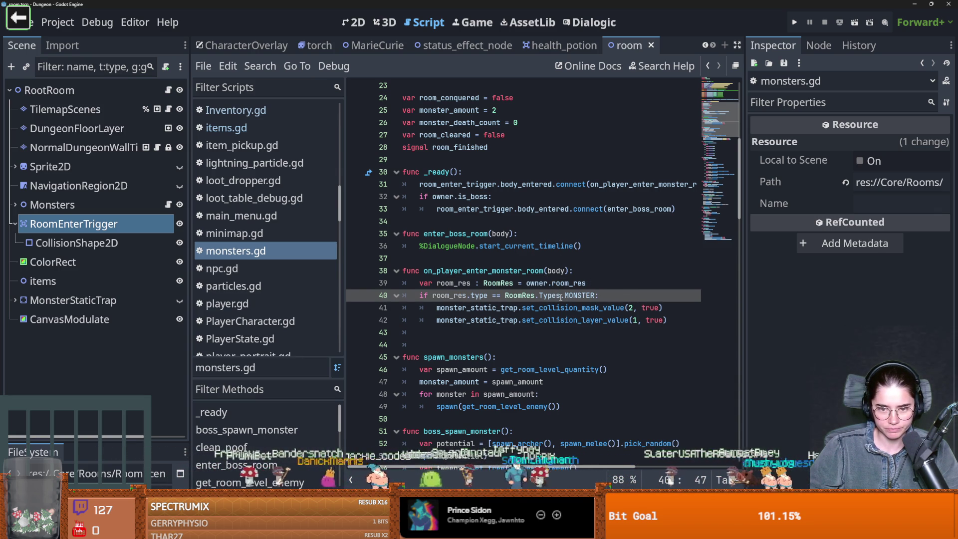
{"action": "left_click", "coordinate": [603, 283]}
{"action": "key", "text": "Return"}
{"action": "type", "text": "if body is"}
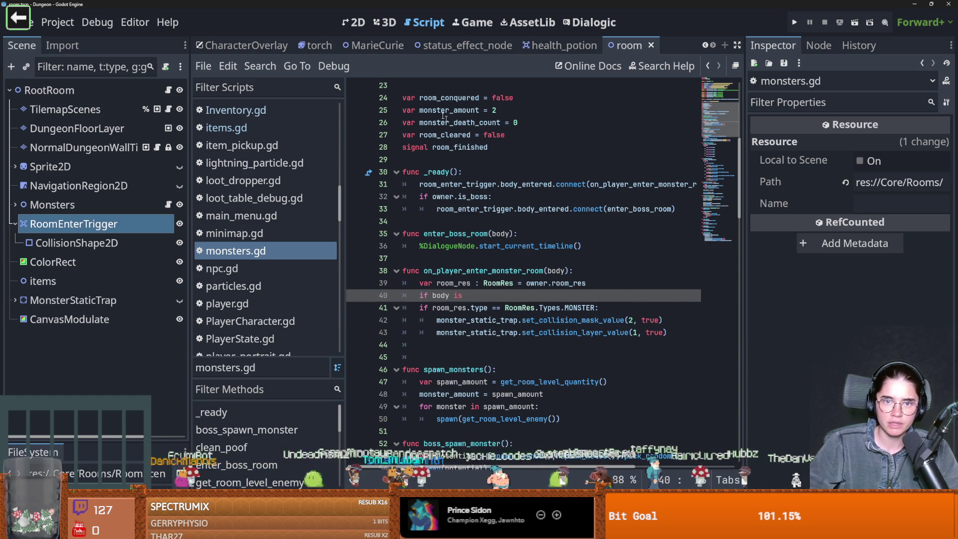
{"action": "scroll", "coordinate": [356, 46], "scroll_direction": "up", "scroll_amount": 5}
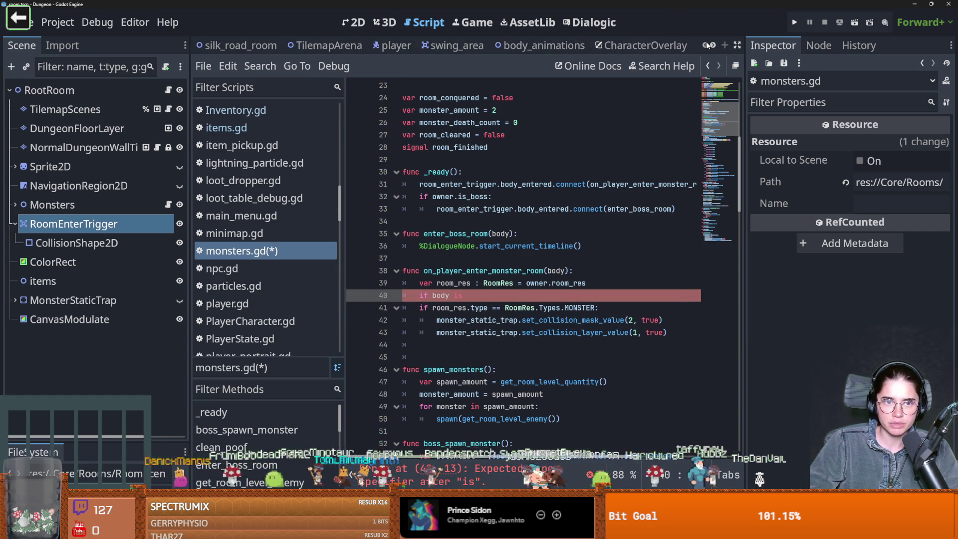
{"action": "left_click", "coordinate": [393, 45]}
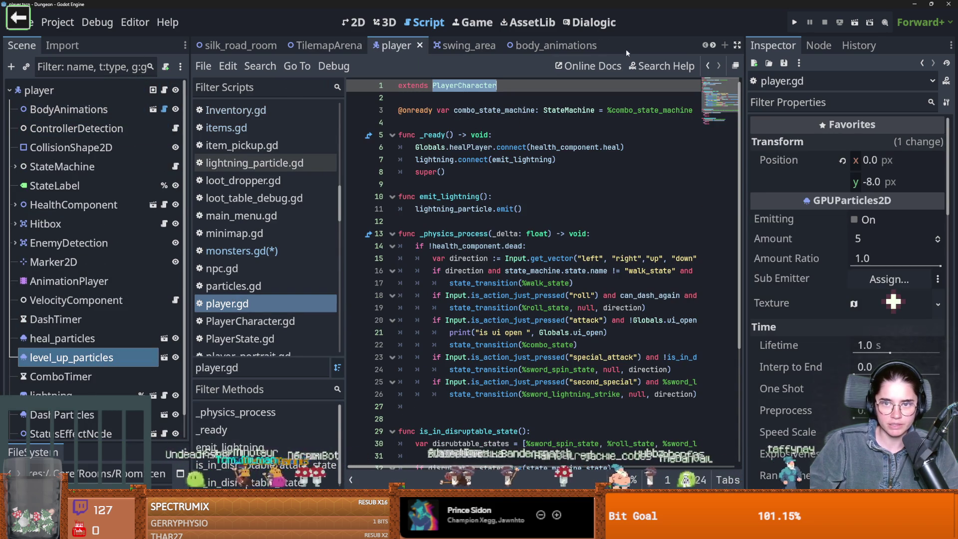
- Check PlayerCharacter's parent class Character, then return to monsters.gd from the room scene
{"action": "scroll", "coordinate": [715, 44], "scroll_direction": "down", "scroll_amount": 2}
{"action": "left_click", "coordinate": [471, 80], "text": "ctrl"}
{"action": "scroll", "coordinate": [549, 249], "scroll_direction": "up", "scroll_amount": 10}
{"action": "scroll", "coordinate": [476, 97], "scroll_direction": "up", "scroll_amount": 6}
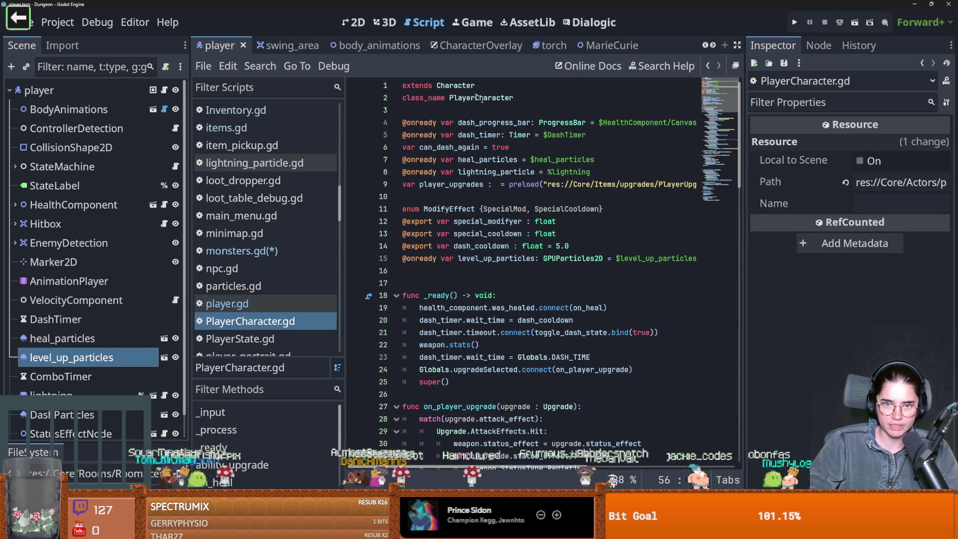
{"action": "double_click", "coordinate": [463, 86]}
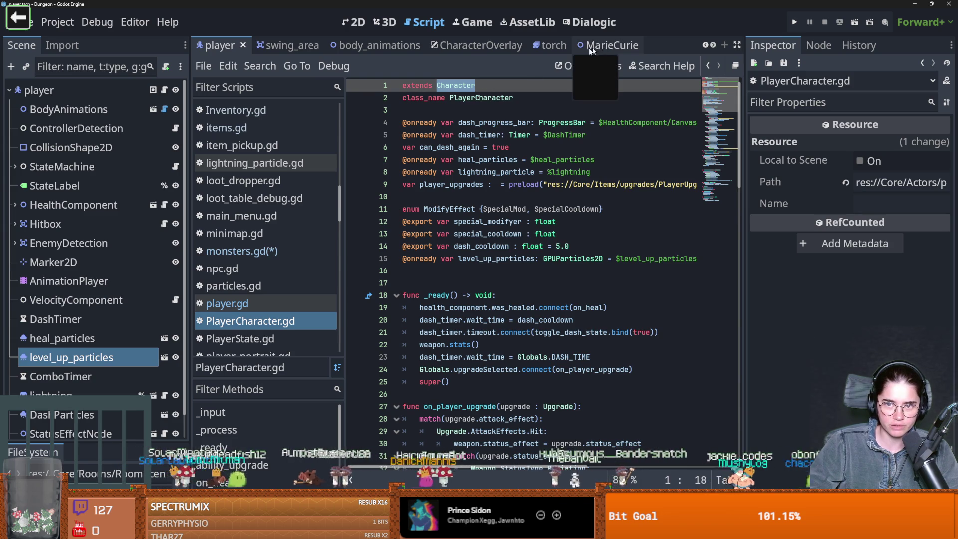
{"action": "left_click", "coordinate": [713, 45]}
{"action": "double_click", "coordinate": [712, 46]}
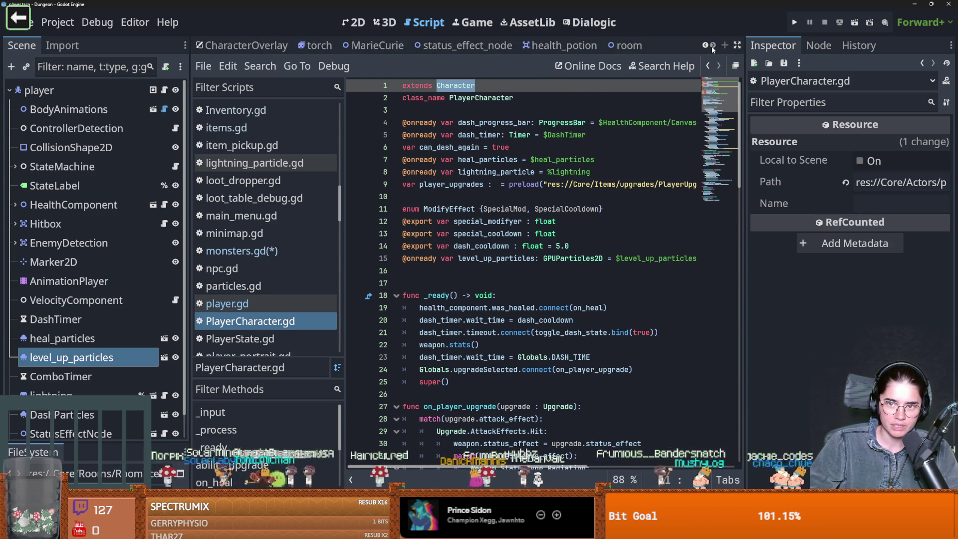
{"action": "left_click", "coordinate": [618, 47]}
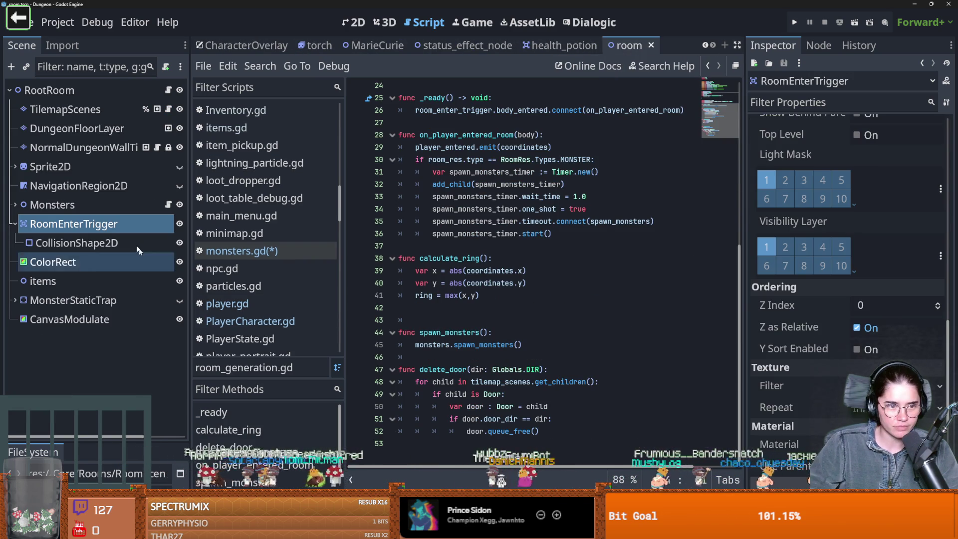
{"action": "left_click", "coordinate": [169, 205]}
{"action": "type", "text": "if body is Character"}
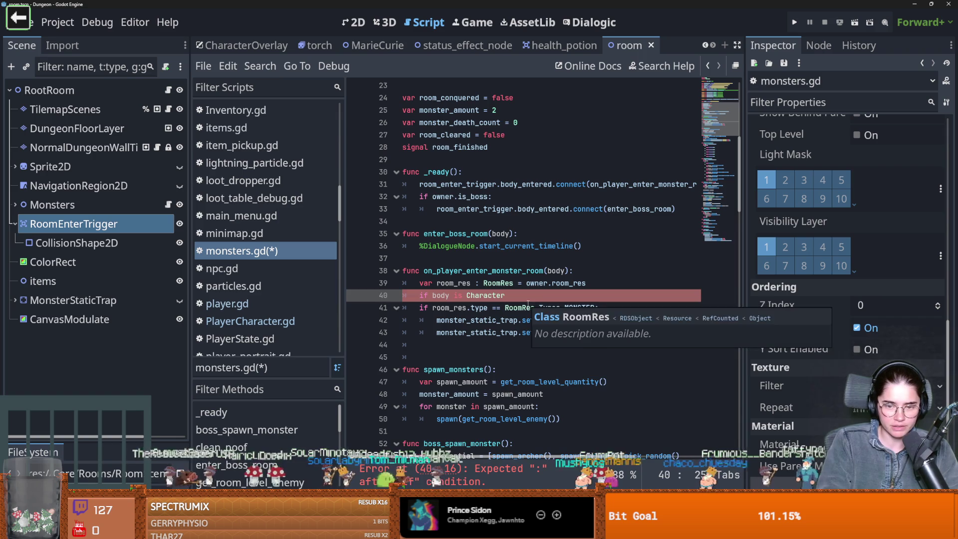
- End the body type check with a colon, start its indented body, and save monsters.gd
{"action": "type", "text": ":"}
{"action": "key", "text": "Return"}
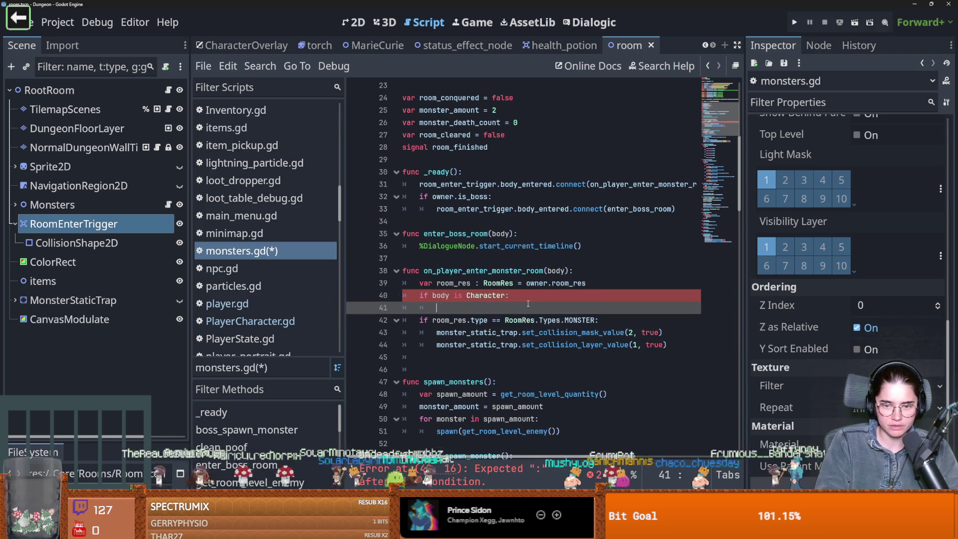
{"action": "type", "text": "pass"}
{"action": "key", "text": "ctrl+s"}
- Browse the Character, PlayerCharacter and CharacterBody2D class definitions, then go back to monsters.gd
{"action": "left_click", "coordinate": [483, 295], "text": "ctrl"}
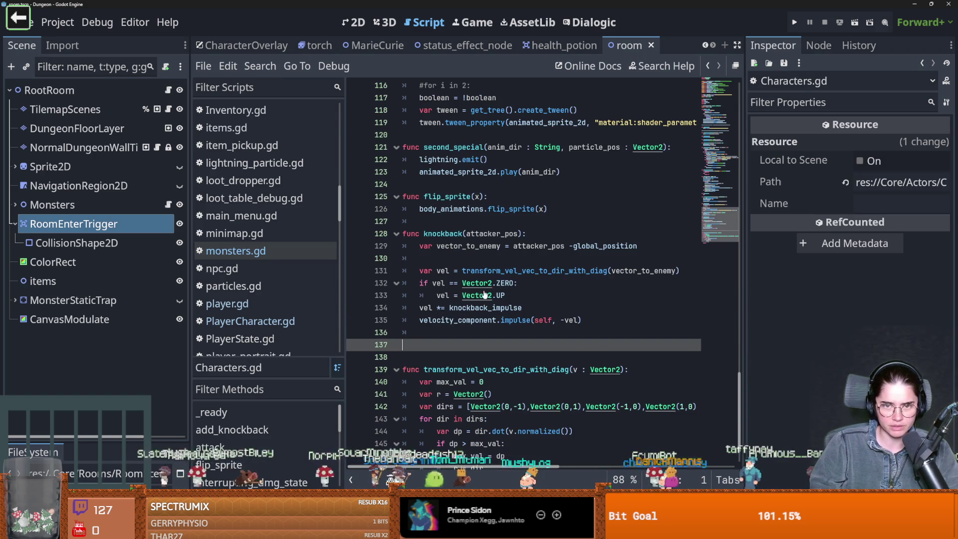
{"action": "left_click_drag", "start_coordinate": [742, 404], "coordinate": [718, 110]}
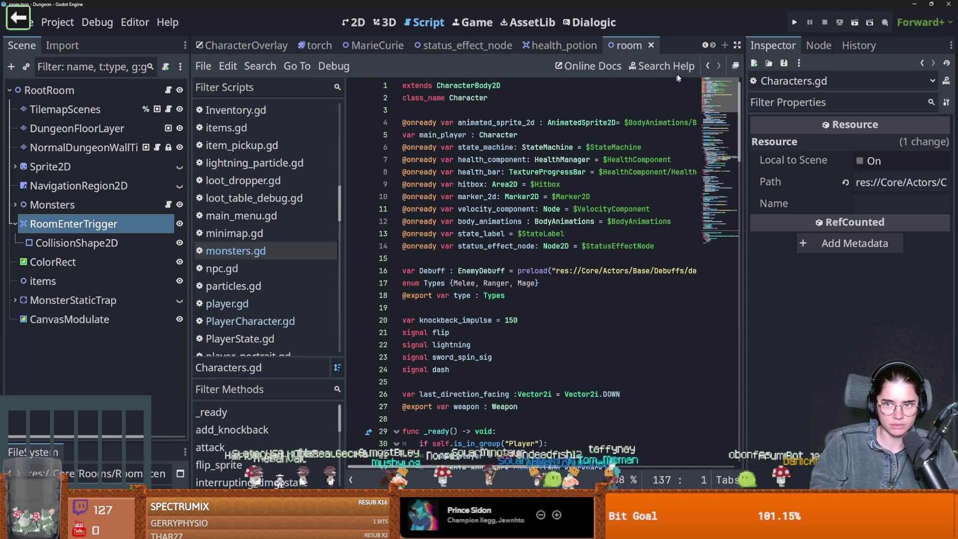
{"action": "scroll", "coordinate": [414, 45], "scroll_direction": "up", "scroll_amount": 4}
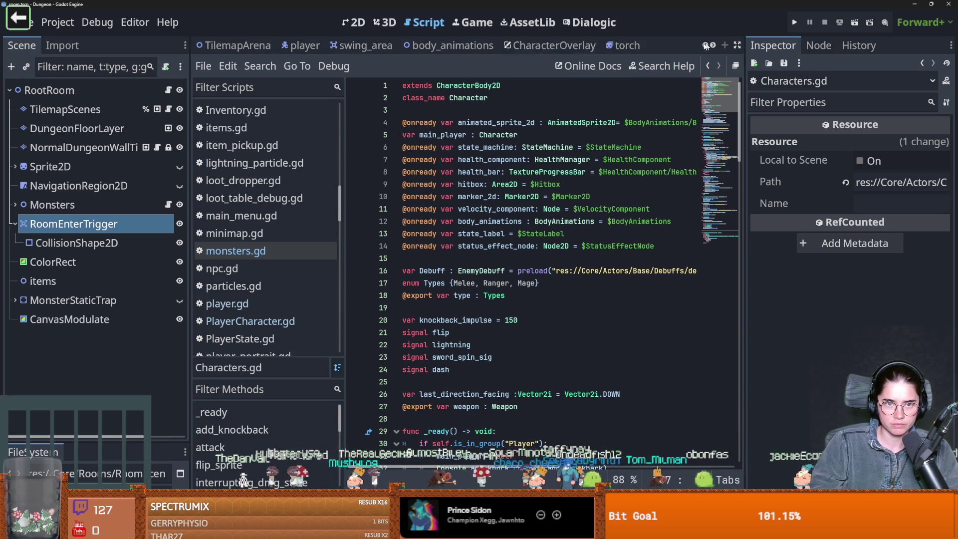
{"action": "left_click", "coordinate": [301, 45]}
{"action": "left_click", "coordinate": [463, 86], "text": "ctrl"}
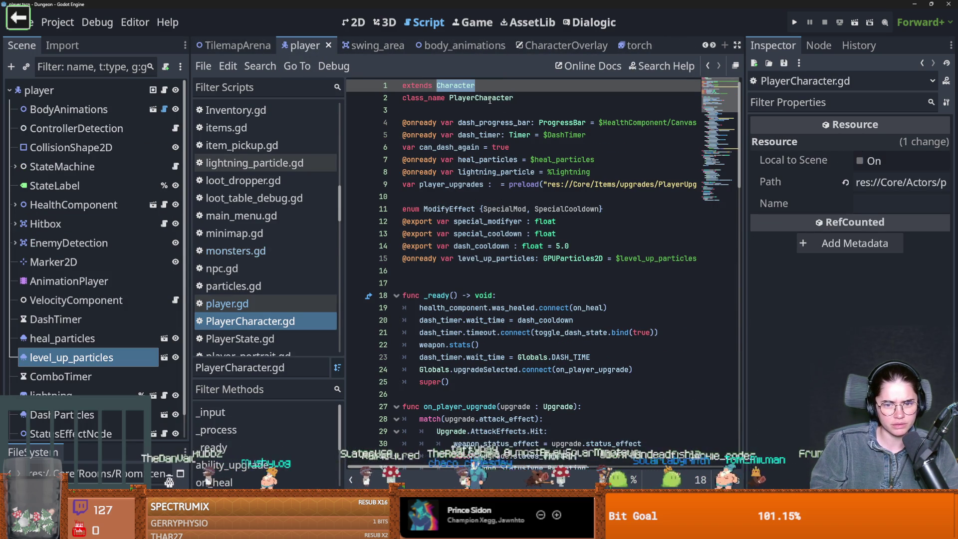
{"action": "key", "text": "alt+Left"}
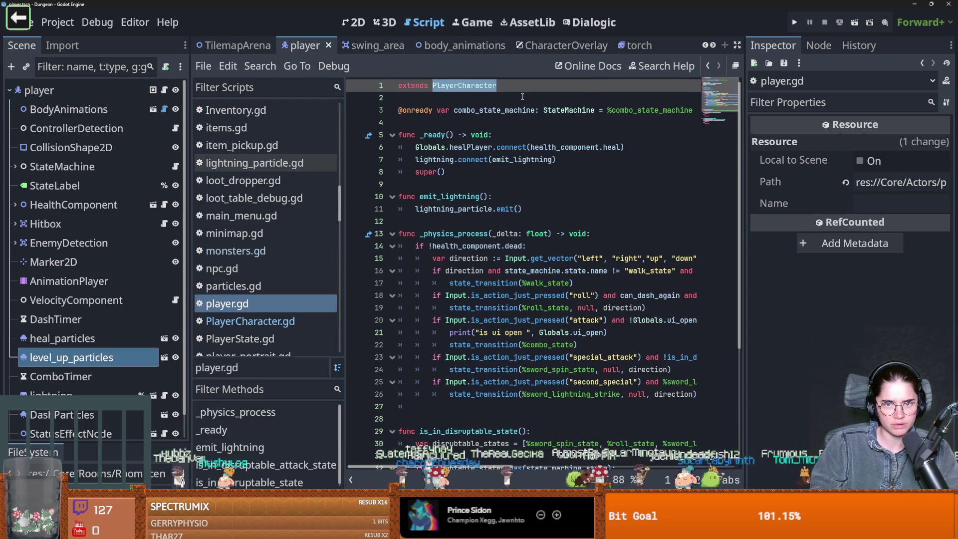
{"action": "left_click", "coordinate": [471, 87], "text": "ctrl"}
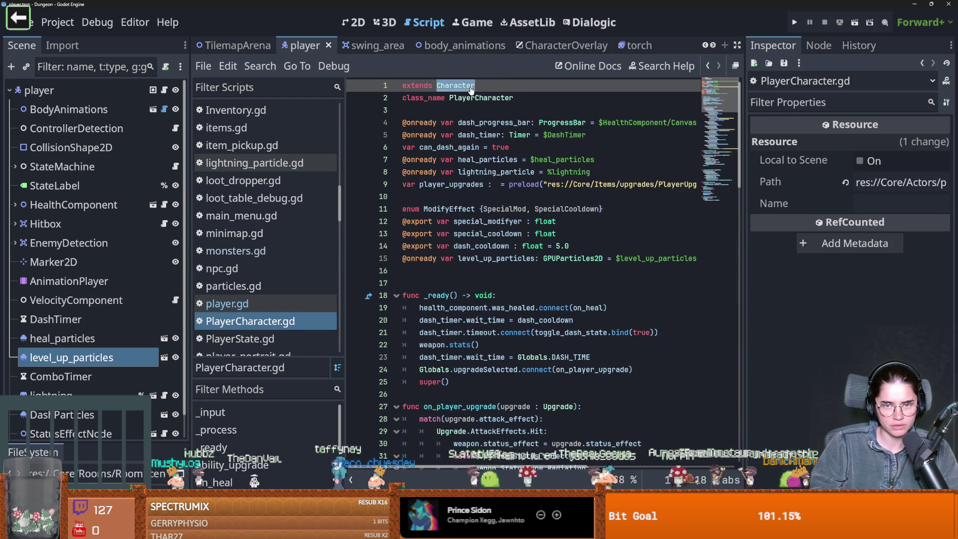
{"action": "left_click", "coordinate": [451, 86], "text": "ctrl"}
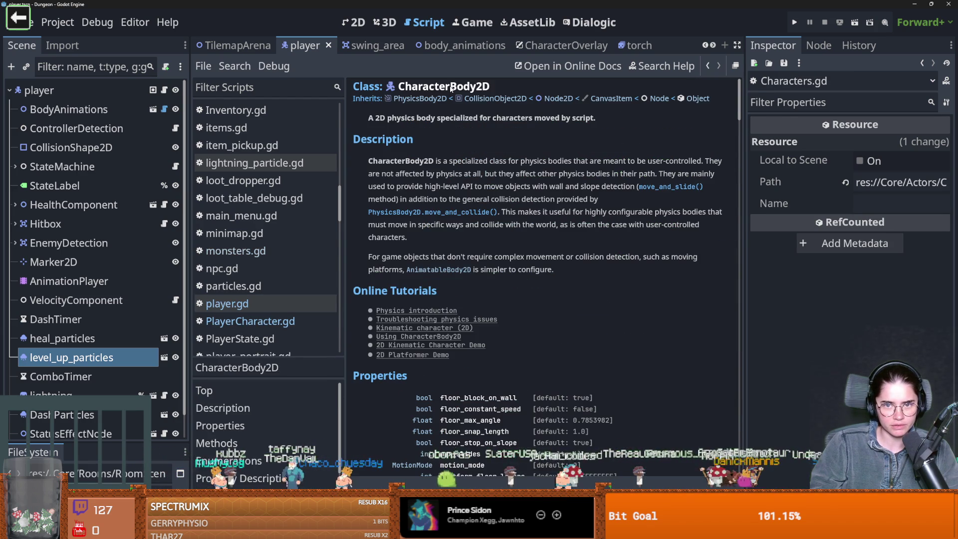
{"action": "left_click", "coordinate": [708, 66]}
{"action": "scroll", "coordinate": [693, 45], "scroll_direction": "down", "scroll_amount": 3}
{"action": "left_click", "coordinate": [626, 45]}
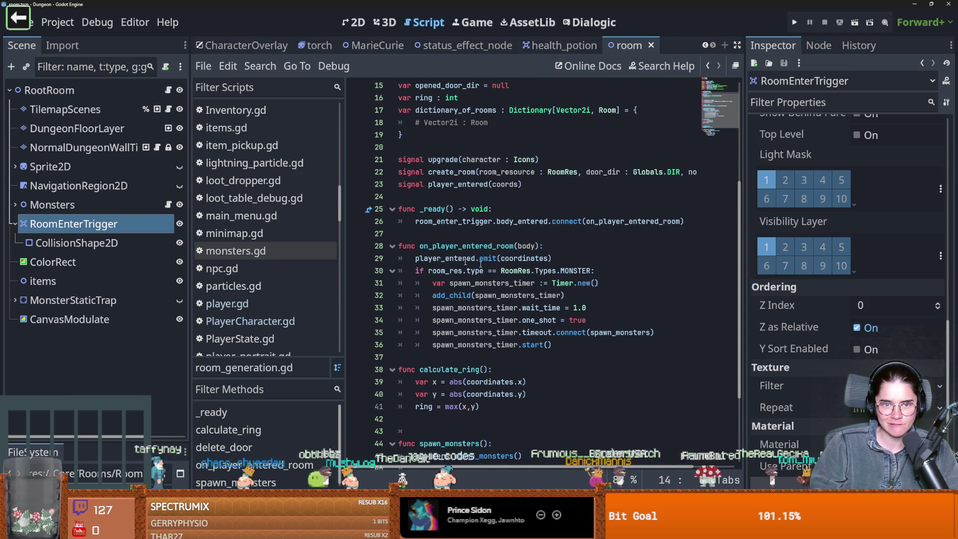
{"action": "left_click", "coordinate": [168, 204]}
- Change the check to 'if body is PlayerCharacter' and write body.room = owner beneath it, then save
{"action": "double_click", "coordinate": [501, 301]}
{"action": "type", "text": "PlayerCharacter:"}
{"action": "key", "text": "Down"}
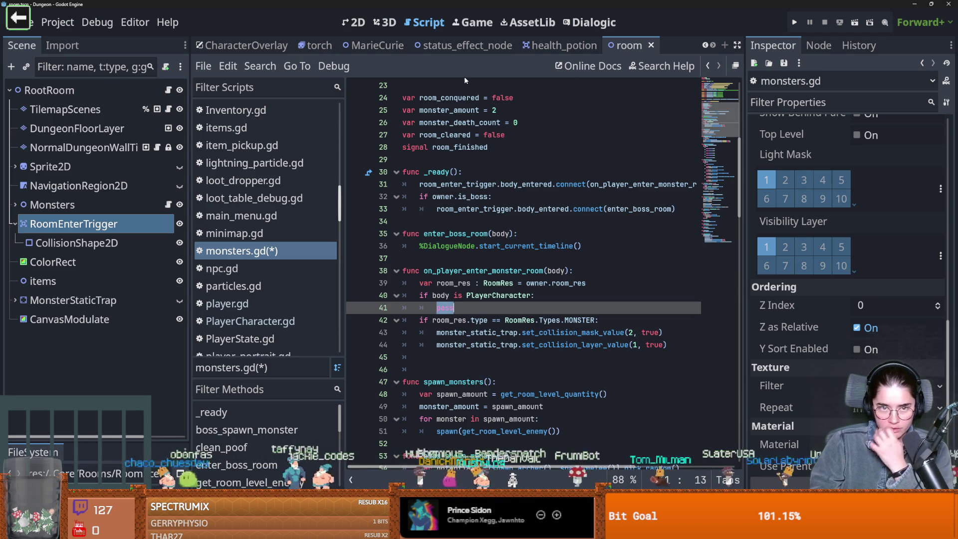
{"action": "scroll", "coordinate": [703, 46], "scroll_direction": "up", "scroll_amount": 3}
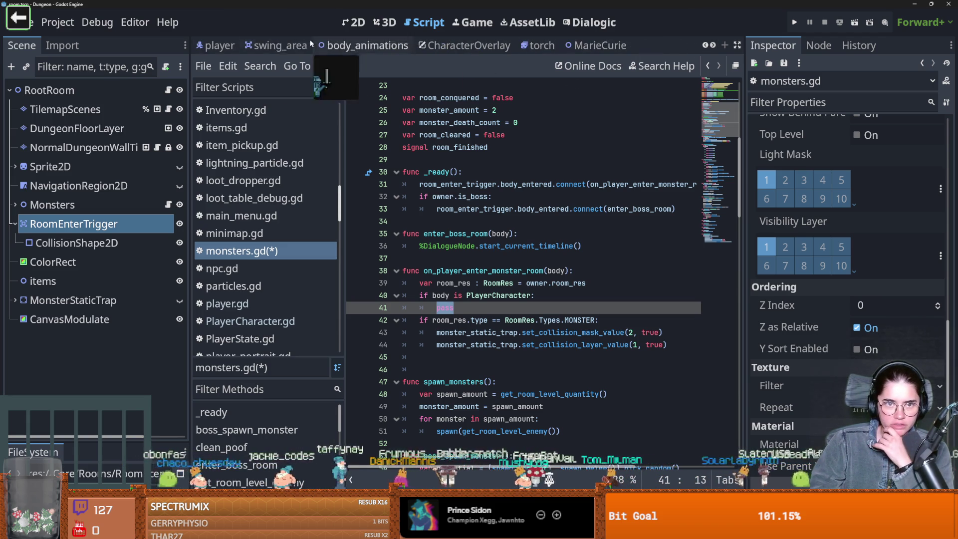
{"action": "left_click", "coordinate": [220, 46]}
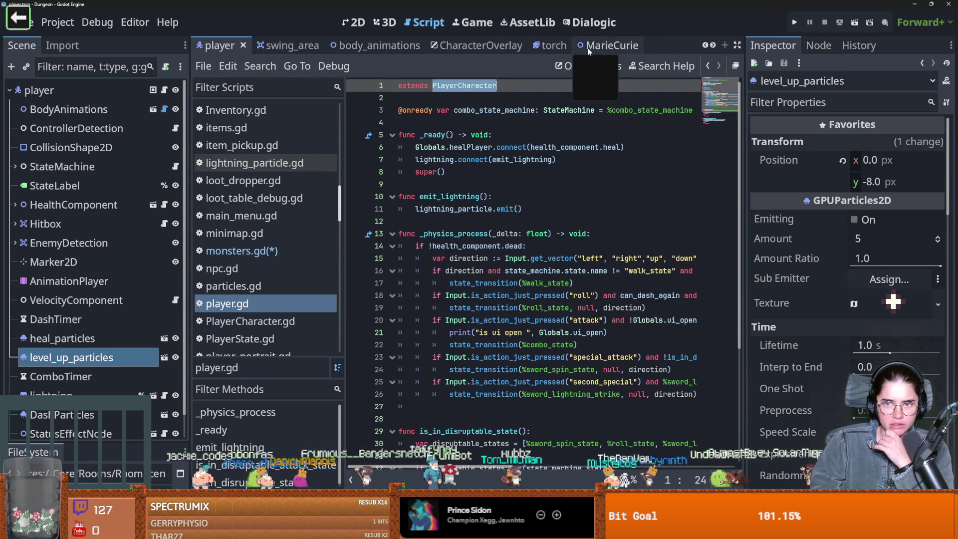
{"action": "scroll", "coordinate": [712, 46], "scroll_direction": "down", "scroll_amount": 3}
{"action": "left_click", "coordinate": [628, 46]}
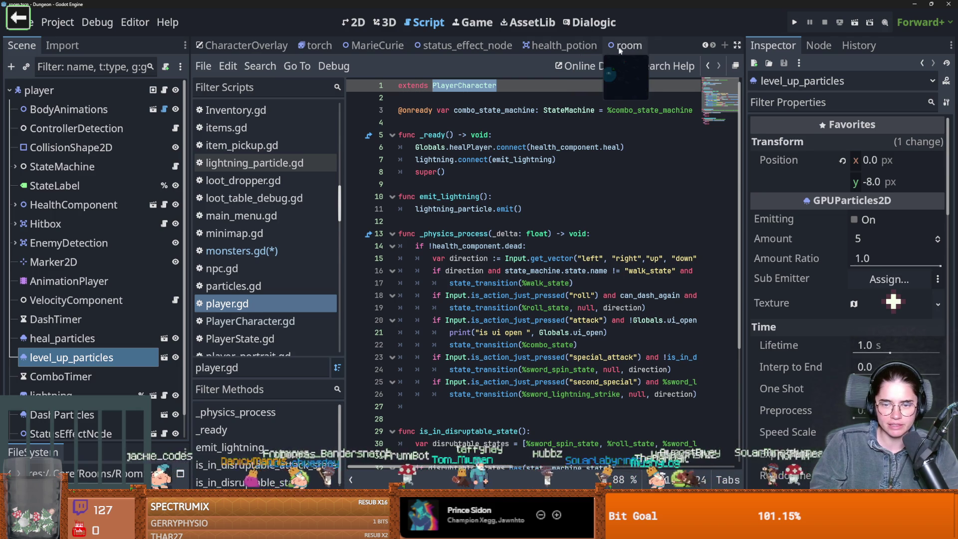
{"action": "left_click", "coordinate": [168, 204]}
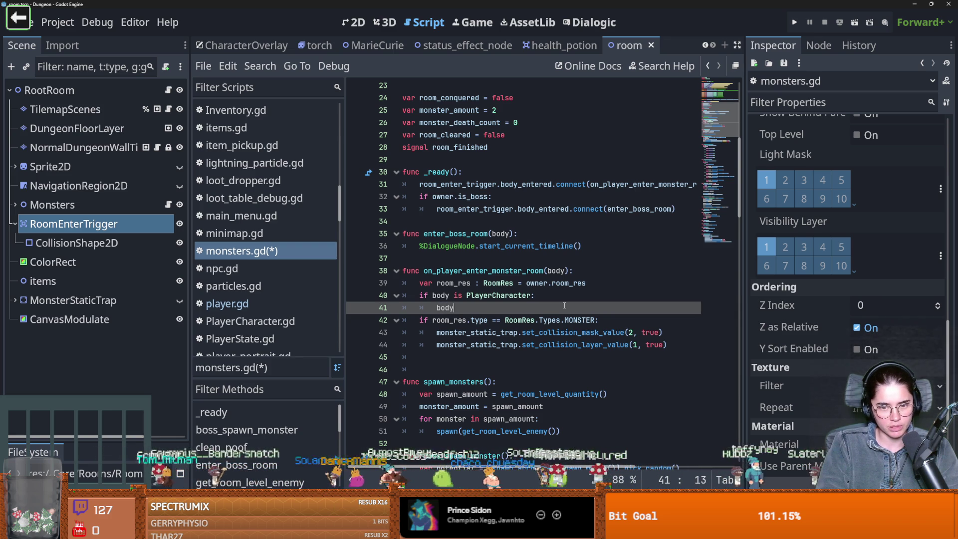
{"action": "type", "text": ".room = own"}
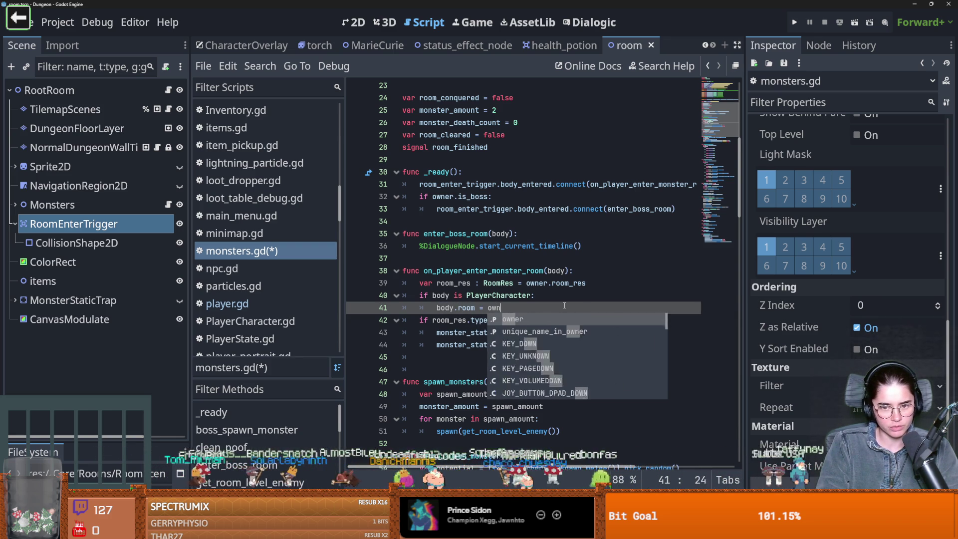
{"action": "type", "text": "er"}
{"action": "key", "text": "ctrl+s"}
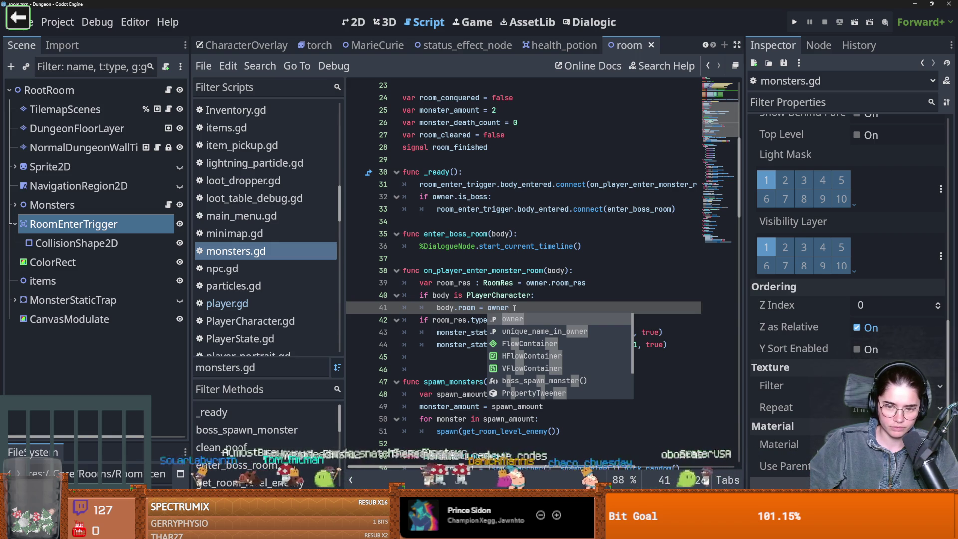
- Replace the room = owner assignment on line 41 with a call to enter_room()
{"action": "left_click_drag", "start_coordinate": [510, 308], "coordinate": [455, 309]}
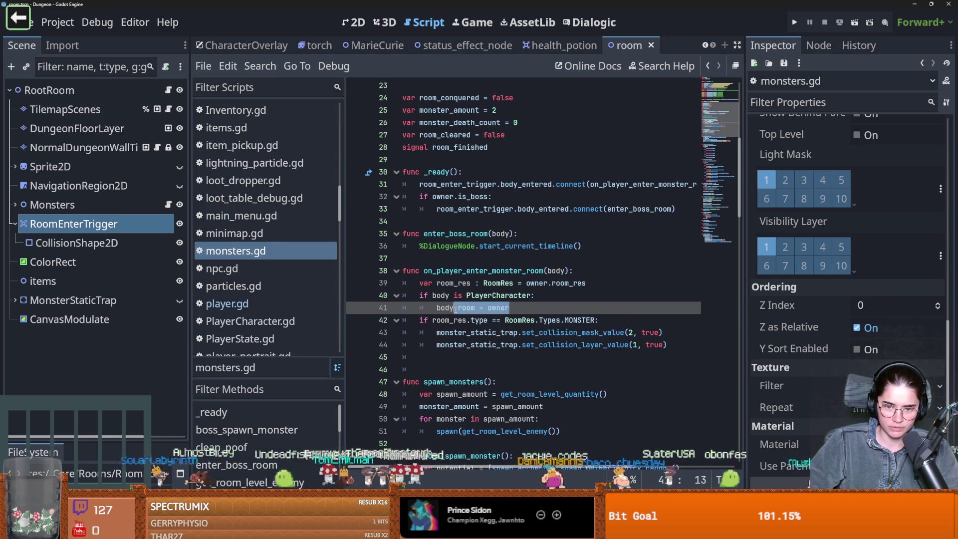
{"action": "key", "text": "BackSpace"}
{"action": "type", "text": "enter_"}
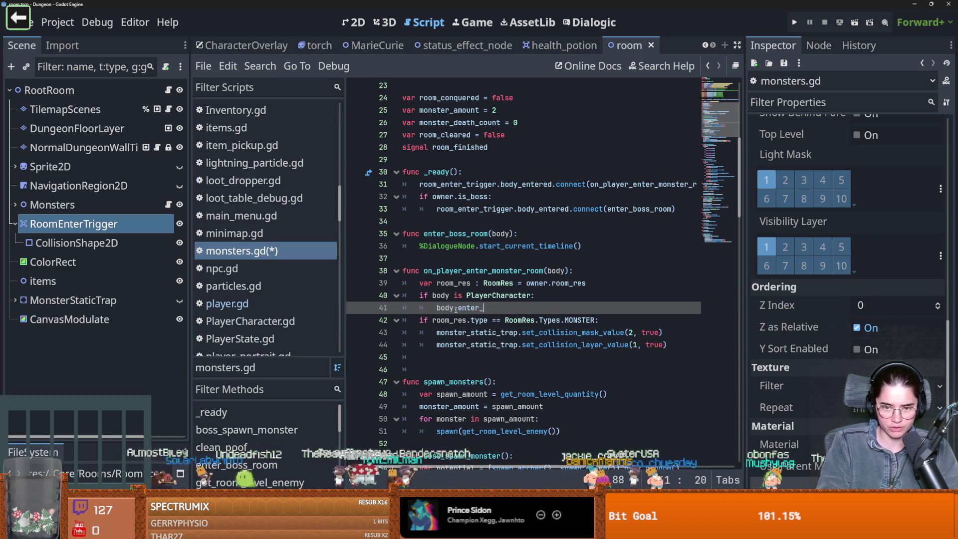
{"action": "type", "text": "("}
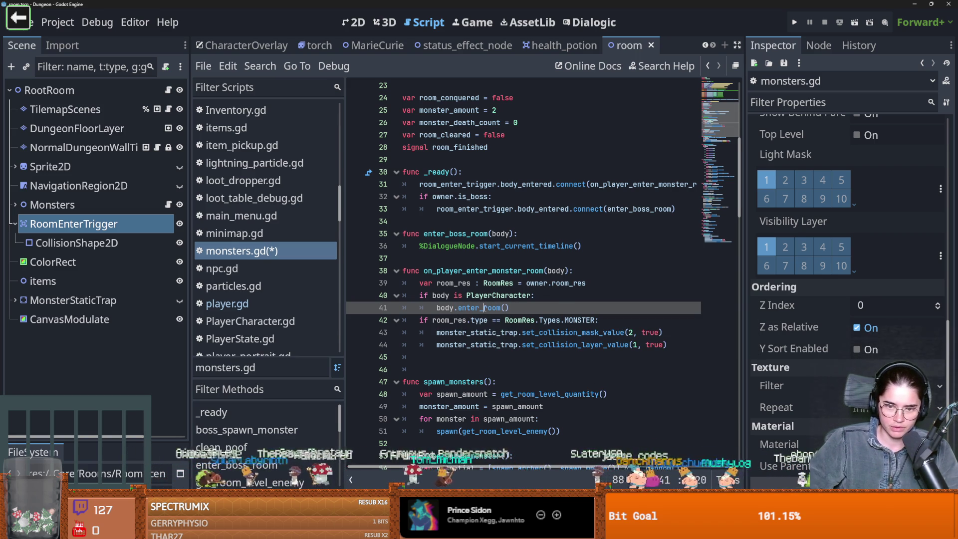
{"action": "double_click", "coordinate": [484, 307]}
{"action": "scroll", "coordinate": [698, 45], "scroll_direction": "up", "scroll_amount": 4}
- Add an enter_room function with a pass body below _ready in PlayerCharacter.gd and save
{"action": "left_click", "coordinate": [301, 46]}
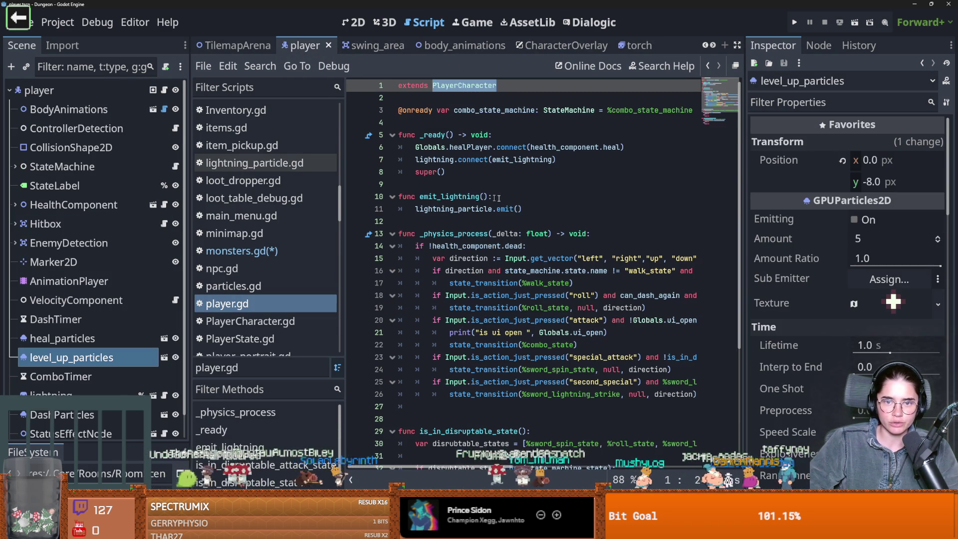
{"action": "left_click", "coordinate": [464, 87], "text": "ctrl"}
{"action": "scroll", "coordinate": [443, 320], "scroll_direction": "down", "scroll_amount": 2}
{"action": "left_click", "coordinate": [443, 321]}
{"action": "key", "text": "Return"}
{"action": "key", "text": "Return"}
{"action": "key", "text": "Up"}
{"action": "type", "text": "fu"}
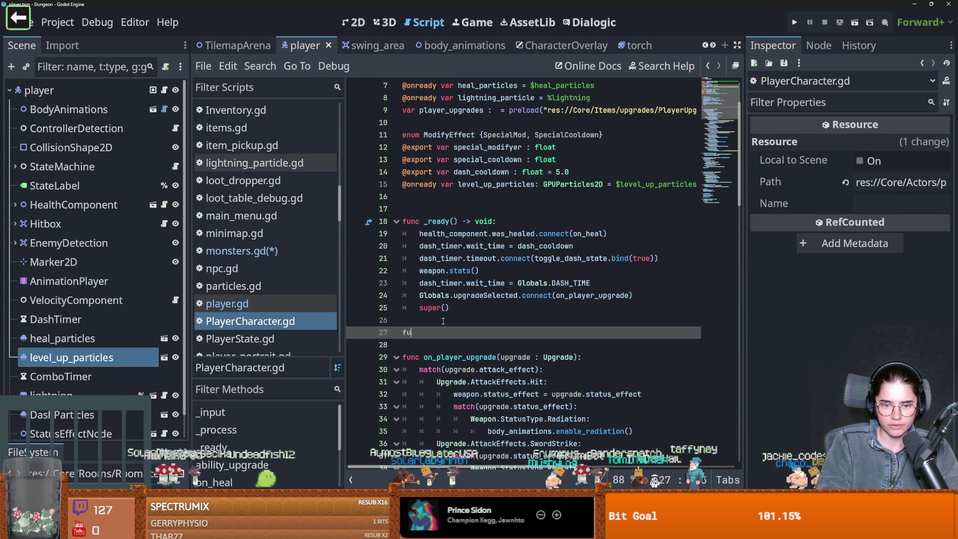
{"action": "key", "text": "BackSpace"}
{"action": "key", "text": "BackSpace"}
{"action": "type", "text": "oom"}
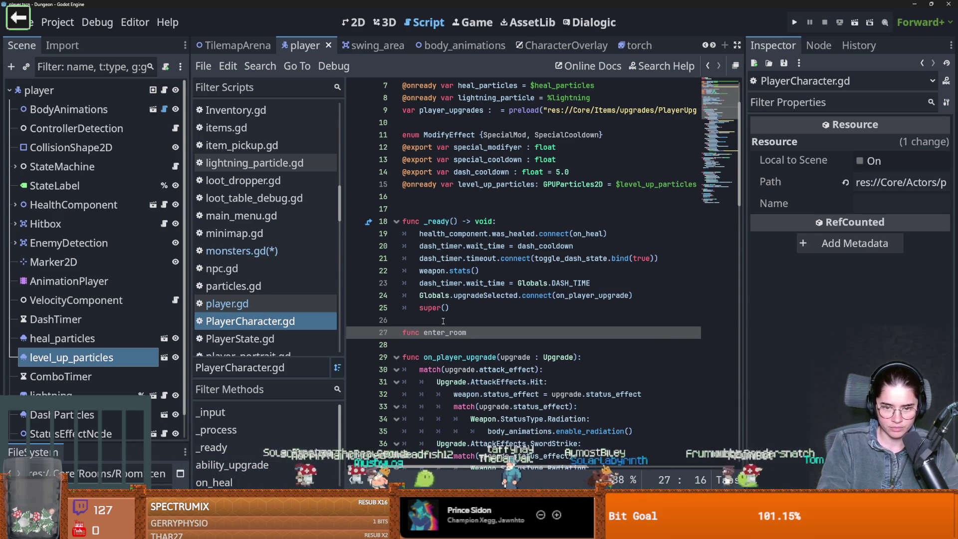
{"action": "type", "text": ":"}
{"action": "key", "text": "Return"}
{"action": "type", "text": "pass"}
{"action": "key", "text": "ctrl+s"}
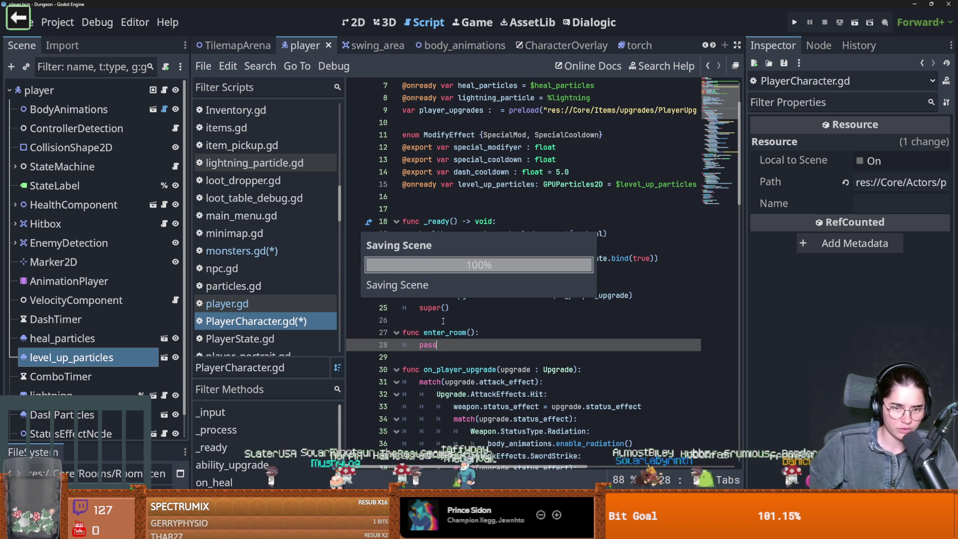
- Declare var current_room on line 17 and add a room parameter to enter_room
{"action": "scroll", "coordinate": [439, 299], "scroll_direction": "up", "scroll_amount": 2}
{"action": "left_click", "coordinate": [435, 282]}
{"action": "type", "text": "var current_room"}
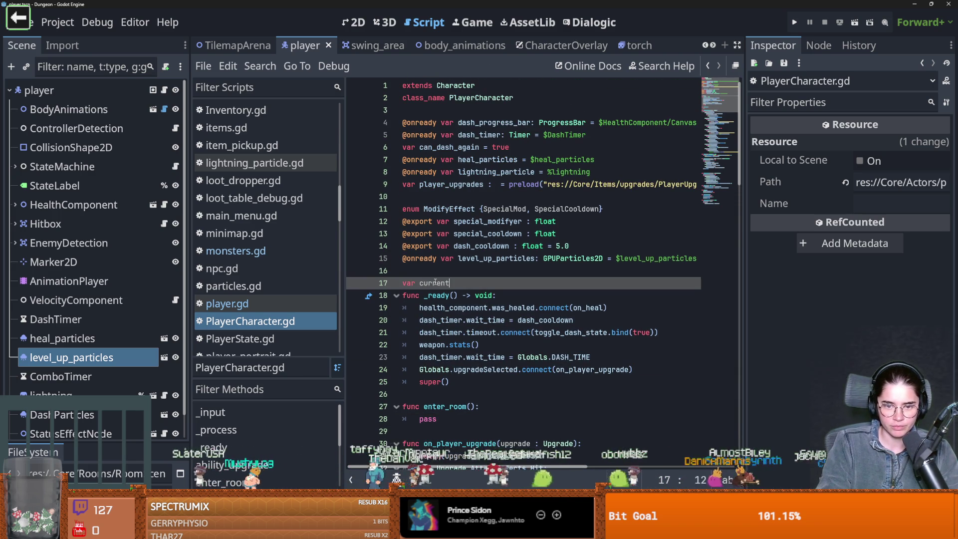
{"action": "left_click", "coordinate": [469, 407]}
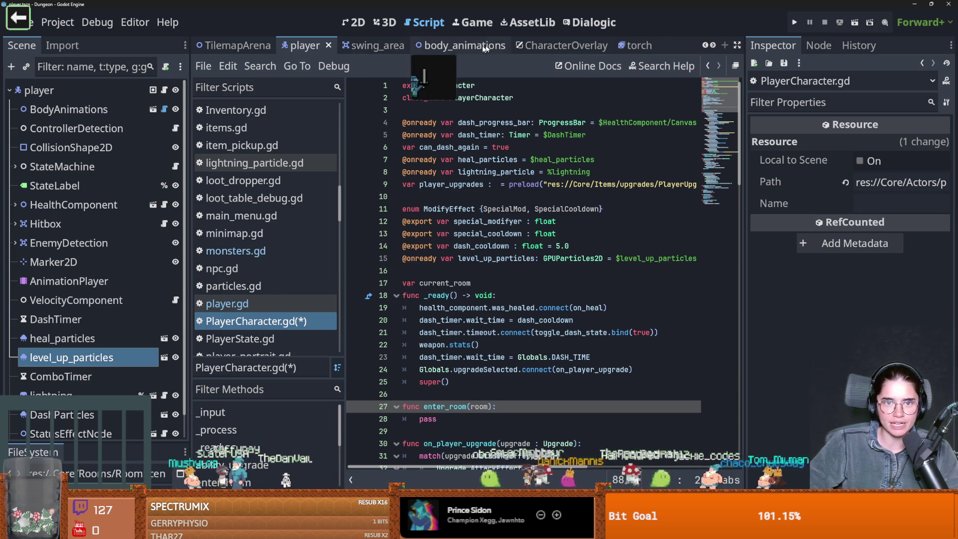
{"action": "left_click", "coordinate": [380, 45]}
{"action": "left_click", "coordinate": [401, 46]}
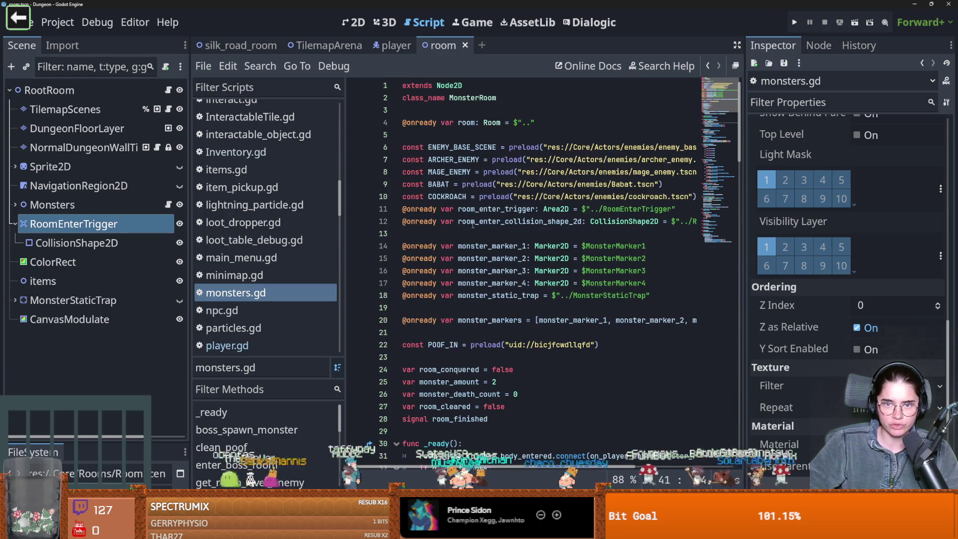
- Inspect the room variable on line 4 and its Room class definition
{"action": "double_click", "coordinate": [467, 122]}
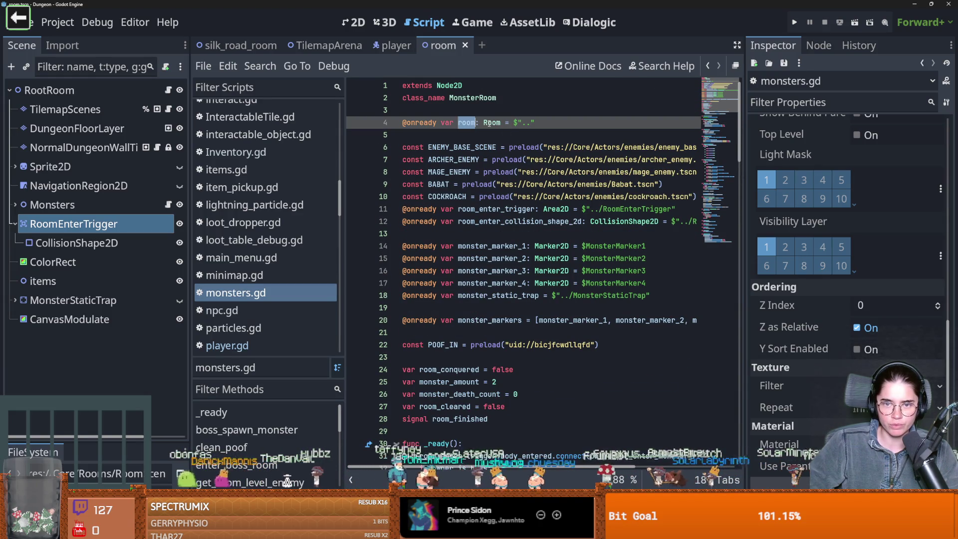
{"action": "left_click", "coordinate": [485, 123], "text": "ctrl"}
{"action": "scroll", "coordinate": [459, 101], "scroll_direction": "up", "scroll_amount": 4}
{"action": "key", "text": "alt+Left"}
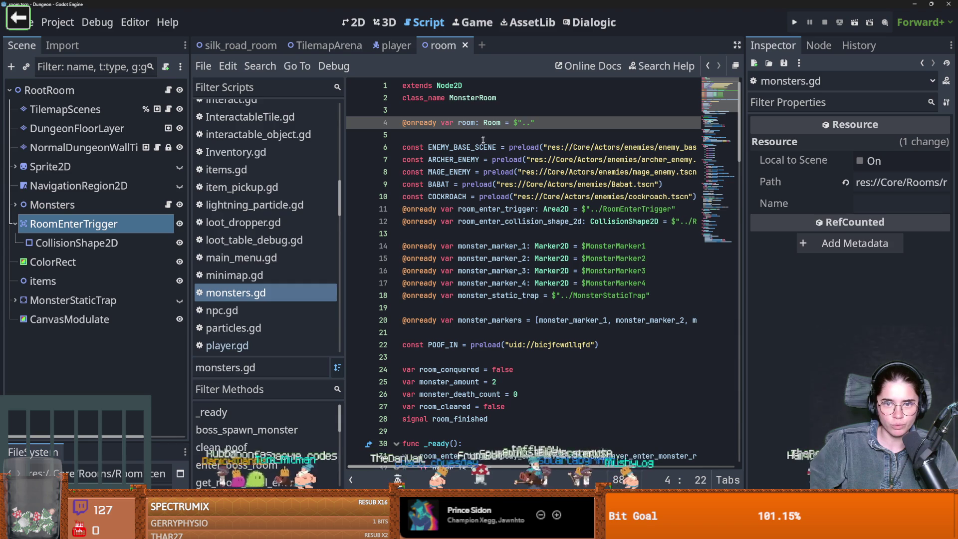
{"action": "scroll", "coordinate": [489, 292], "scroll_direction": "down", "scroll_amount": 6}
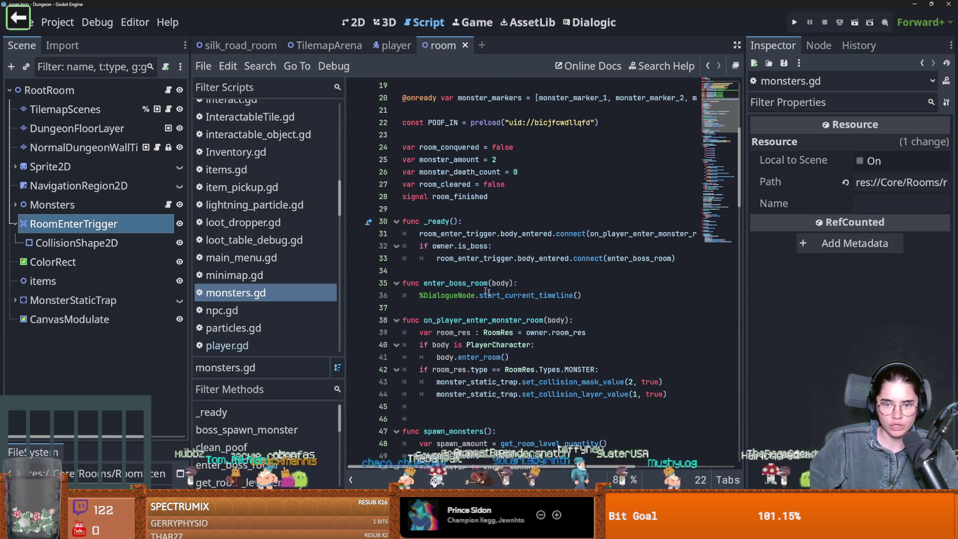
- Copy room and paste it as the argument of body.enter_room() on line 41
{"action": "left_click", "coordinate": [507, 358]}
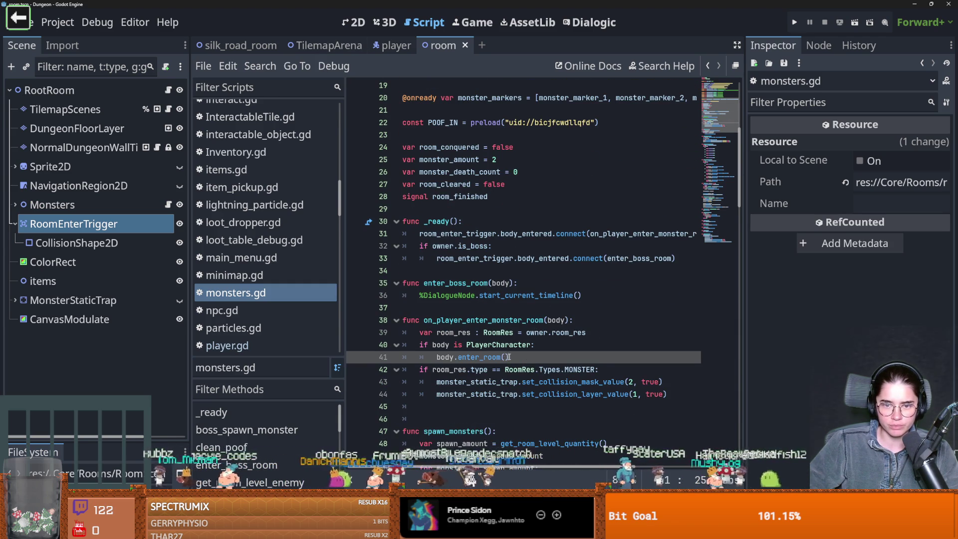
{"action": "scroll", "coordinate": [505, 357], "scroll_direction": "up", "scroll_amount": 6}
{"action": "double_click", "coordinate": [460, 125]}
{"action": "key", "text": "ctrl+c"}
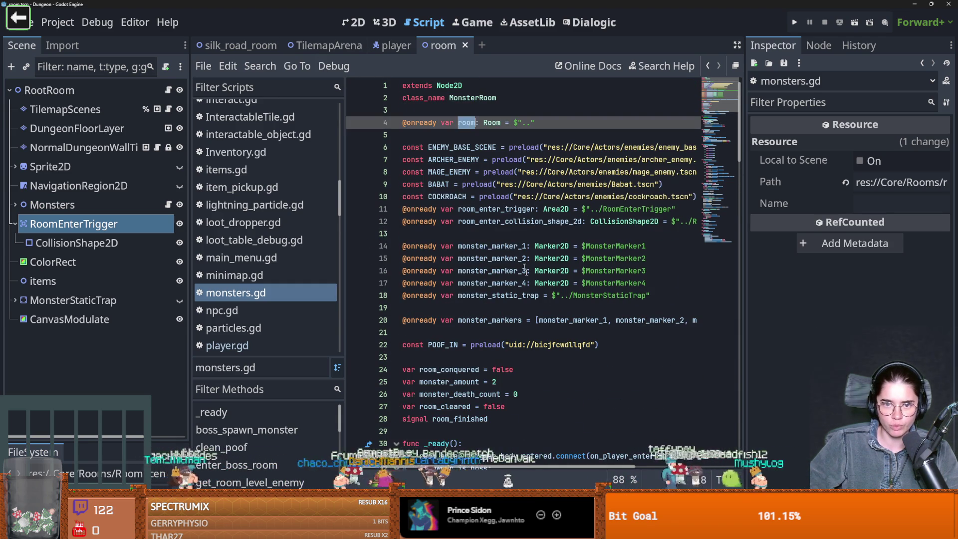
{"action": "scroll", "coordinate": [516, 256], "scroll_direction": "down", "scroll_amount": 8}
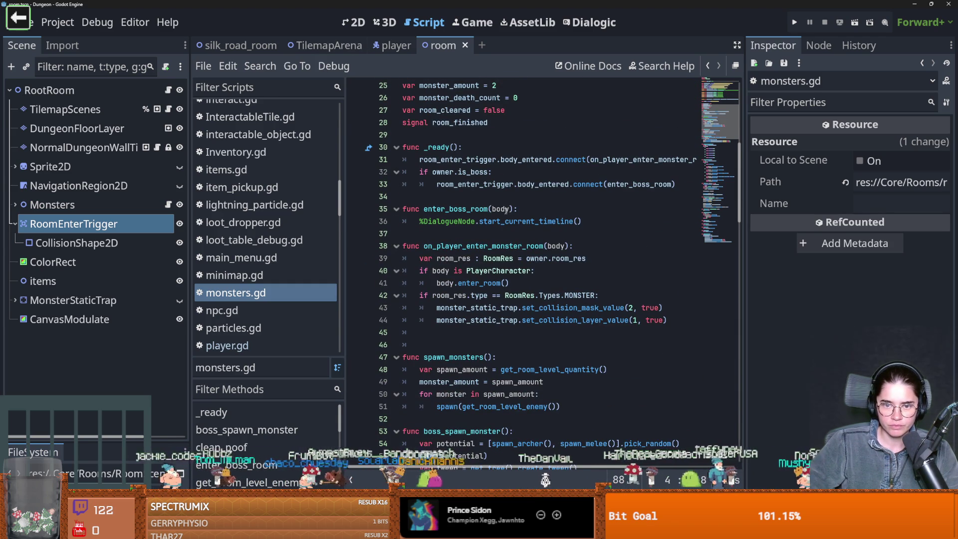
{"action": "left_click", "coordinate": [504, 282]}
{"action": "key", "text": "ctrl+v"}
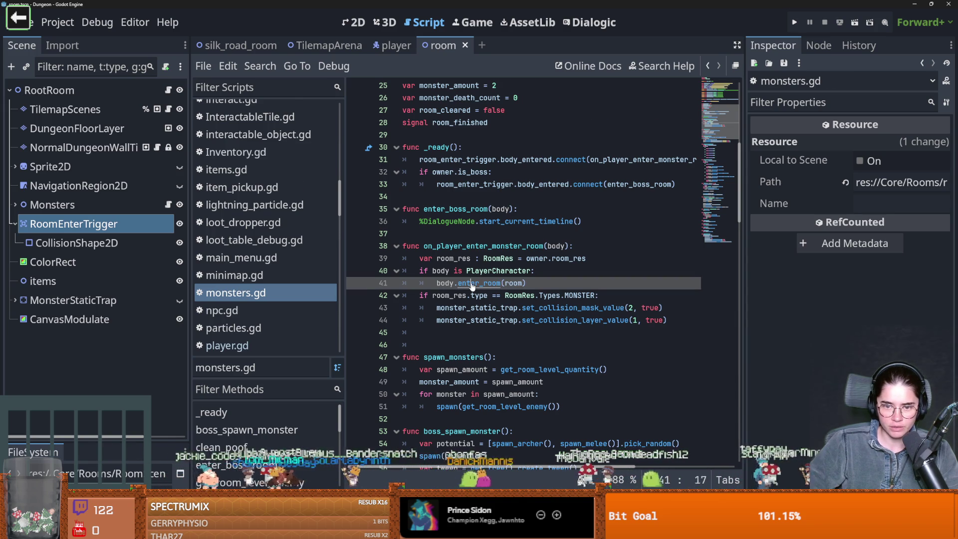
{"action": "left_click", "coordinate": [471, 283], "text": "ctrl"}
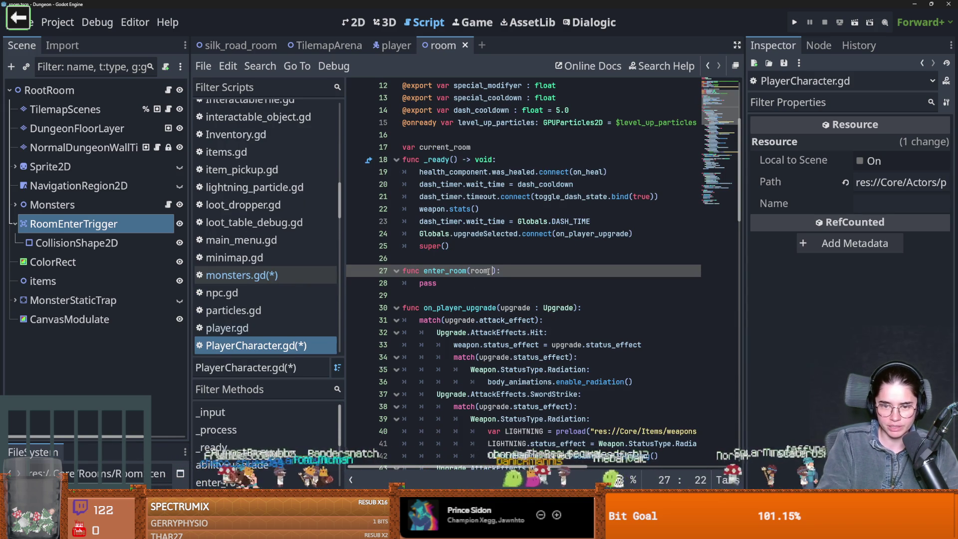
- Name enter_room's parameter room, replace pass with current_room = room.room_res, and start current_room's initializer
{"action": "type", "text": " : Room"}
{"action": "double_click", "coordinate": [428, 283]}
{"action": "type", "text": "c"}
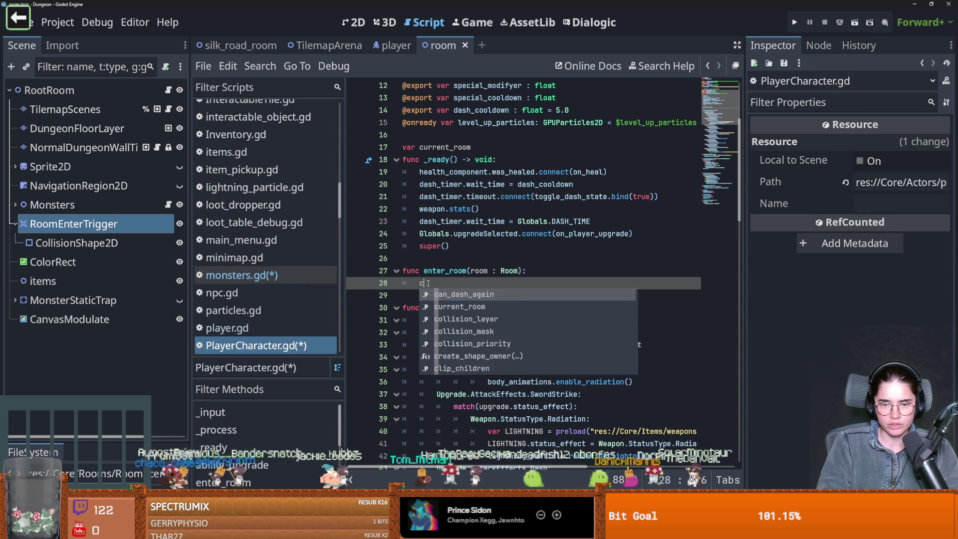
{"action": "type", "text": "urrent_room = room ="}
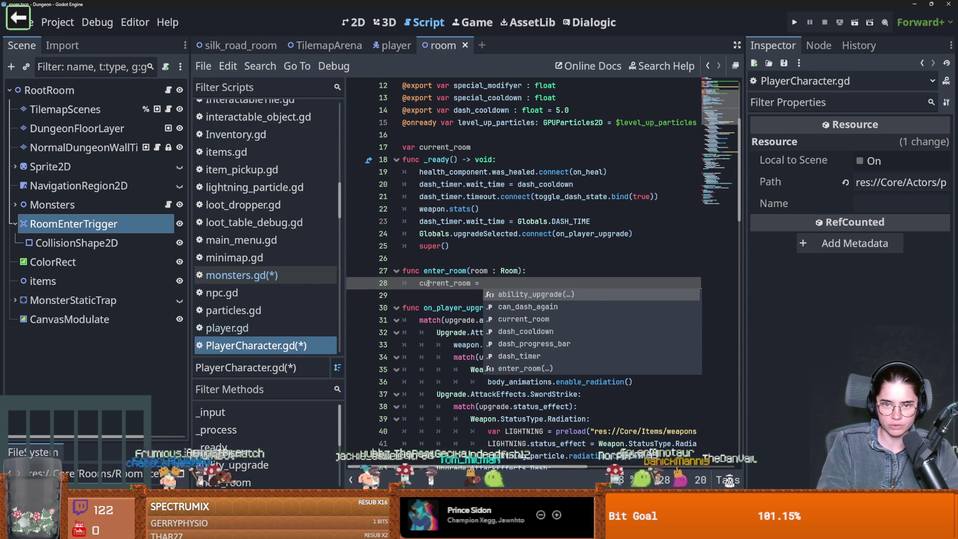
{"action": "type", "text": "m.room_res"}
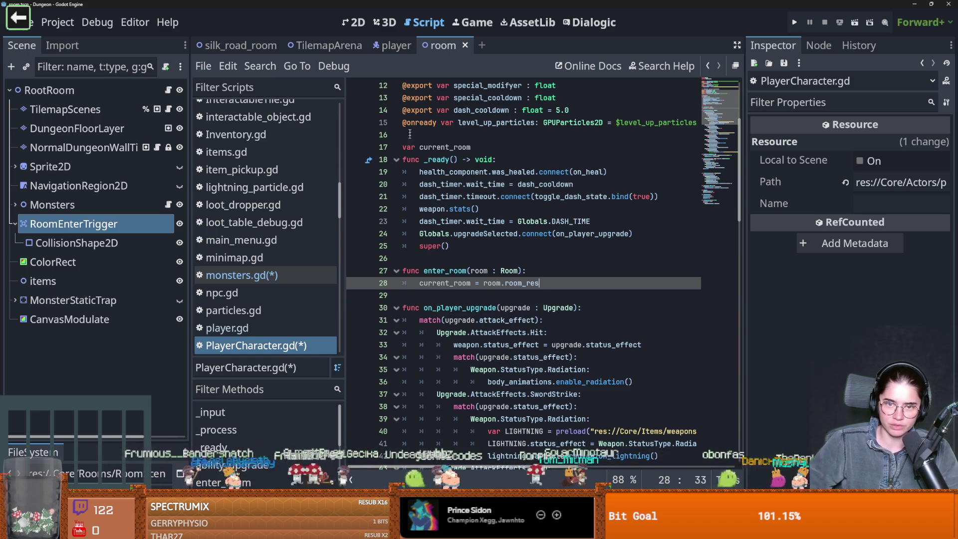
{"action": "left_click", "coordinate": [478, 146]}
{"action": "type", "text": "="}
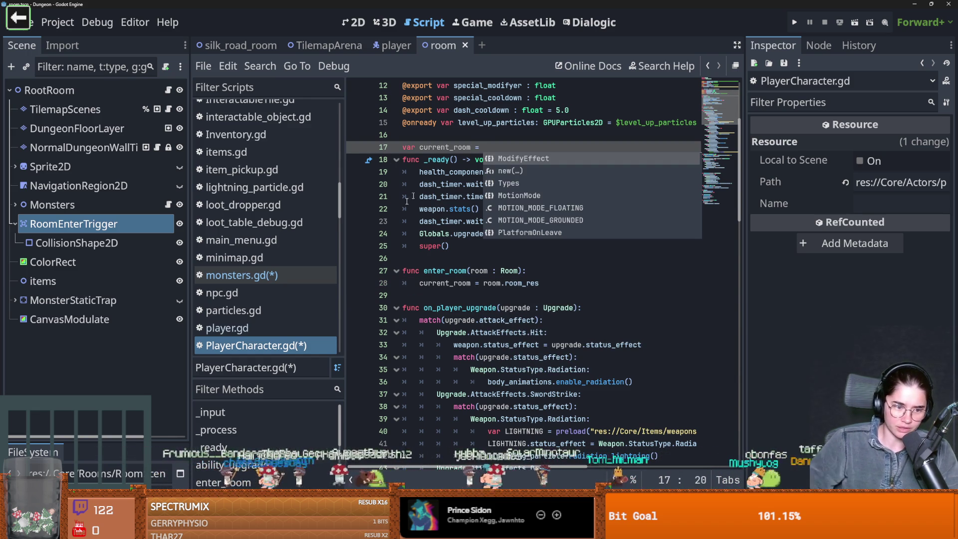
{"action": "left_click_drag", "start_coordinate": [127, 445], "coordinate": [116, 316]}
{"action": "left_click", "coordinate": [49, 90]}
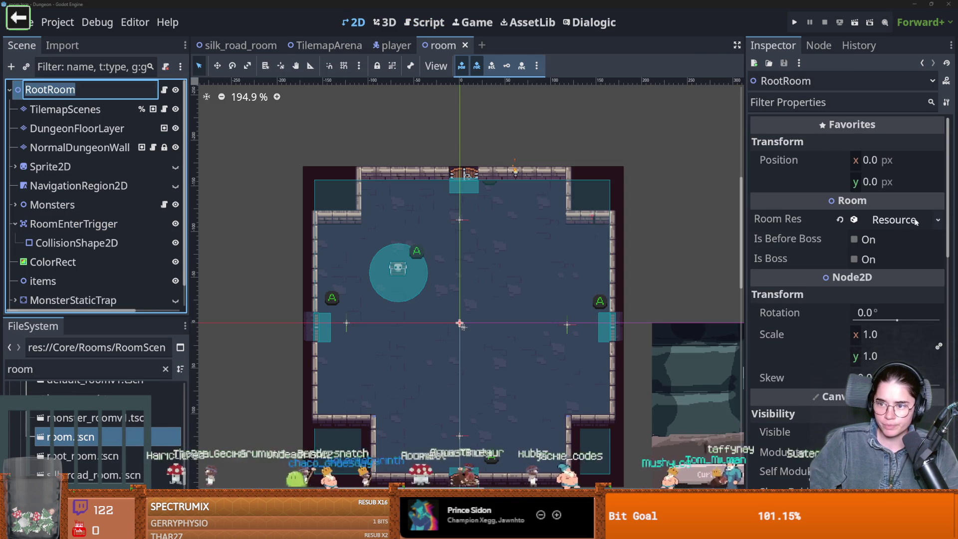
- Save the Room Res resource into Core/Rooms/FloorPlans as root_room_final.tres
{"action": "left_click", "coordinate": [937, 219]}
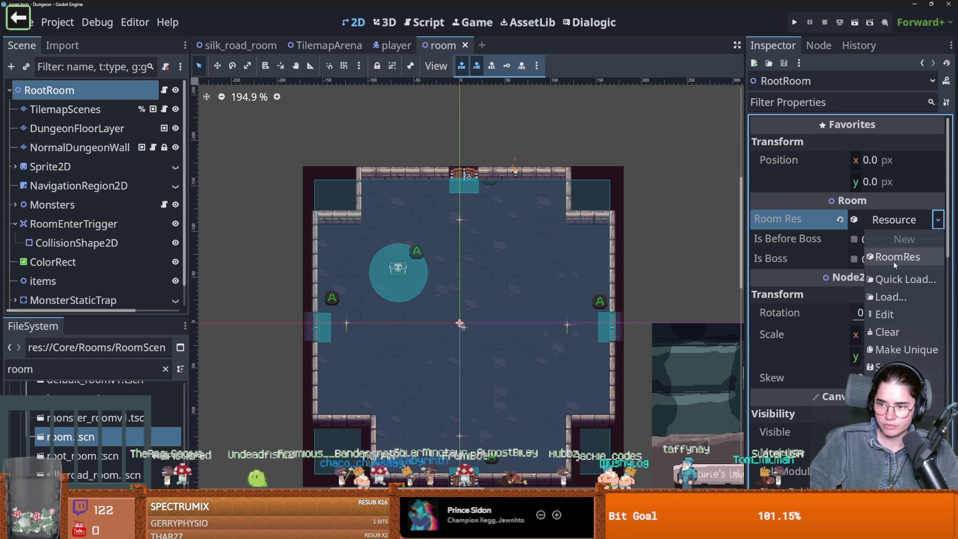
{"action": "left_click", "coordinate": [890, 366]}
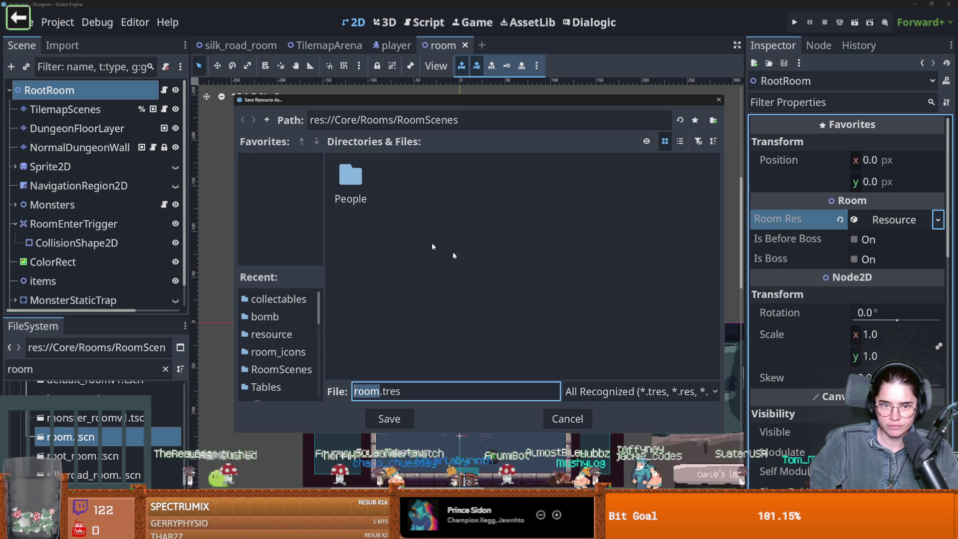
{"action": "left_click", "coordinate": [273, 120]}
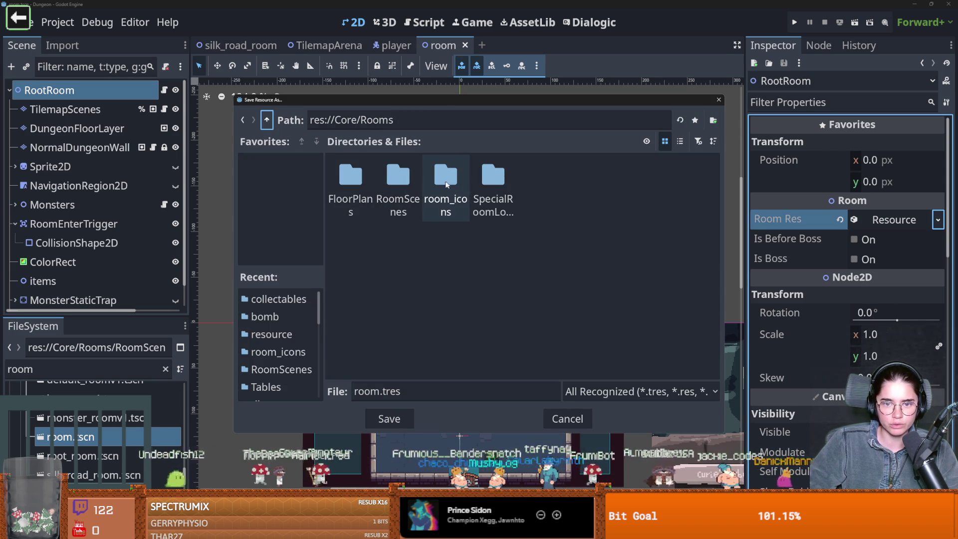
{"action": "double_click", "coordinate": [348, 172]}
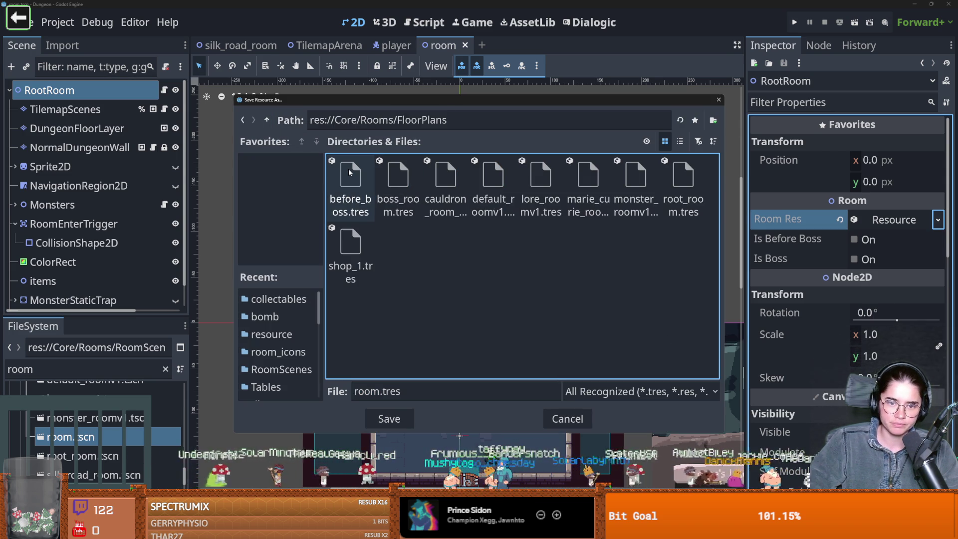
{"action": "left_click", "coordinate": [394, 393]}
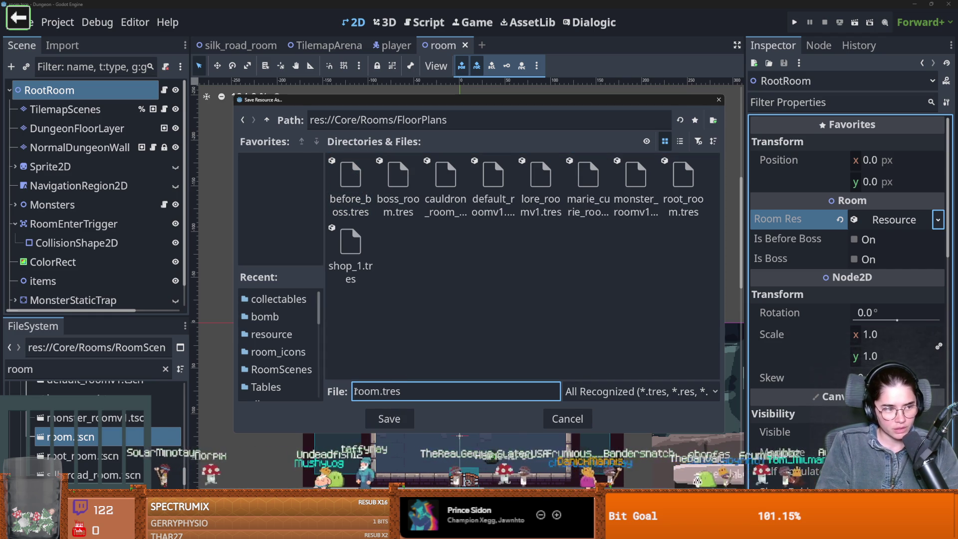
{"action": "type", "text": "root_"}
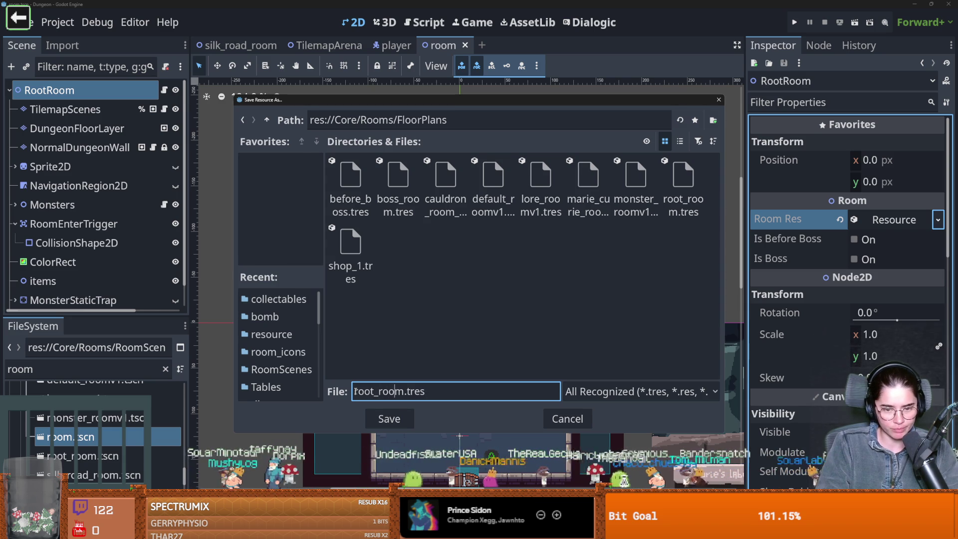
{"action": "key", "text": "Left"}
{"action": "key", "text": "Left"}
{"action": "key", "text": "Left"}
{"action": "key", "text": "BackSpace"}
{"action": "key", "text": "BackSpace"}
{"action": "type", "text": "_.final"}
{"action": "key", "text": "Return"}
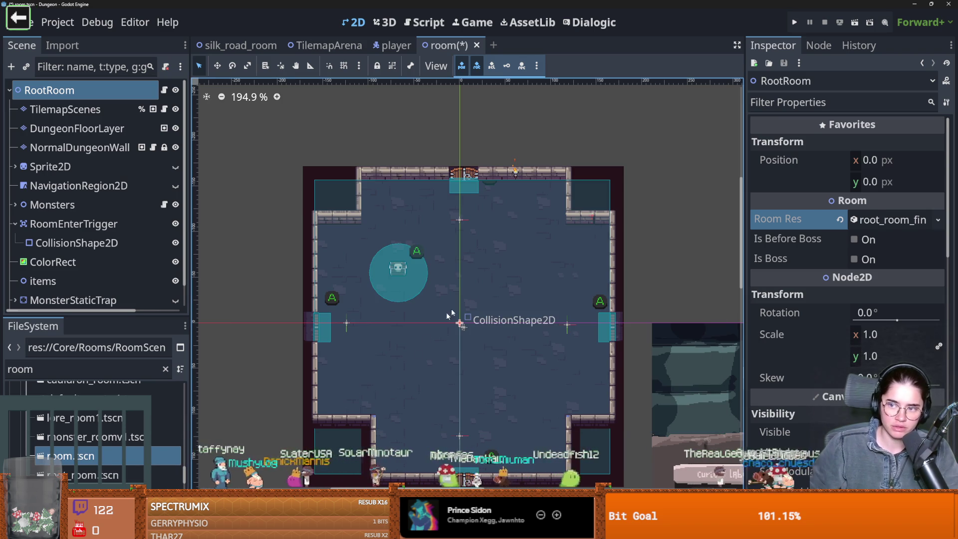
- Open the player scene's script and jump into the PlayerCharacter base script
{"action": "left_click", "coordinate": [394, 45]}
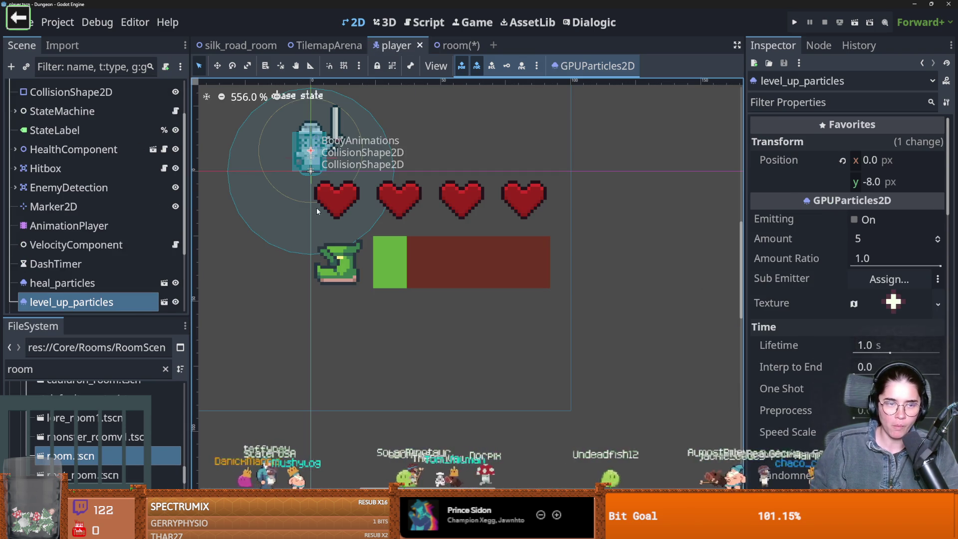
{"action": "scroll", "coordinate": [75, 205], "scroll_direction": "up", "scroll_amount": 3}
{"action": "left_click", "coordinate": [164, 90]}
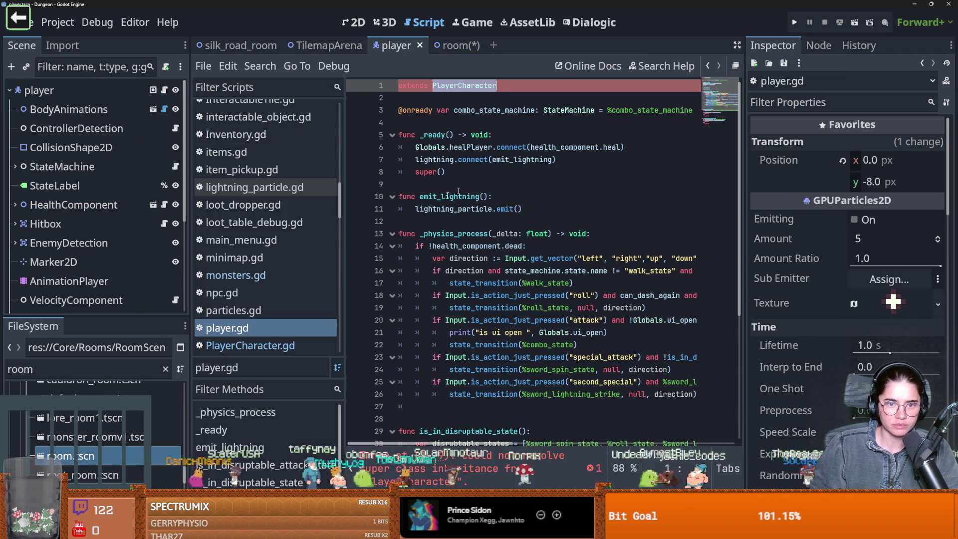
{"action": "left_click", "coordinate": [472, 86], "text": "ctrl"}
- Filter FileSystem for 'root_' and drag root_room_final.tres onto line 17 as a preloaded current_room
{"action": "left_click", "coordinate": [82, 369]}
{"action": "key", "text": "BackSpace"}
{"action": "key", "text": "BackSpace"}
{"action": "type", "text": "t_"}
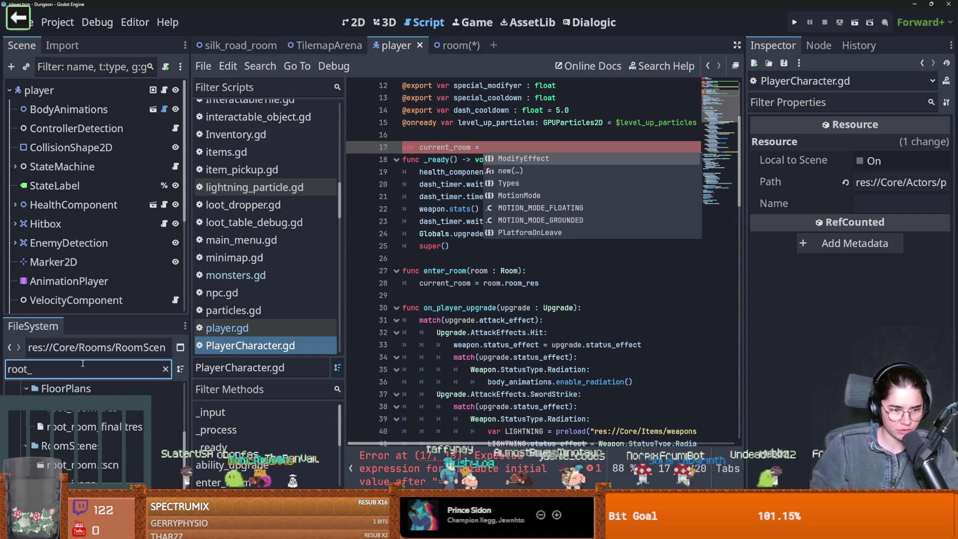
{"action": "mouse_move", "coordinate": [75, 428]}
{"action": "left_mouse_down"}
{"action": "mouse_move", "coordinate": [616, 122]}
{"action": "mouse_move", "coordinate": [614, 137]}
{"action": "mouse_move", "coordinate": [554, 149]}
{"action": "left_mouse_up"}
{"action": "key", "text": "ctrl+z"}
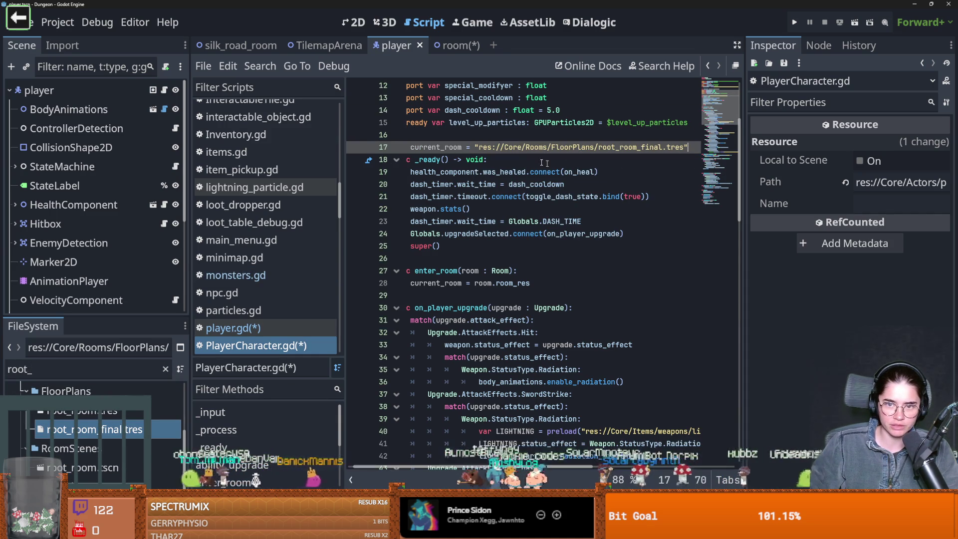
{"action": "mouse_move", "coordinate": [95, 429]}
{"action": "left_mouse_down"}
{"action": "mouse_move", "coordinate": [429, 258]}
{"action": "mouse_move", "coordinate": [508, 160]}
{"action": "mouse_move", "coordinate": [496, 149]}
{"action": "left_mouse_up"}
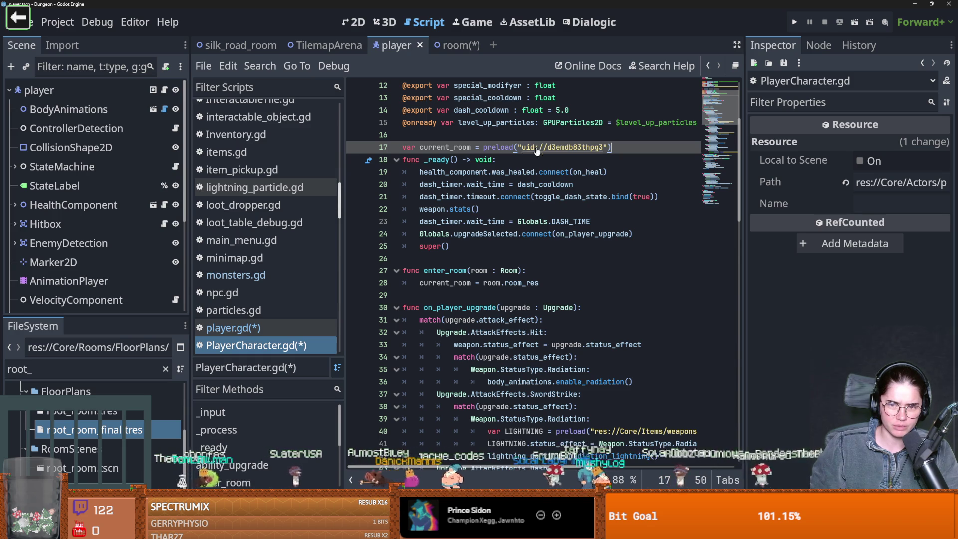
{"action": "key", "text": "Return"}
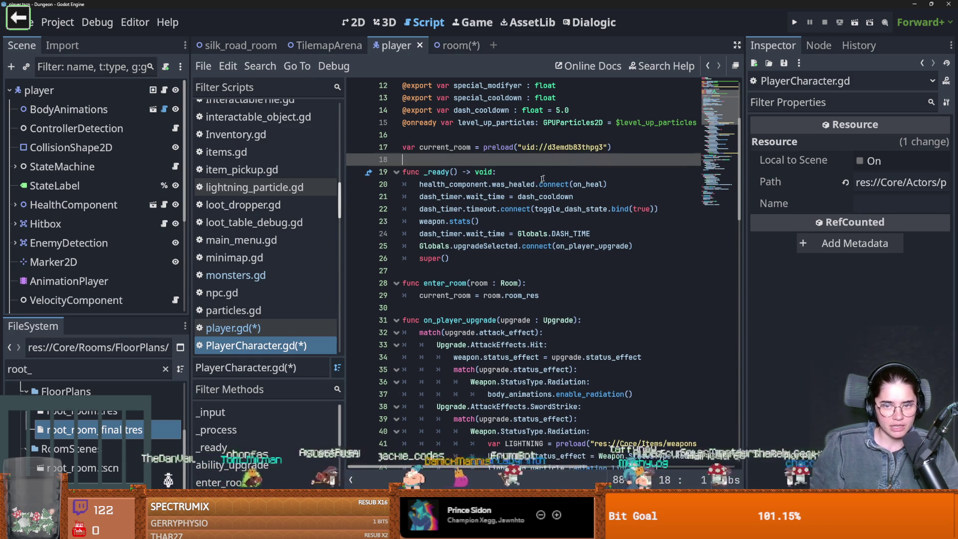
- Widen the code editor and inspect the preloaded resource uid on line 17
{"action": "scroll", "coordinate": [581, 245], "scroll_direction": "up", "scroll_amount": 3}
{"action": "mouse_move", "coordinate": [743, 272]}
{"action": "left_mouse_down"}
{"action": "mouse_move", "coordinate": [798, 272]}
{"action": "mouse_move", "coordinate": [785, 272]}
{"action": "left_mouse_up"}
{"action": "left_click_drag", "start_coordinate": [586, 258], "coordinate": [535, 258]}
{"action": "left_click", "coordinate": [537, 258]}
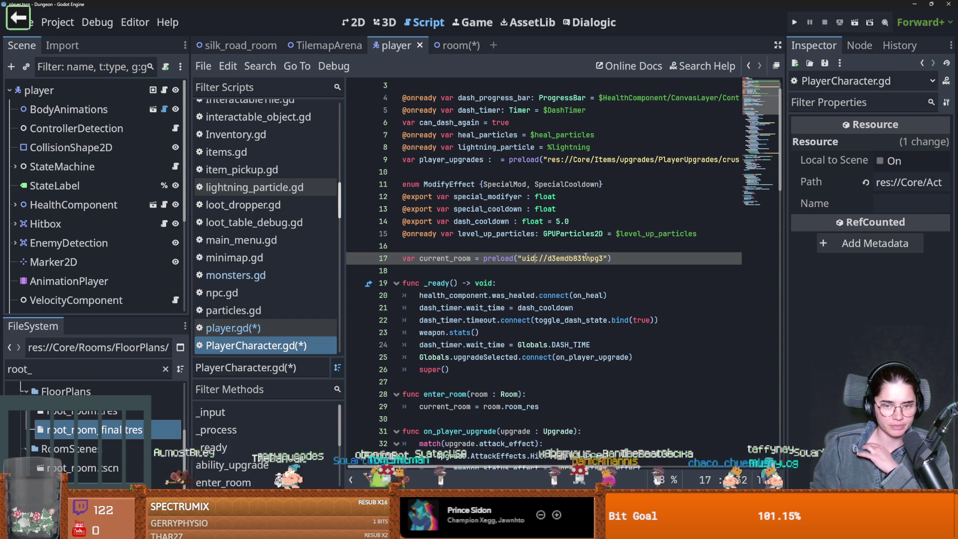
{"action": "double_click", "coordinate": [554, 258]}
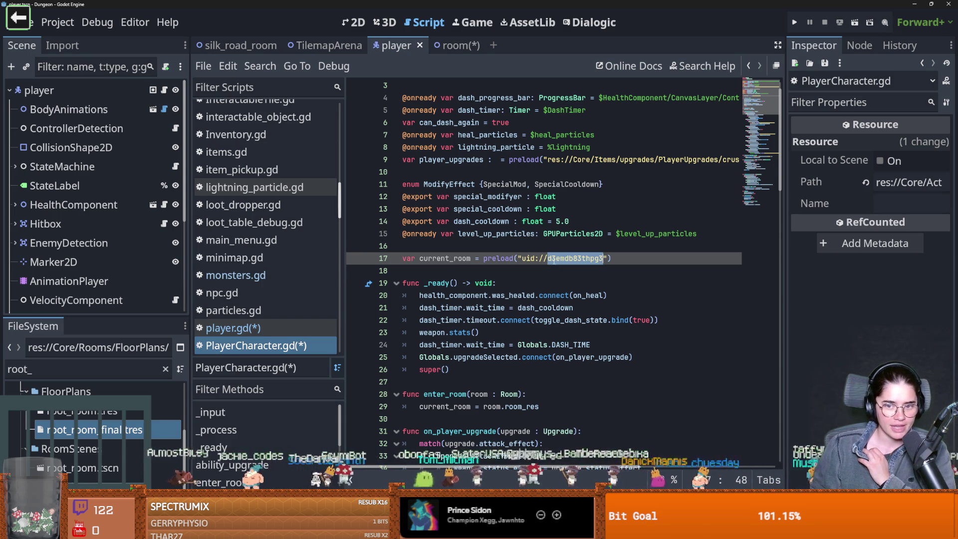
{"action": "key", "text": "Up"}
{"action": "key", "text": "Up"}
{"action": "key", "text": "Up"}
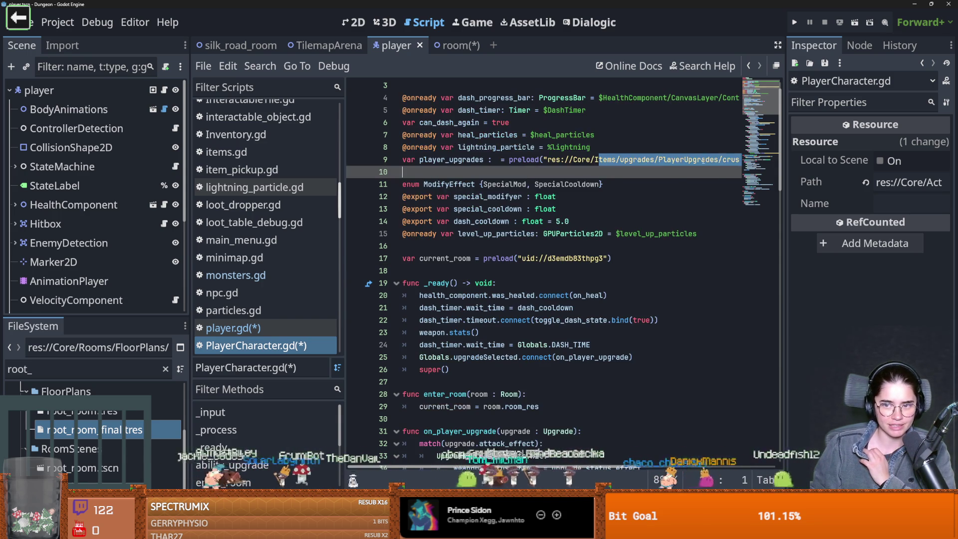
{"action": "mouse_move", "coordinate": [706, 184]}
{"action": "left_mouse_down"}
{"action": "mouse_move", "coordinate": [738, 183]}
{"action": "mouse_move", "coordinate": [648, 183]}
{"action": "mouse_move", "coordinate": [688, 183]}
{"action": "left_mouse_up"}
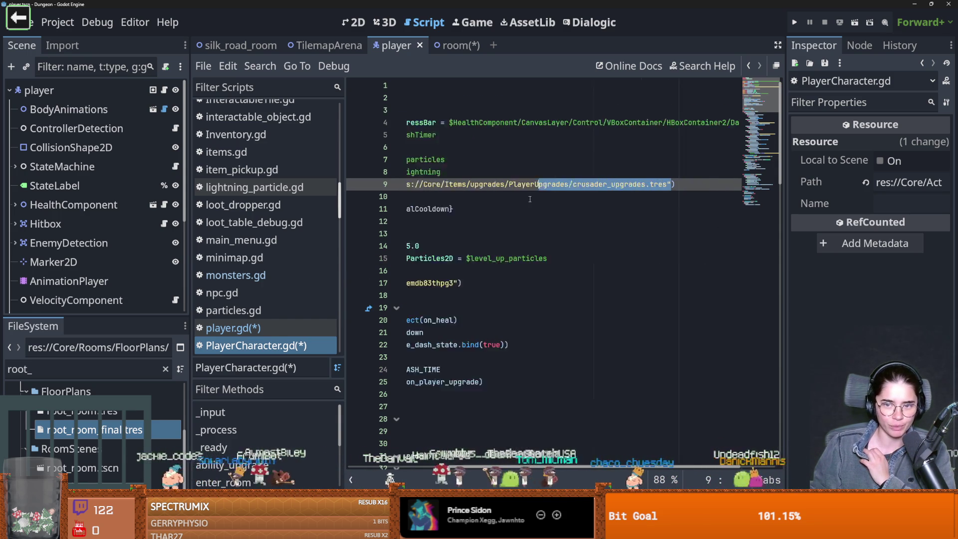
{"action": "scroll", "coordinate": [529, 198], "scroll_direction": "down", "scroll_amount": 1}
{"action": "left_click", "coordinate": [572, 257]}
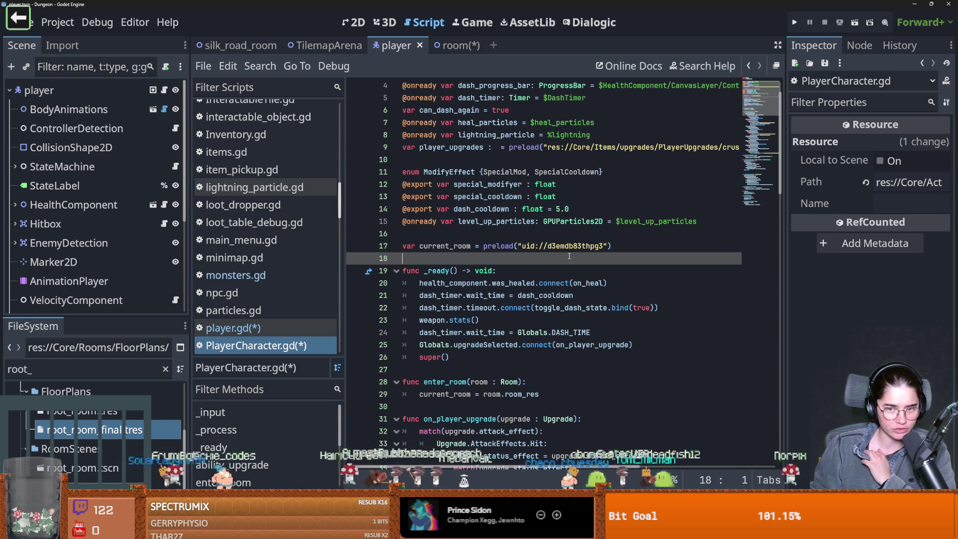
{"action": "double_click", "coordinate": [567, 246]}
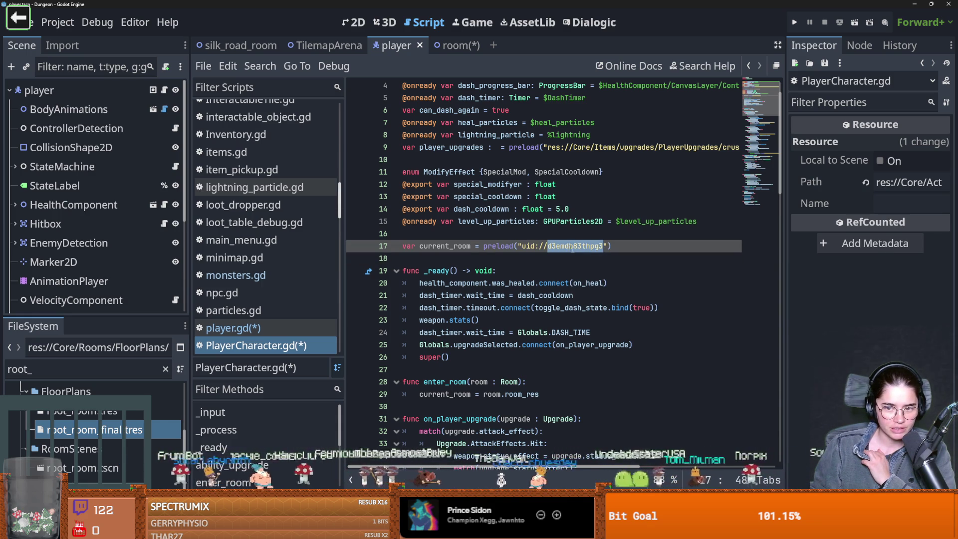
{"action": "mouse_move", "coordinate": [574, 246]}
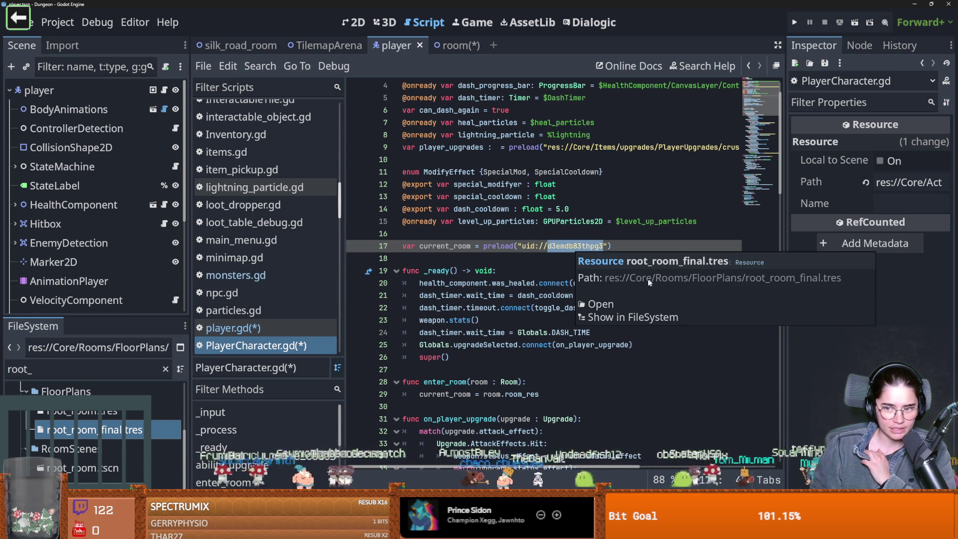
- Locate the current_room assignment in the enter_room function and save the script
{"action": "left_click", "coordinate": [608, 317]}
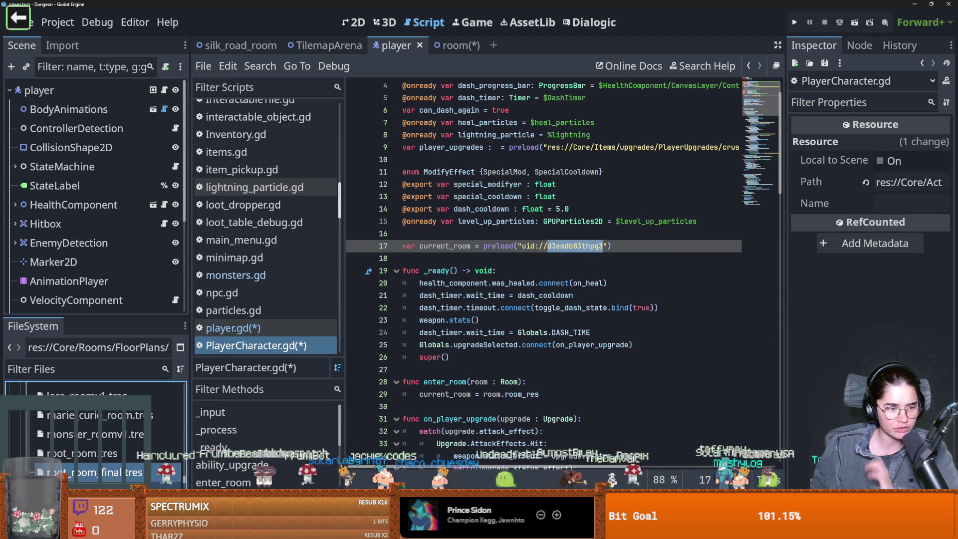
{"action": "scroll", "coordinate": [133, 474], "scroll_direction": "down", "scroll_amount": 1}
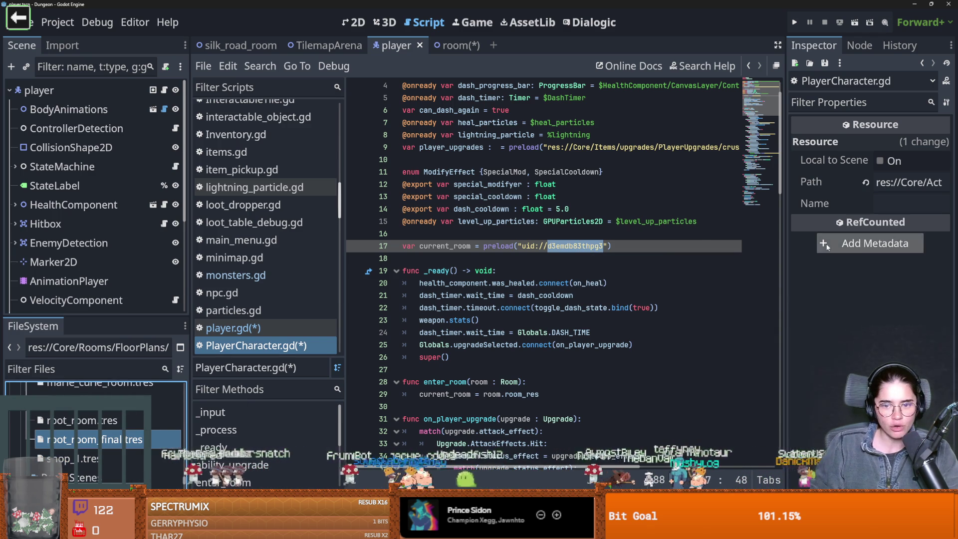
{"action": "scroll", "coordinate": [462, 246], "scroll_direction": "down", "scroll_amount": 4}
{"action": "left_click", "coordinate": [462, 246]}
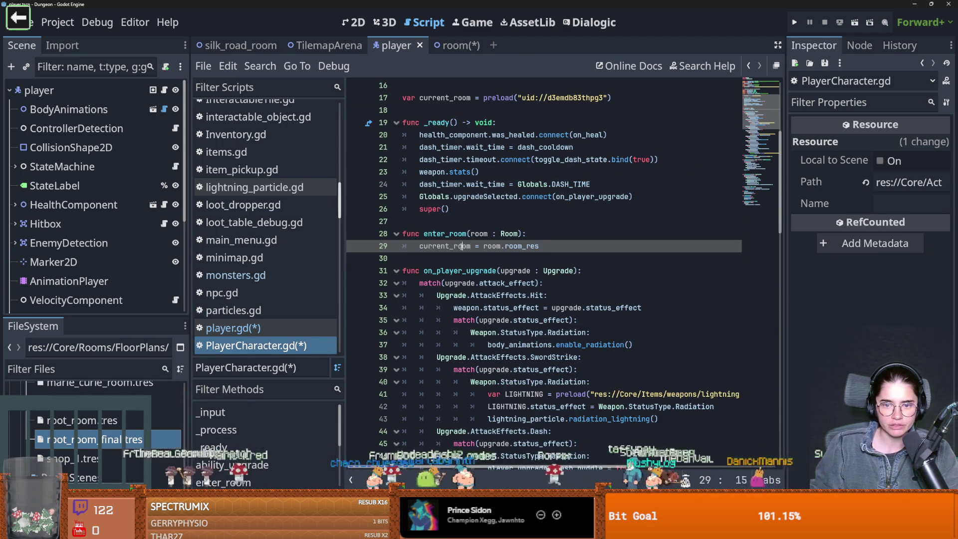
{"action": "left_click", "coordinate": [560, 244]}
{"action": "key", "text": "ctrl+s"}
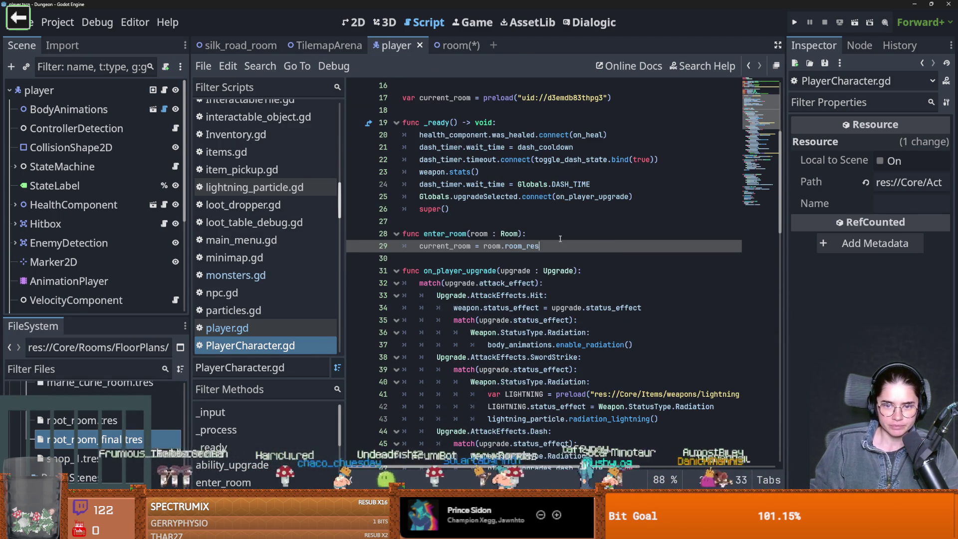
- Wrap enter_room's current_room assignment in an 'if room != current_room:' check
{"action": "key", "text": "Return"}
{"action": "left_click", "coordinate": [563, 233]}
{"action": "key", "text": "Return"}
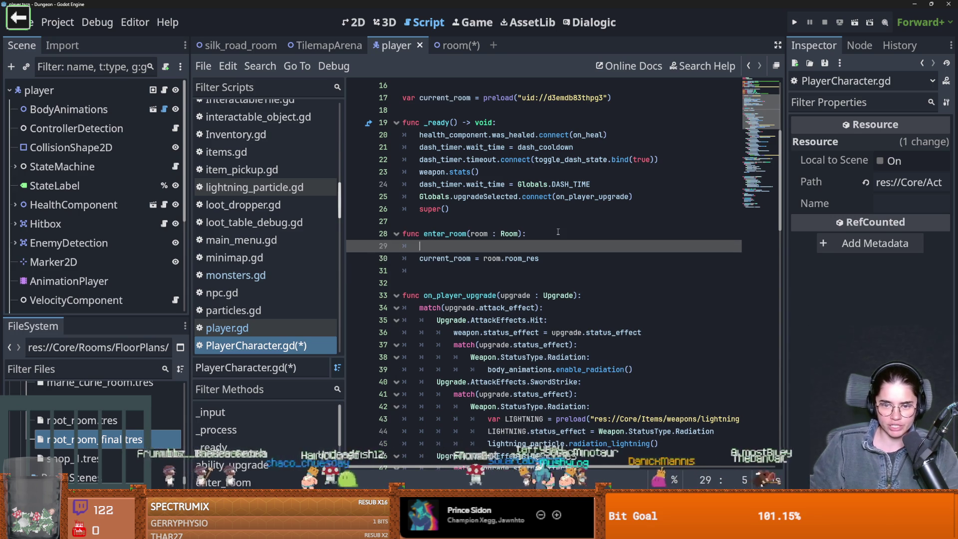
{"action": "type", "text": "if room =="}
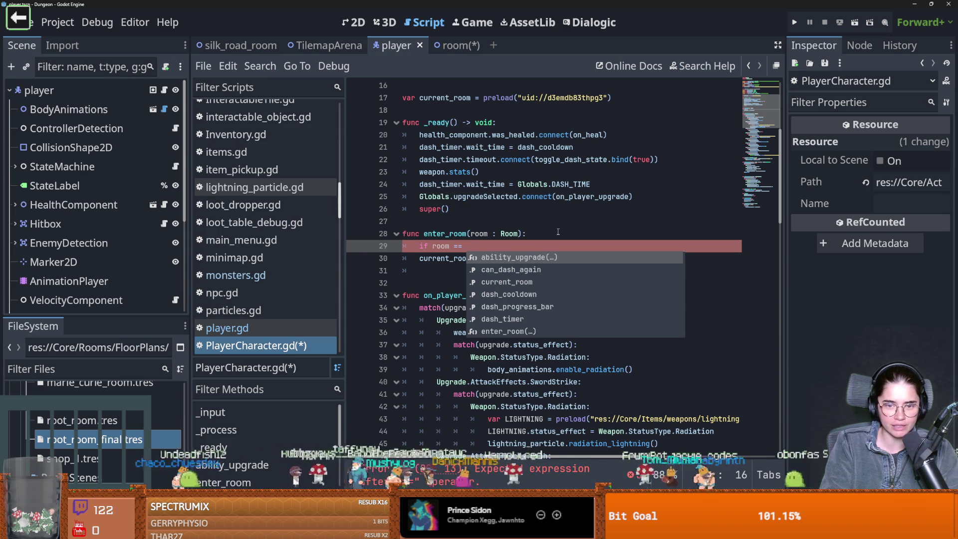
{"action": "type", "text": " cu"}
{"action": "key", "text": "Return"}
{"action": "key", "text": "Return"}
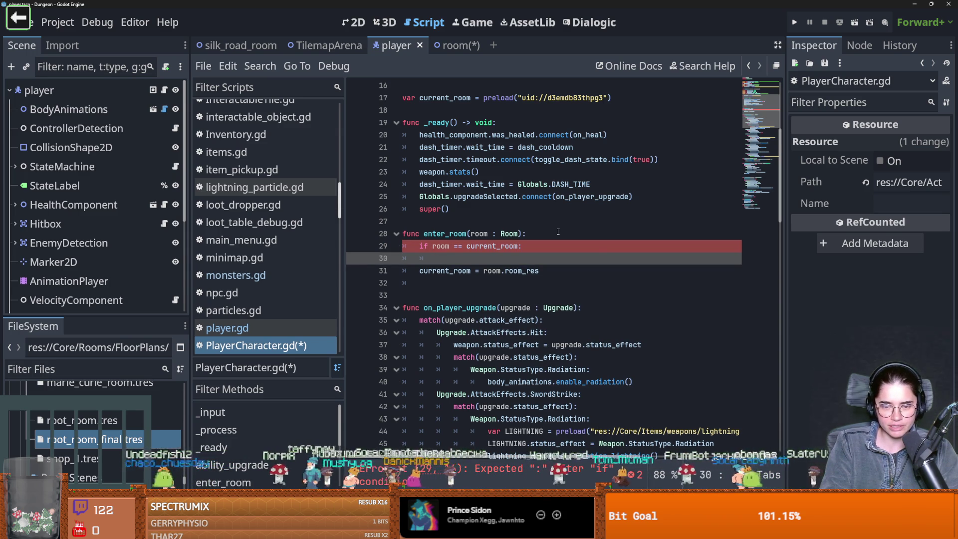
{"action": "type", "text": "pass"}
{"action": "key", "text": "ctrl+s"}
{"action": "left_click", "coordinate": [457, 246]}
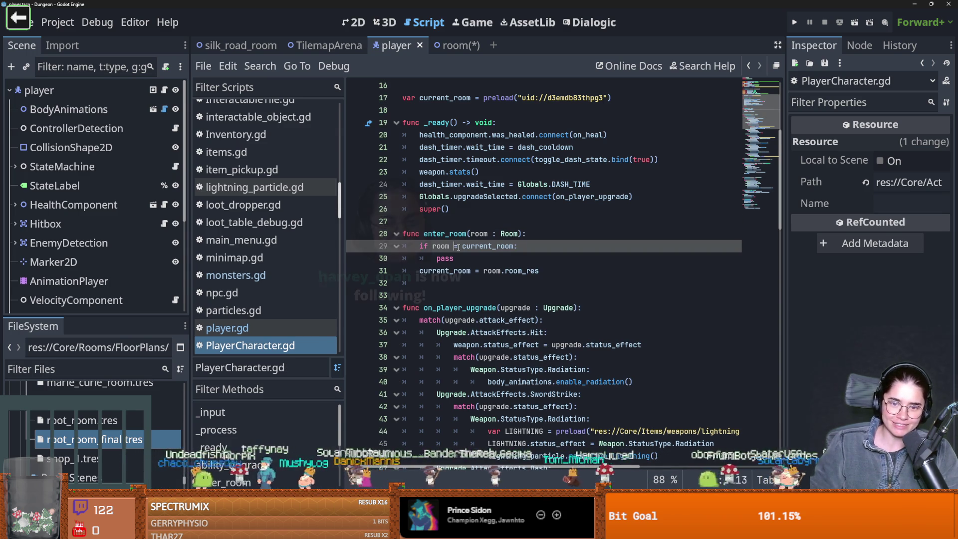
{"action": "type", "text": "!="}
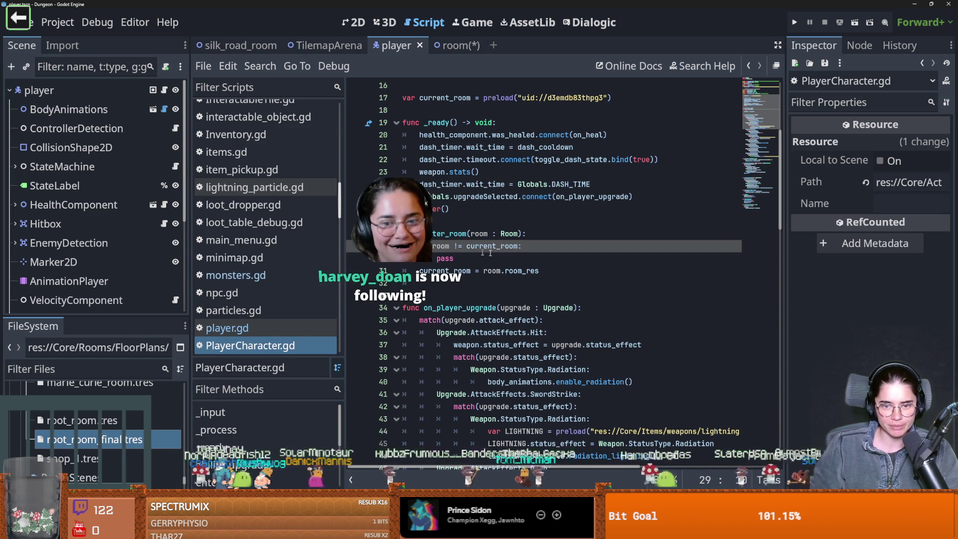
{"action": "key", "text": "Down"}
{"action": "key", "text": "Down"}
{"action": "key", "text": "Tab"}
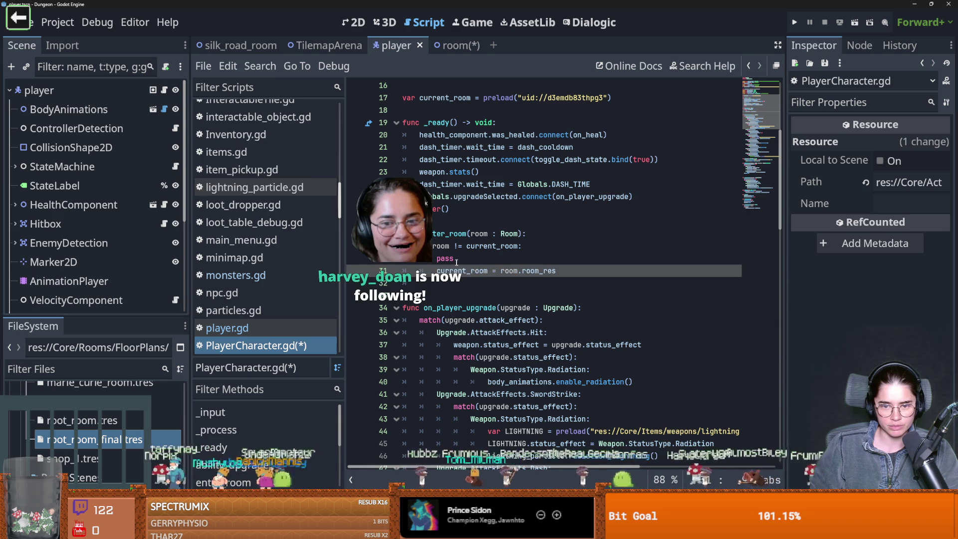
{"action": "key", "text": "Up"}
- Replace pass with Globals.inventory.edit_item_quantity("Feet", -1) and run the game
{"action": "double_click", "coordinate": [441, 258]}
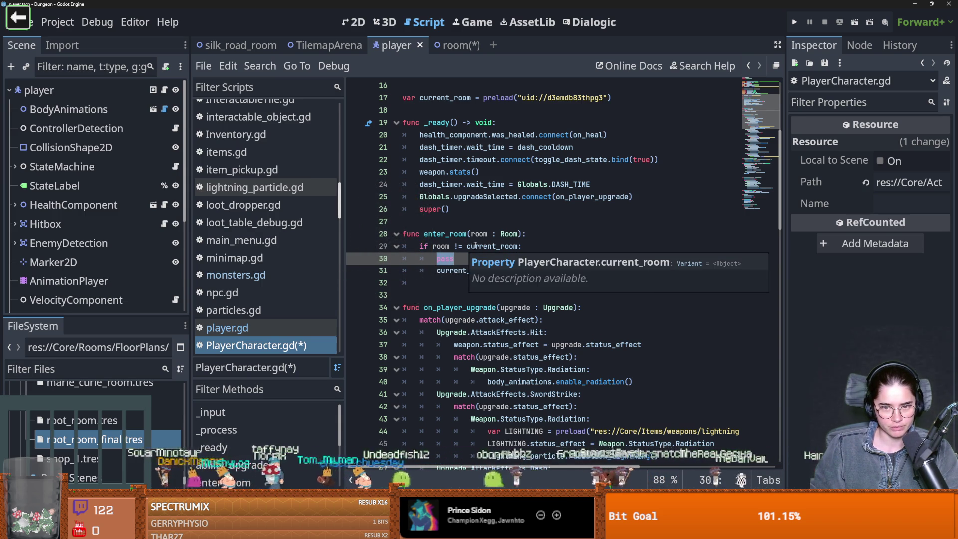
{"action": "type", "text": "Global"}
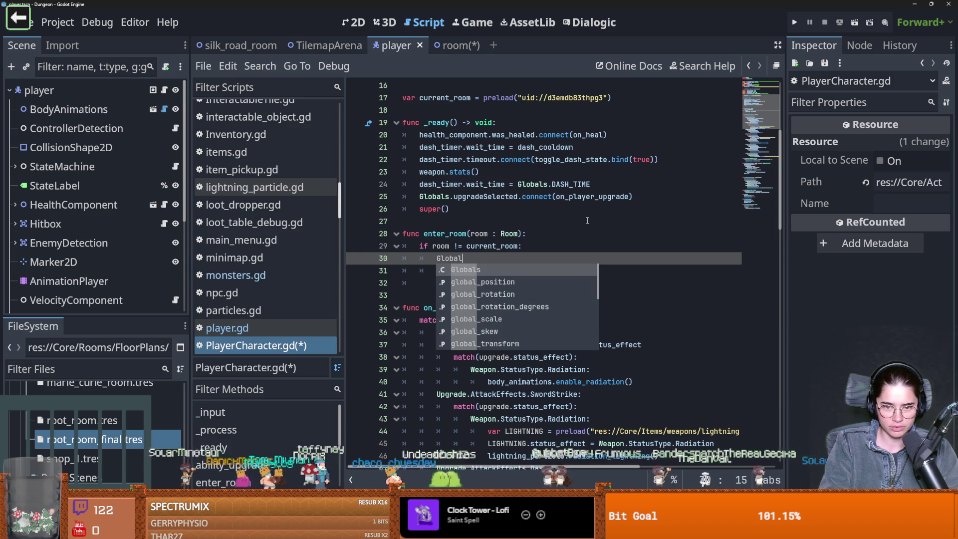
{"action": "type", "text": "s.in"}
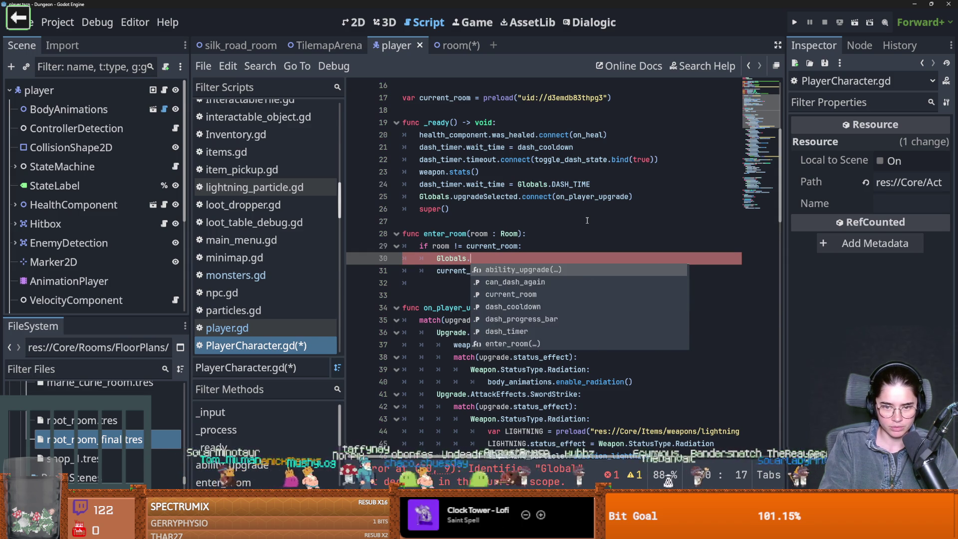
{"action": "key", "text": "Down"}
{"action": "key", "text": "Down"}
{"action": "key", "text": "Return"}
{"action": "type", "text": "."}
{"action": "key", "text": "Down"}
{"action": "key", "text": "Down"}
{"action": "key", "text": "Return"}
{"action": "type", "text": "\"Feet\""}
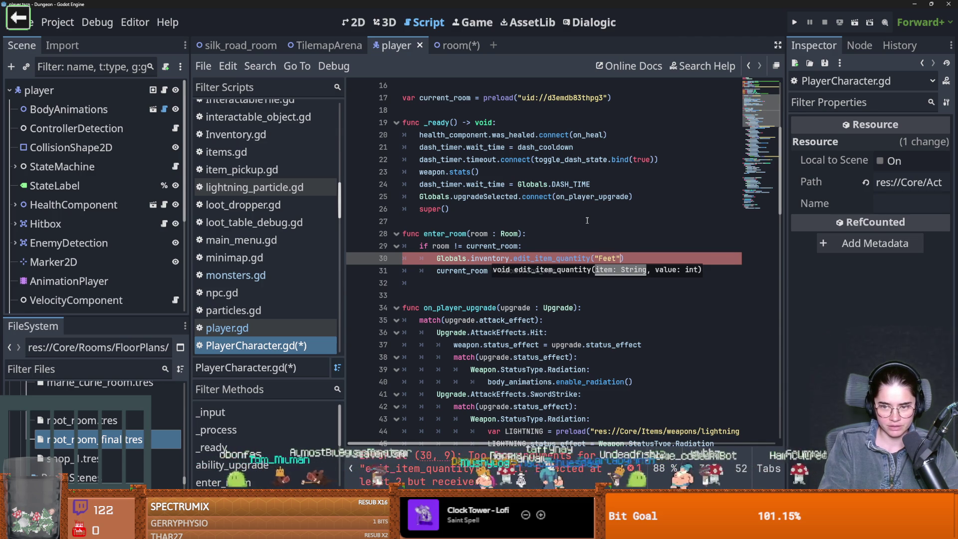
{"action": "type", "text": ", -1"}
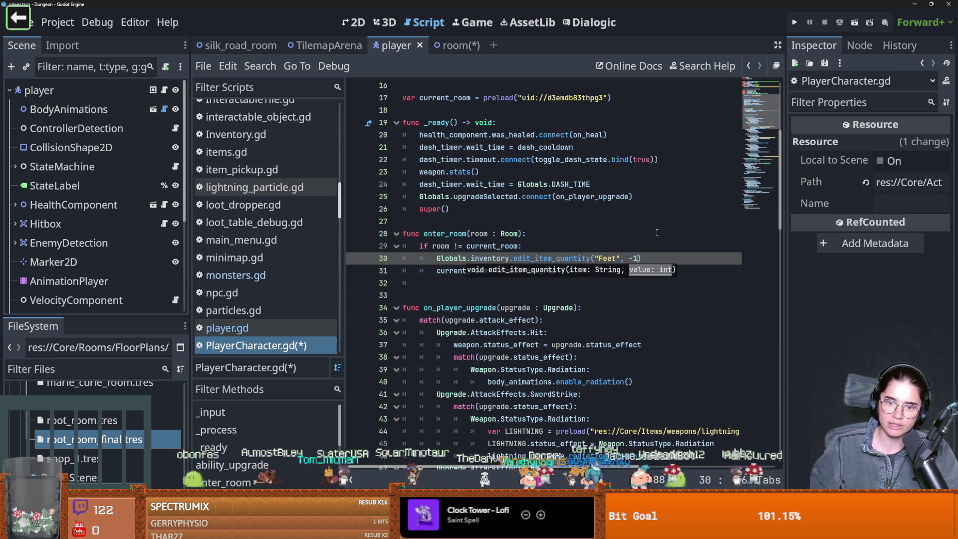
{"action": "key", "text": "F5"}
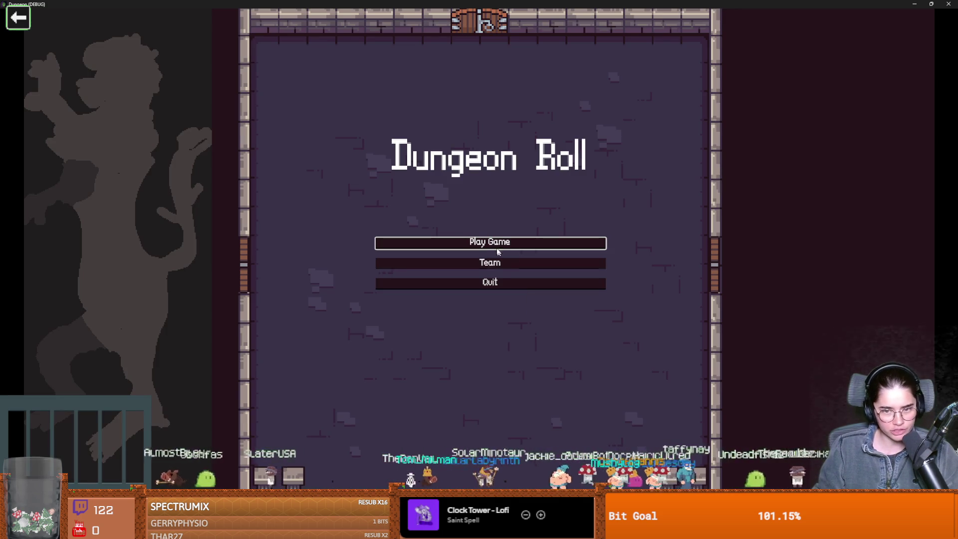
- Restore 'extends PlayerCharacter' in the player script, save it, and relaunch the game
{"action": "key", "text": "Return"}
{"action": "key", "text": "Return"}
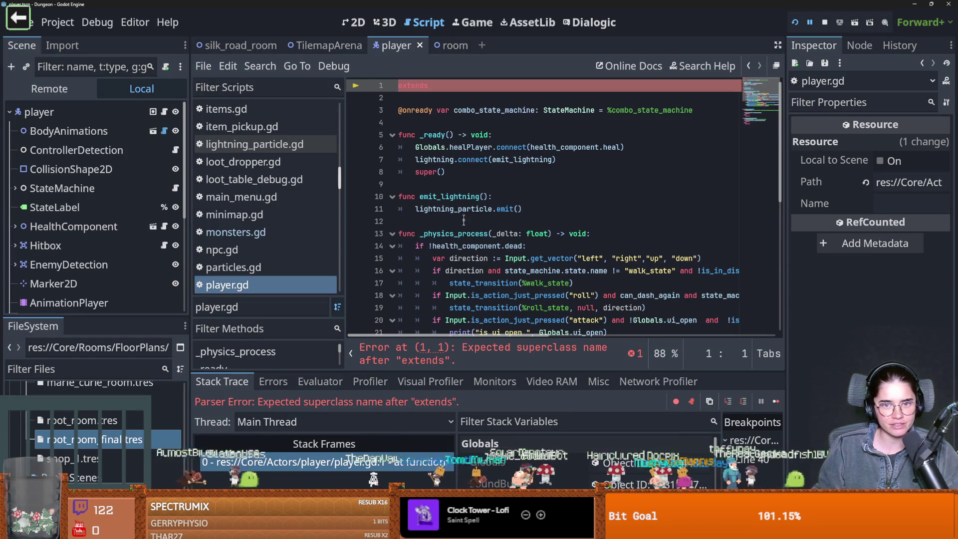
{"action": "key", "text": "ctrl+z"}
{"action": "key", "text": "ctrl+s"}
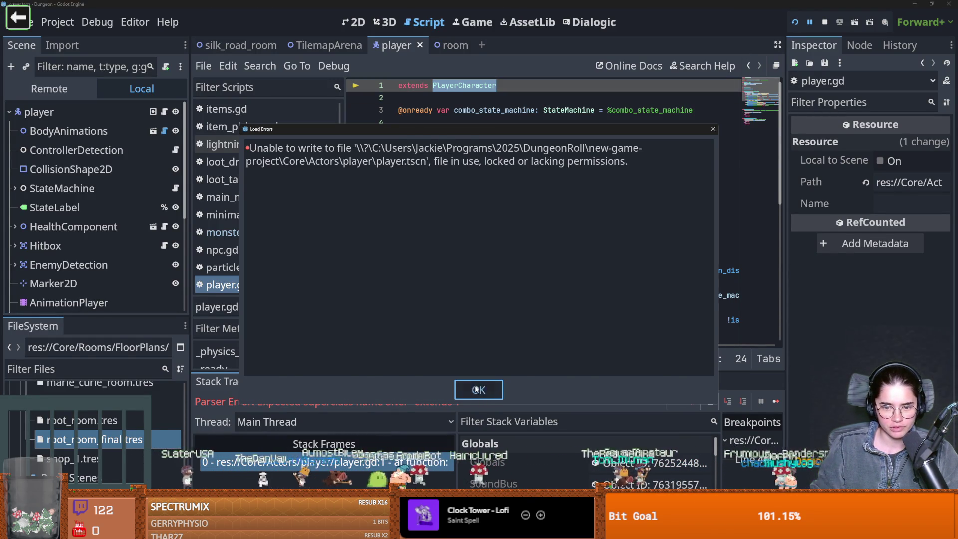
{"action": "left_click", "coordinate": [477, 390]}
{"action": "left_click", "coordinate": [795, 22]}
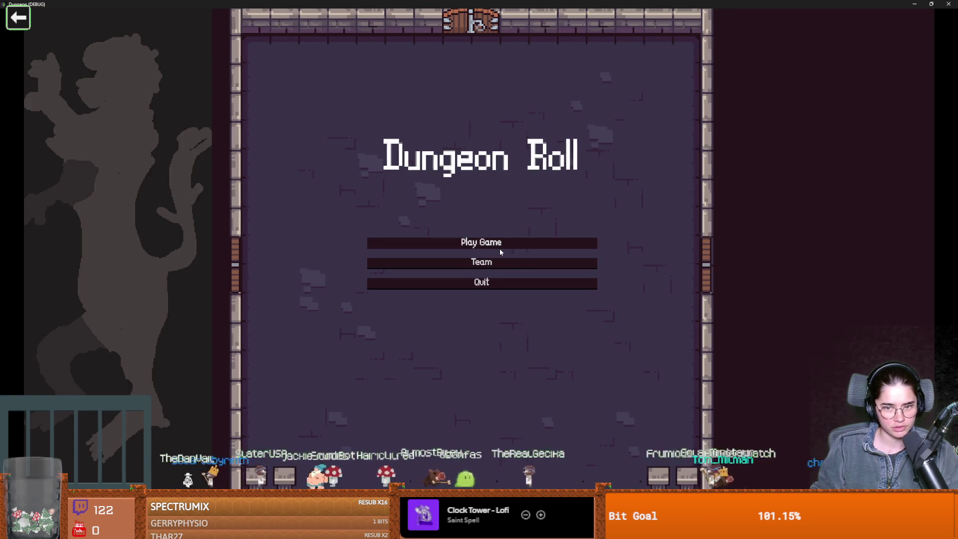
- Start a new game as the knight and walk through doors into the desert room
{"action": "left_click", "coordinate": [499, 248]}
{"action": "left_click", "coordinate": [444, 180]}
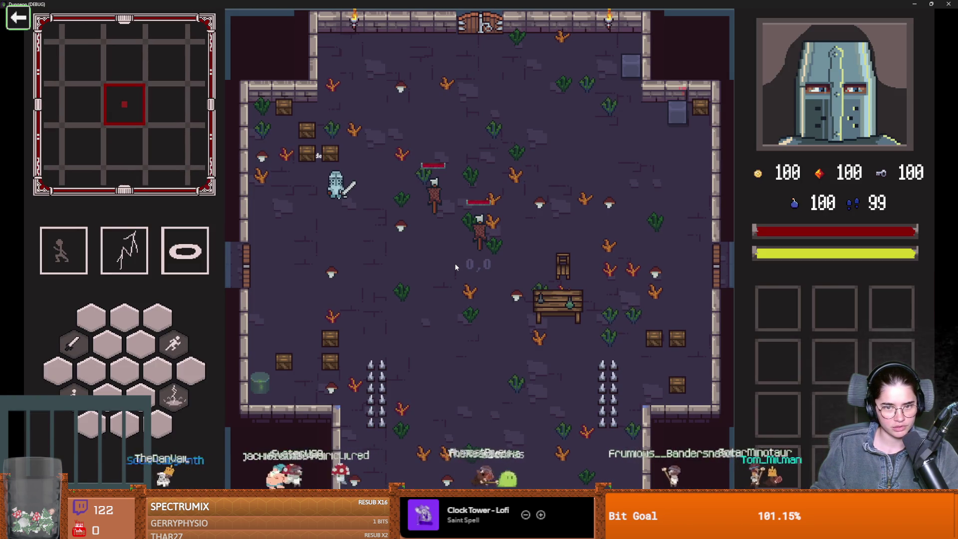
{"action": "key", "text": "s+d"}
{"action": "key", "text": "w+d"}
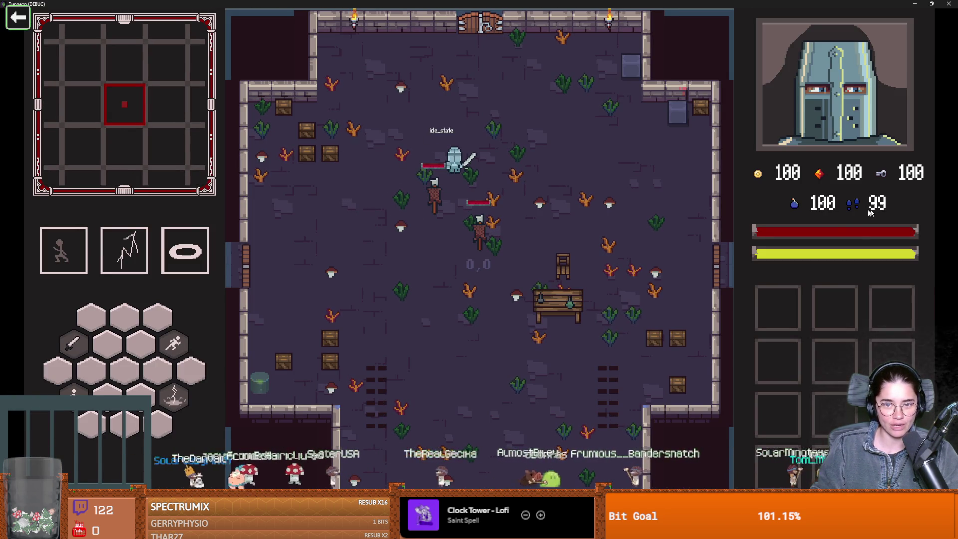
{"action": "key", "text": "w"}
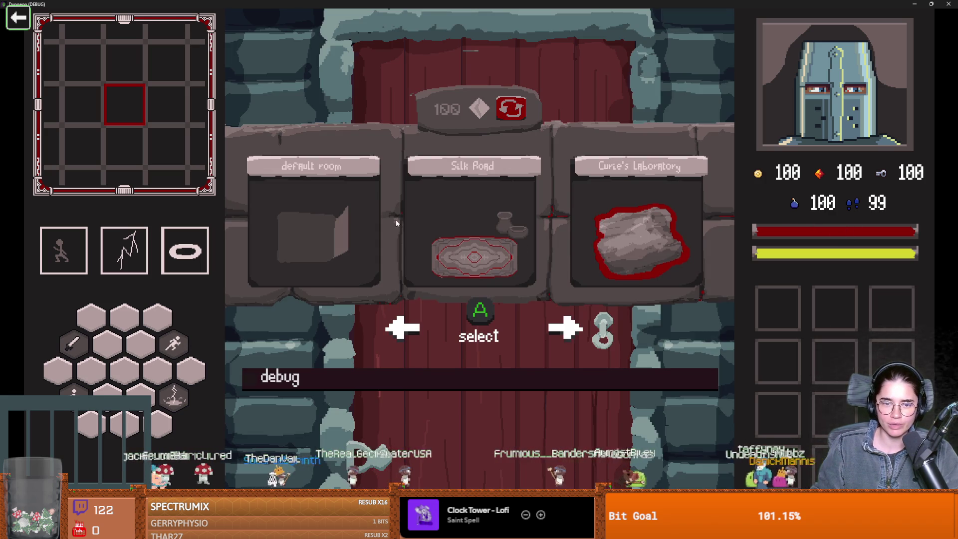
{"action": "left_click", "coordinate": [323, 215]}
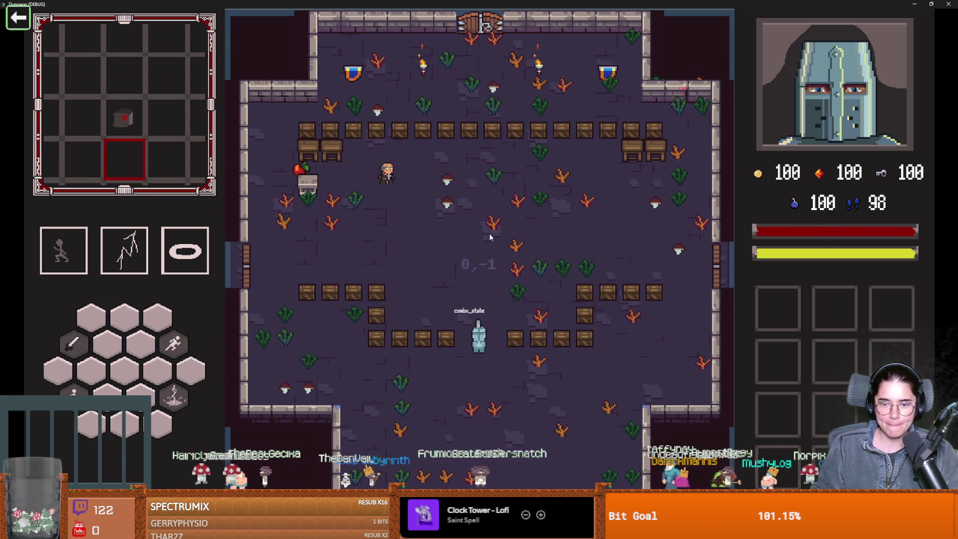
{"action": "key", "text": "w"}
{"action": "key", "text": "space"}
{"action": "left_click", "coordinate": [457, 138]}
{"action": "key", "text": "w"}
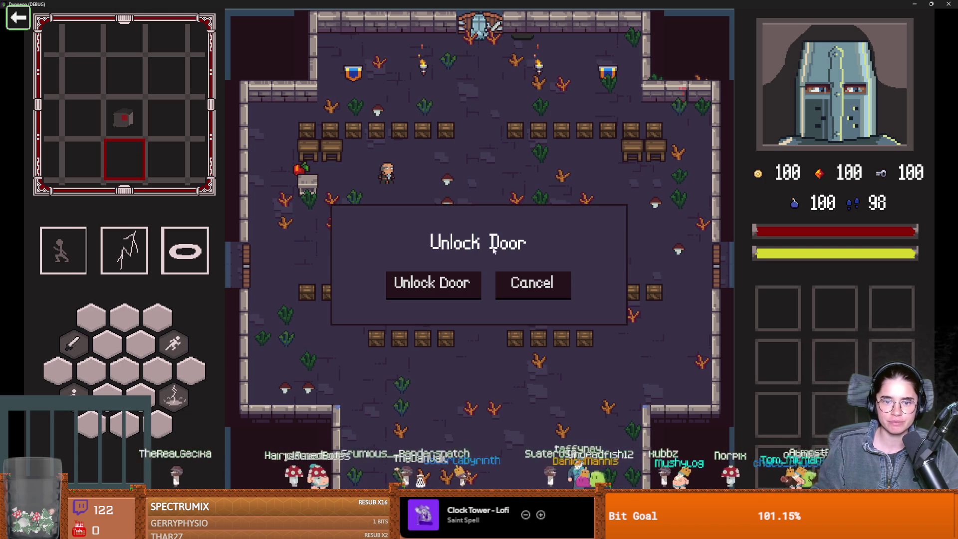
{"action": "key", "text": "Return"}
{"action": "key", "text": "Return"}
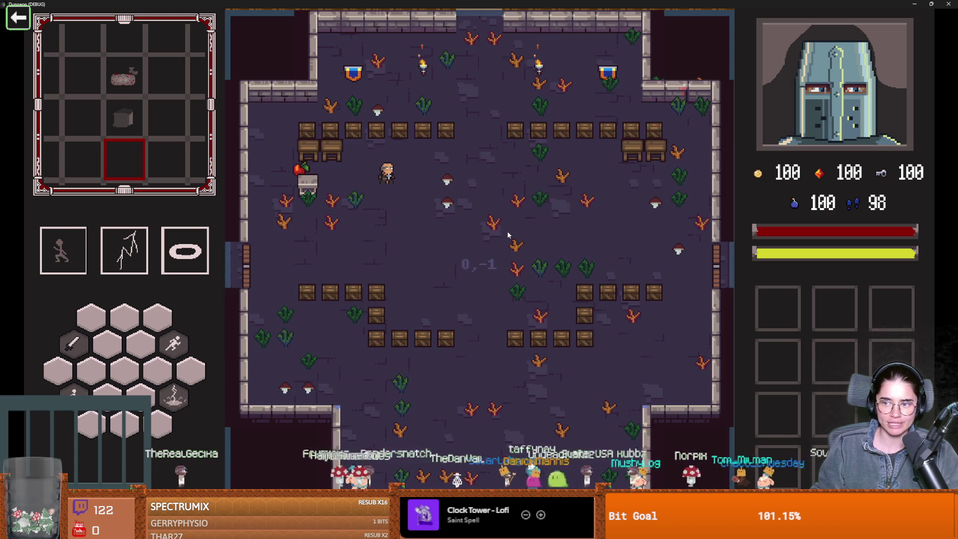
{"action": "key", "text": "w"}
- Talk to the desert merchant and buy the apple for 2 gold
{"action": "key", "text": "d"}
{"action": "key", "text": "w"}
{"action": "key", "text": "e"}
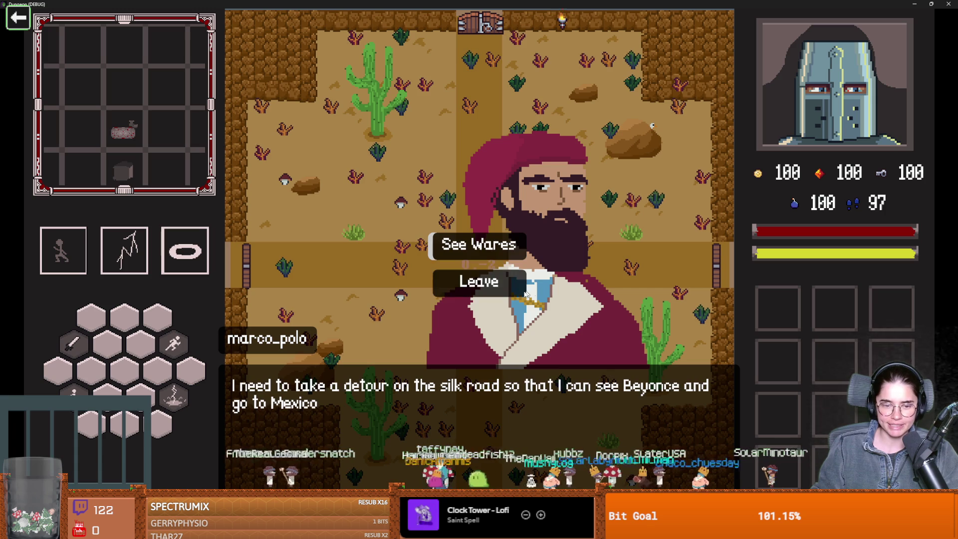
{"action": "key", "text": "Return"}
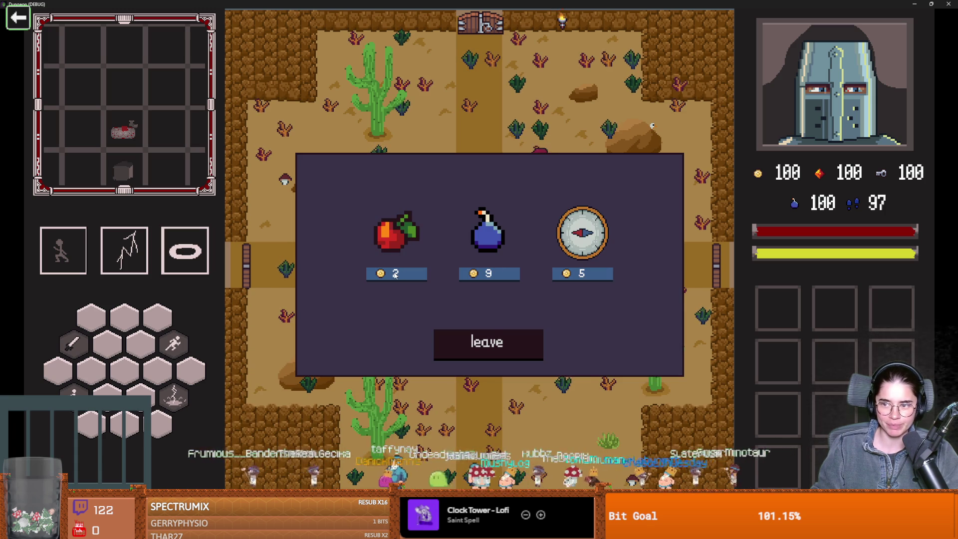
{"action": "left_click", "coordinate": [394, 274]}
{"action": "left_click", "coordinate": [492, 348]}
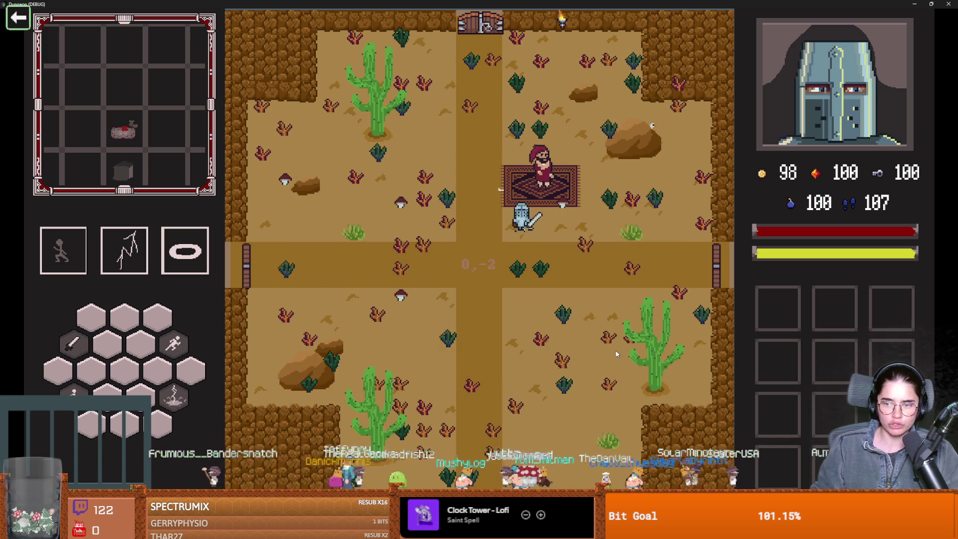
- Roam the crossroads cutting plants, then stop the game and save the scene
{"action": "key", "text": "s"}
{"action": "key", "text": "a"}
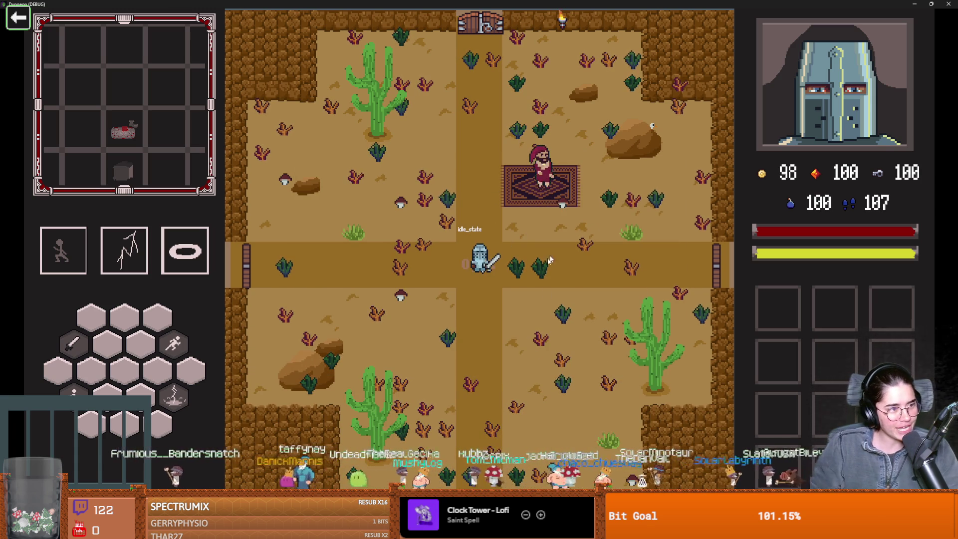
{"action": "left_click", "coordinate": [517, 265]}
{"action": "key", "text": "s"}
{"action": "key", "text": "d"}
{"action": "key", "text": "d"}
{"action": "left_click", "coordinate": [620, 218]}
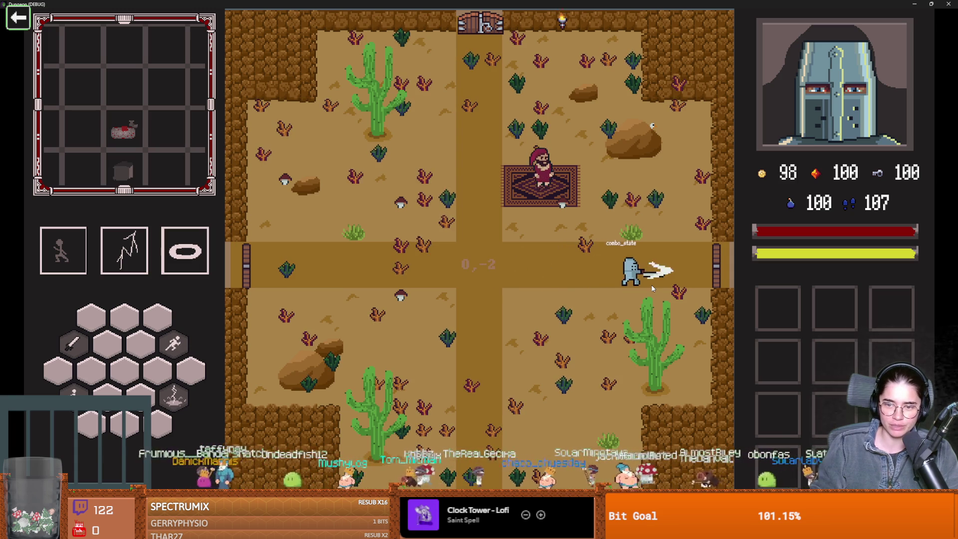
{"action": "key", "text": "w"}
{"action": "left_click", "coordinate": [620, 219]}
{"action": "key", "text": "s"}
{"action": "key", "text": "a"}
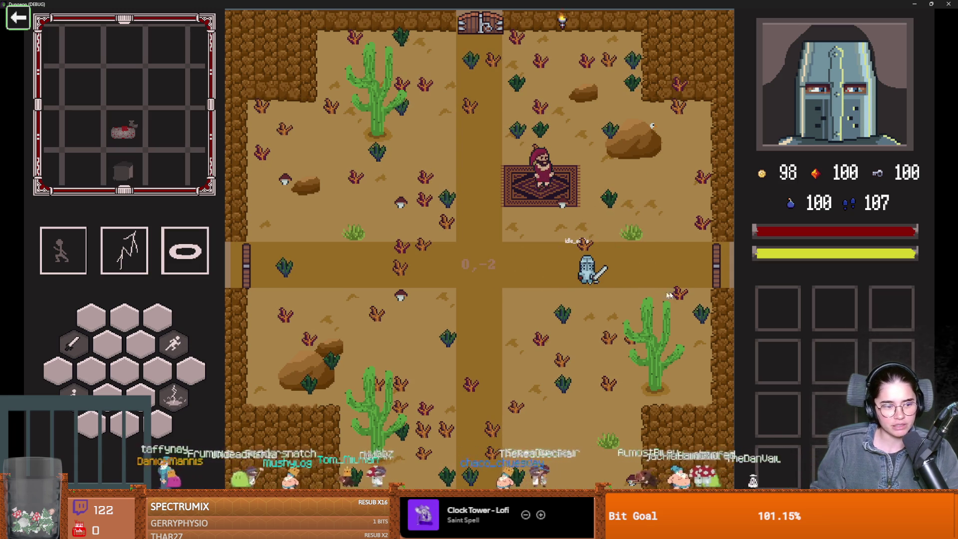
{"action": "key", "text": "F8"}
{"action": "key", "text": "ctrl+s"}
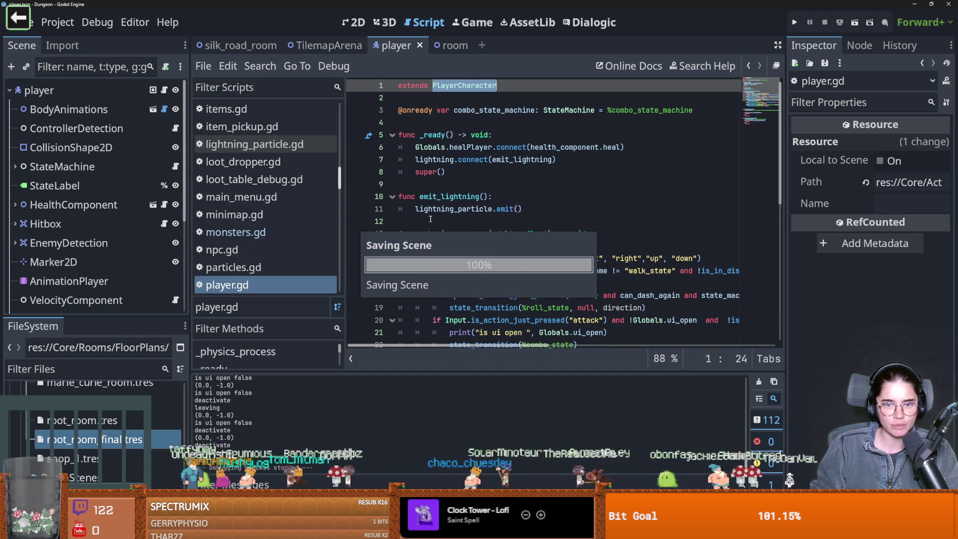
- Clear the selection in player.gd and switch over to GitHub Desktop
{"action": "left_click", "coordinate": [431, 218]}
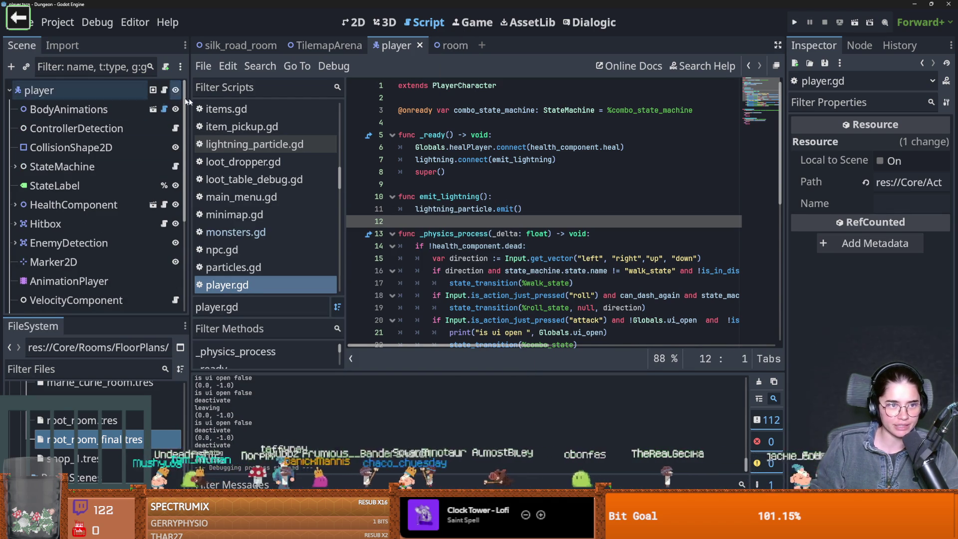
{"action": "left_click", "coordinate": [85, 369]}
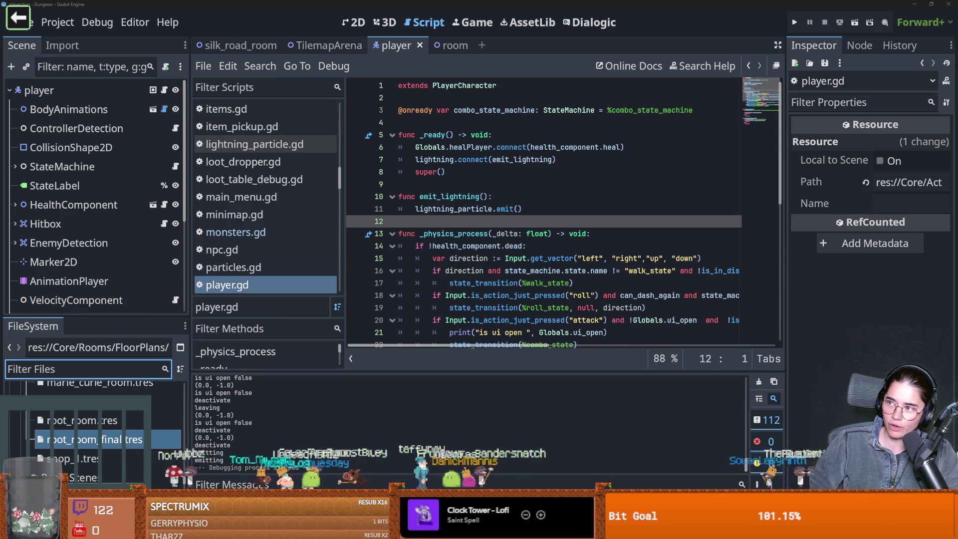
{"action": "key", "text": "alt+Tab"}
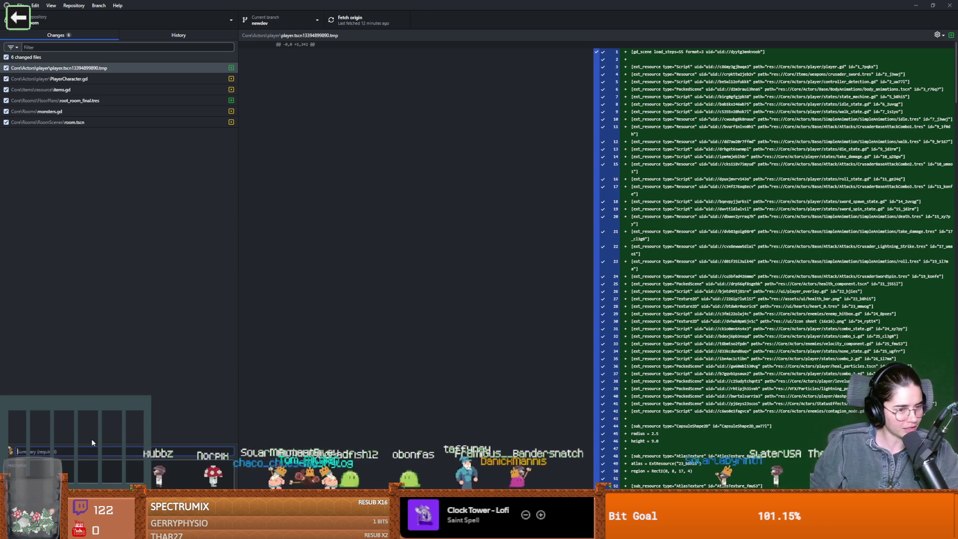
- Commit the 6 changed files to newdev with summary 'feel' and push to origin
{"action": "type", "text": "g"}
{"action": "key", "text": "BackSpace"}
{"action": "type", "text": "feel"}
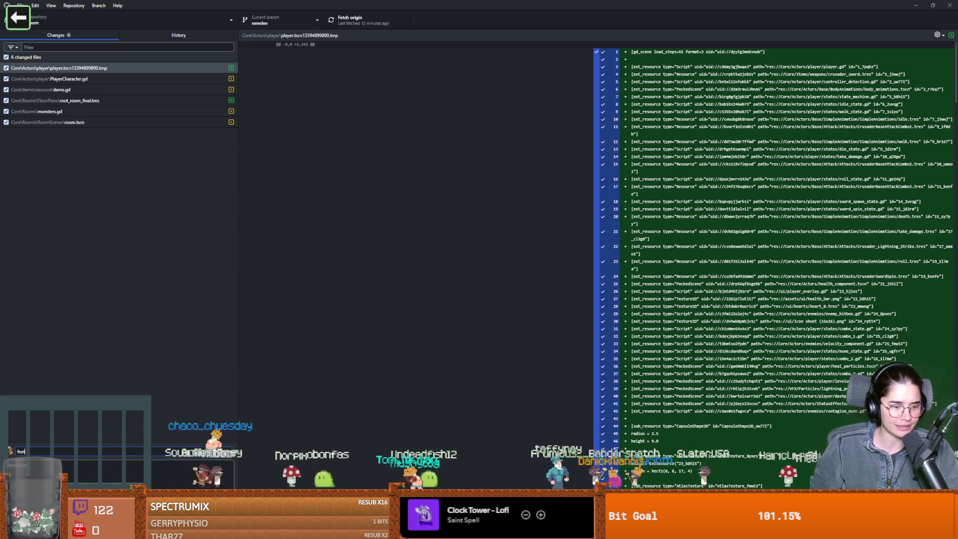
{"action": "key", "text": "ctrl+Return"}
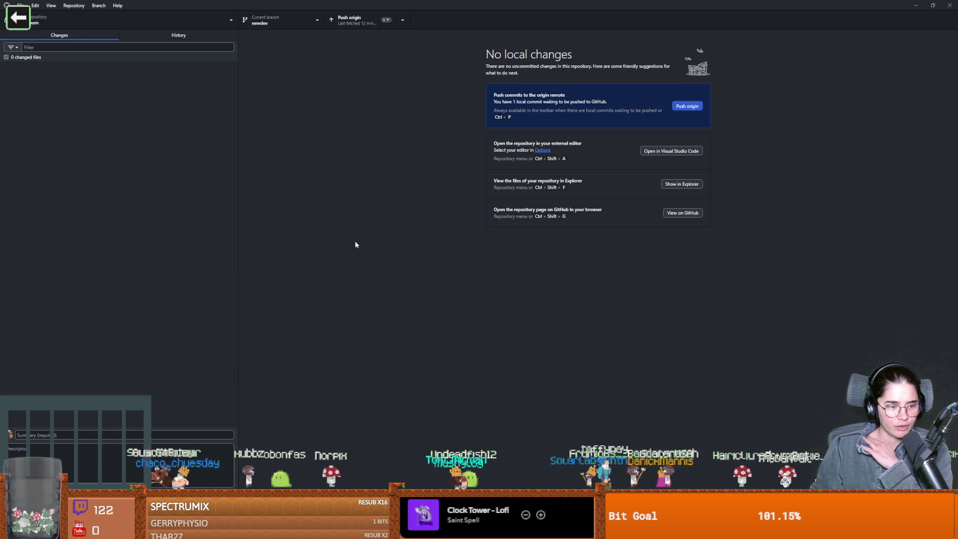
{"action": "left_click", "coordinate": [342, 27]}
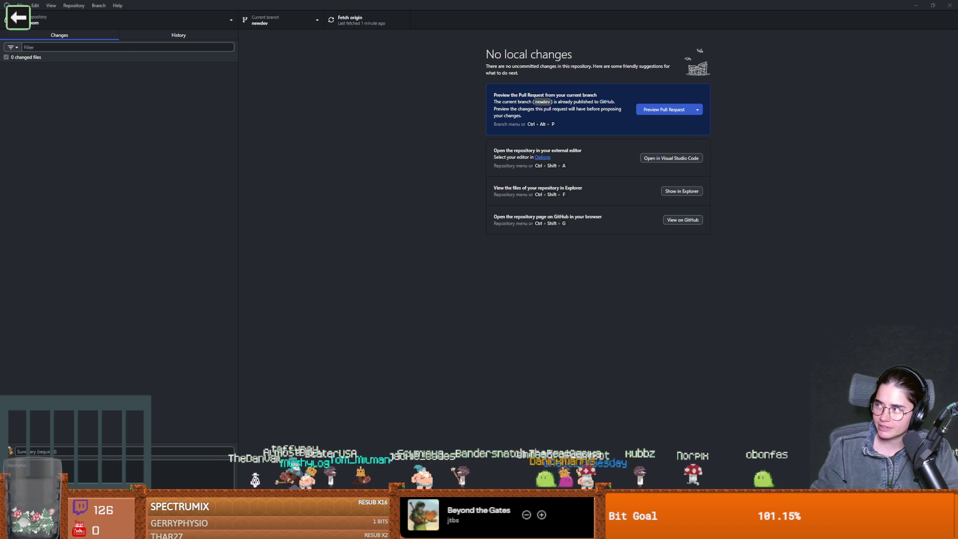
- Switch to the browser showing the paused YouTube freestyle beat video
{"action": "key", "text": "alt+Tab"}
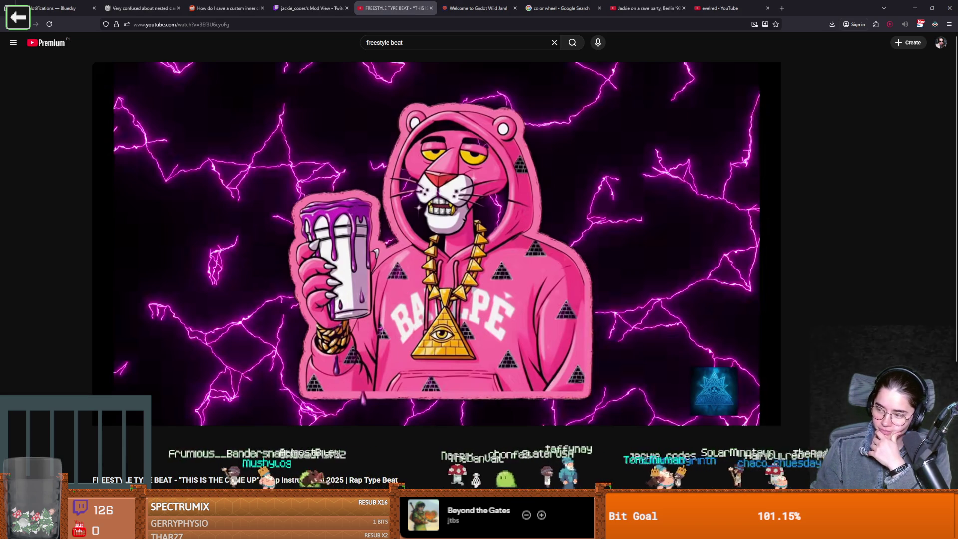
- Start the trap instrumental video playing and switch it to full screen
{"action": "left_click", "coordinate": [610, 332]}
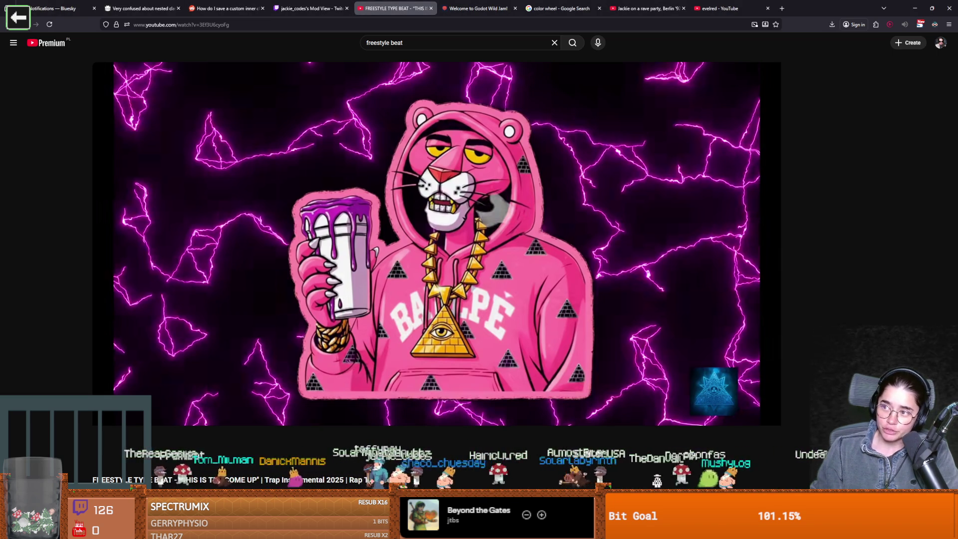
{"action": "key", "text": "alt+Tab"}
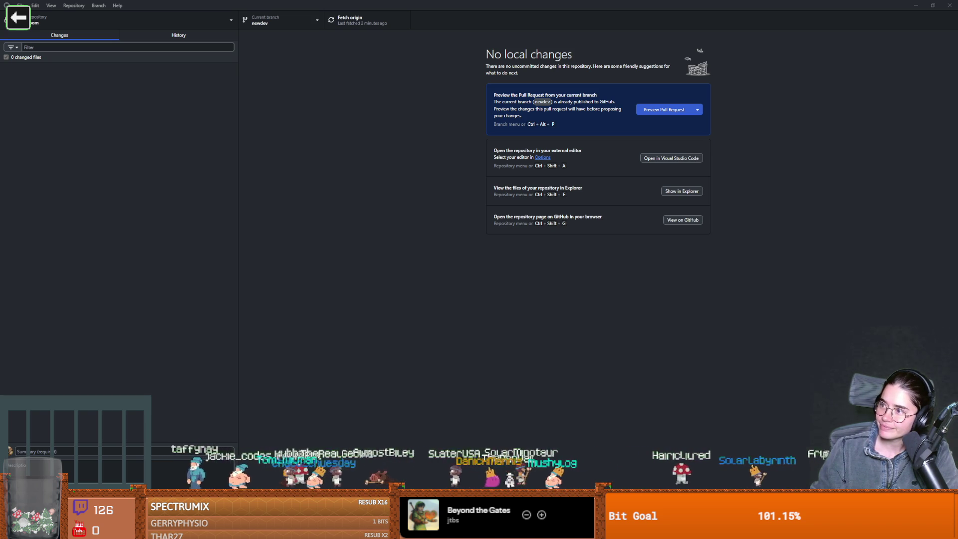
{"action": "key", "text": "alt+Tab"}
{"action": "left_click", "coordinate": [570, 257]}
{"action": "key", "text": "f"}
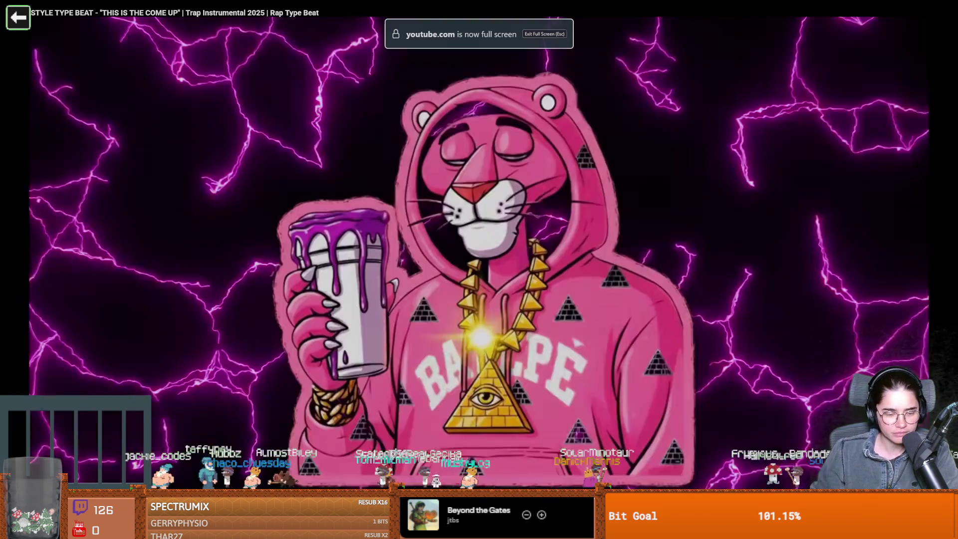
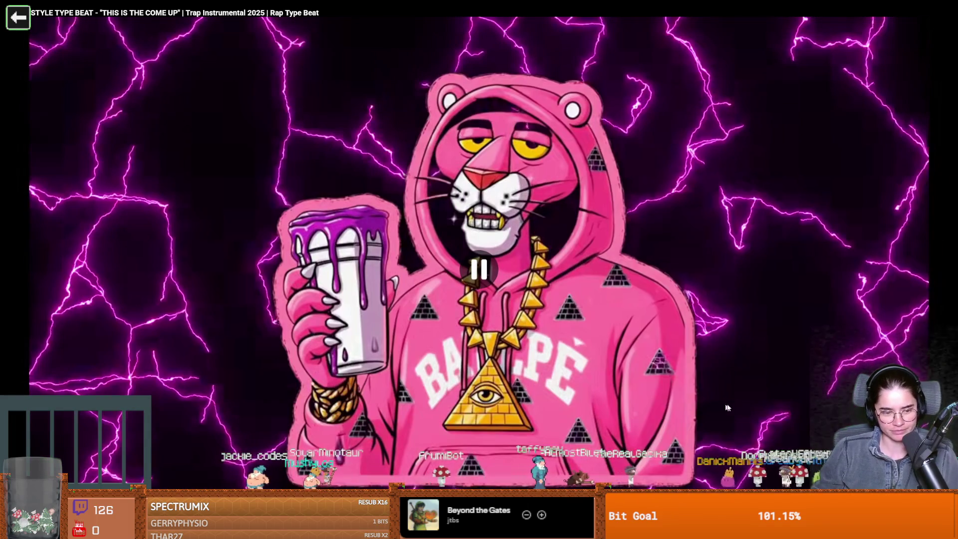
- Exit the fullscreen YouTube video and switch to GitHub Desktop
{"action": "key", "text": "Escape"}
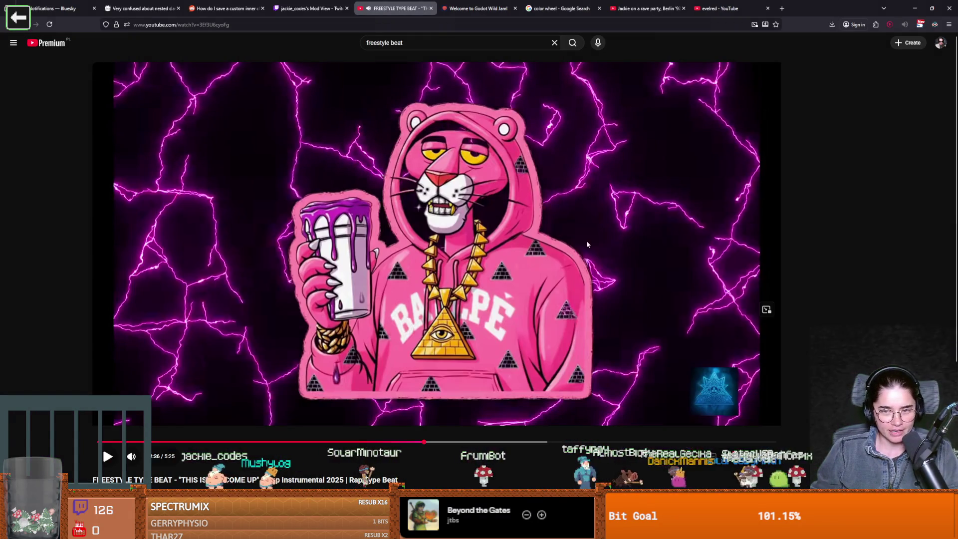
{"action": "key", "text": "alt+Tab"}
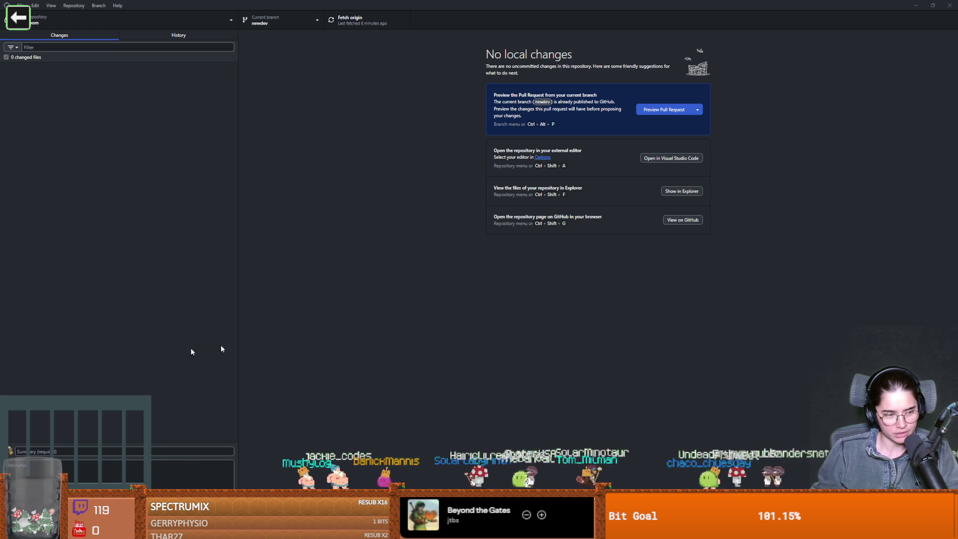
- Restore down the GitHub Desktop window, bring Godot back to the front and save
{"action": "key", "text": "super+Down"}
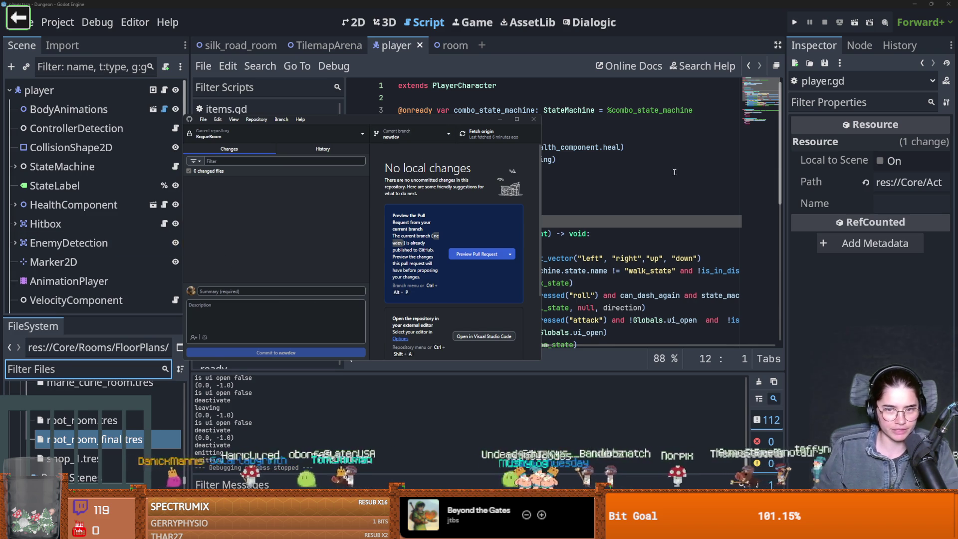
{"action": "key", "text": "alt+Tab"}
{"action": "key", "text": "ctrl+s"}
- Put the caret on the emit_lightning line in player.gd, save, and widen the Scene and FileSystem docks
{"action": "scroll", "coordinate": [546, 252], "scroll_direction": "down", "scroll_amount": 3}
{"action": "scroll", "coordinate": [545, 252], "scroll_direction": "down", "scroll_amount": 3}
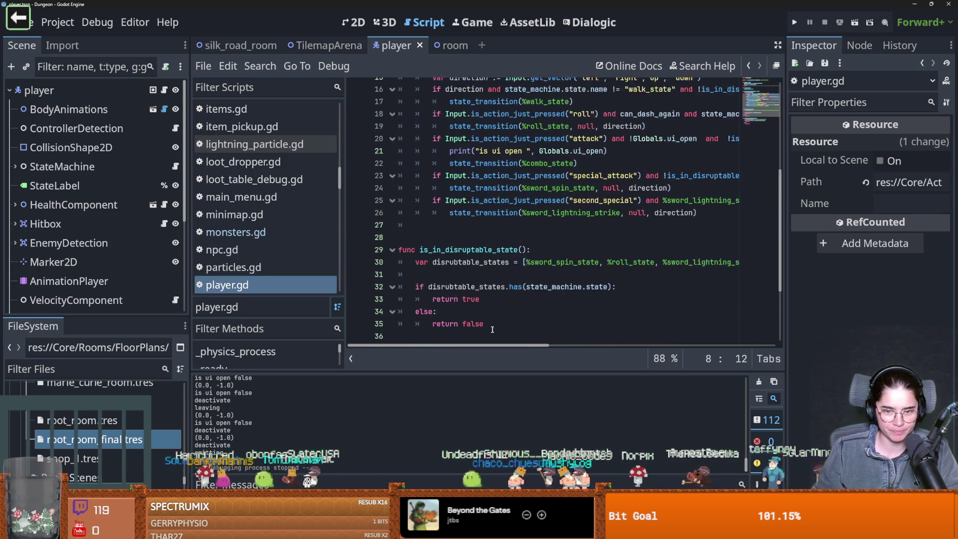
{"action": "scroll", "coordinate": [546, 252], "scroll_direction": "up", "scroll_amount": 6}
{"action": "left_click", "coordinate": [466, 196]}
{"action": "key", "text": "ctrl+s"}
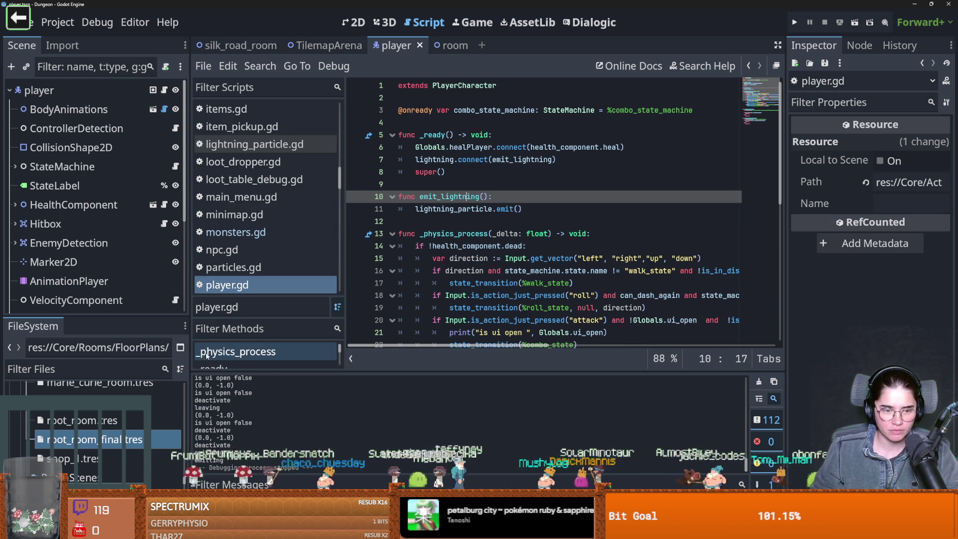
{"action": "left_click_drag", "start_coordinate": [190, 354], "coordinate": [216, 351]}
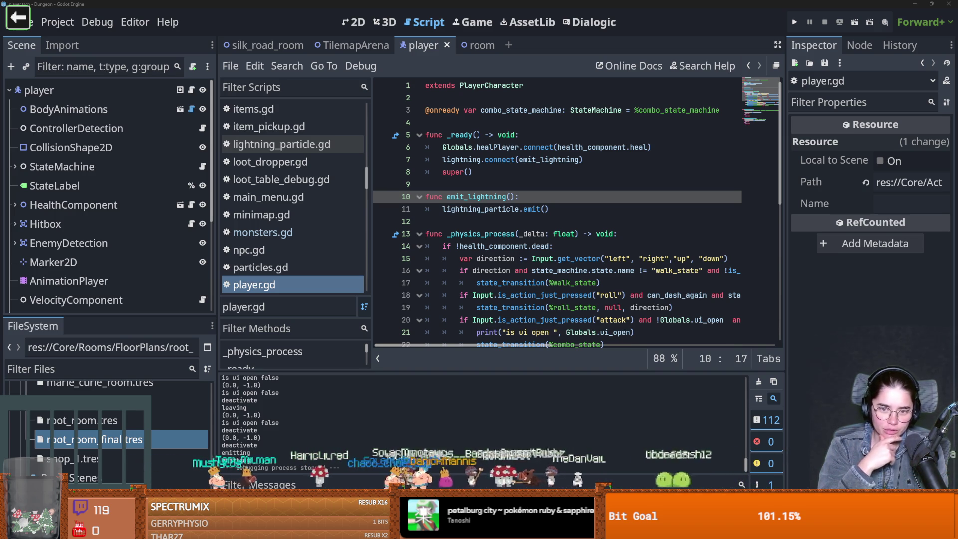
- Save the player.gd script after checking lines 9 and 12
{"action": "left_click", "coordinate": [498, 185]}
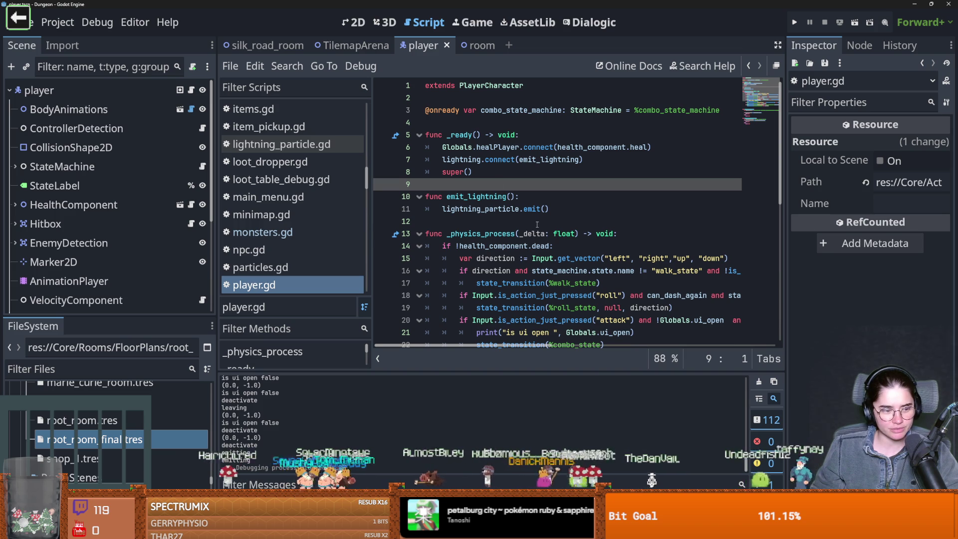
{"action": "left_click", "coordinate": [488, 223]}
{"action": "key", "text": "ctrl+s"}
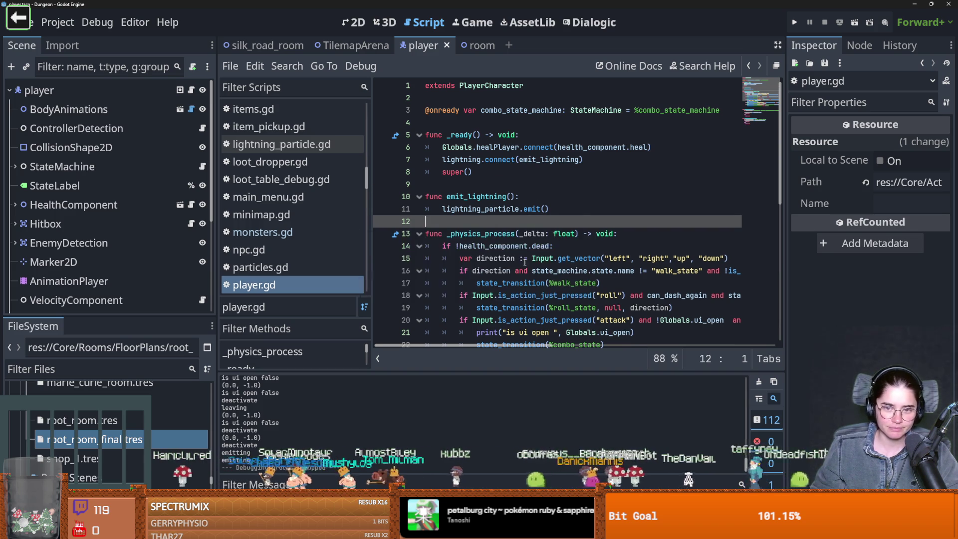
{"action": "scroll", "coordinate": [548, 214], "scroll_direction": "down", "scroll_amount": 3}
{"action": "scroll", "coordinate": [518, 211], "scroll_direction": "up", "scroll_amount": 3}
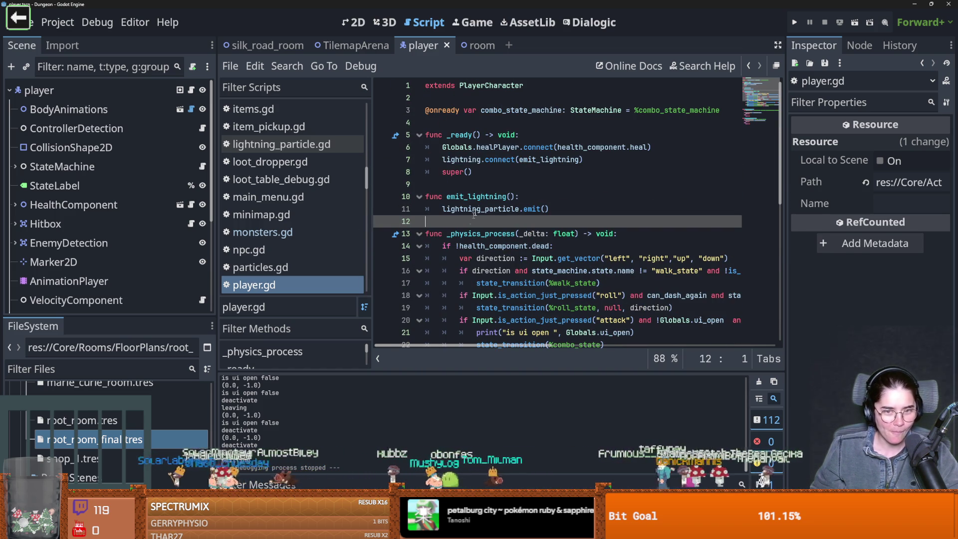
{"action": "key", "text": "Up"}
{"action": "key", "text": "Up"}
{"action": "key", "text": "Up"}
{"action": "key", "text": "ctrl+s"}
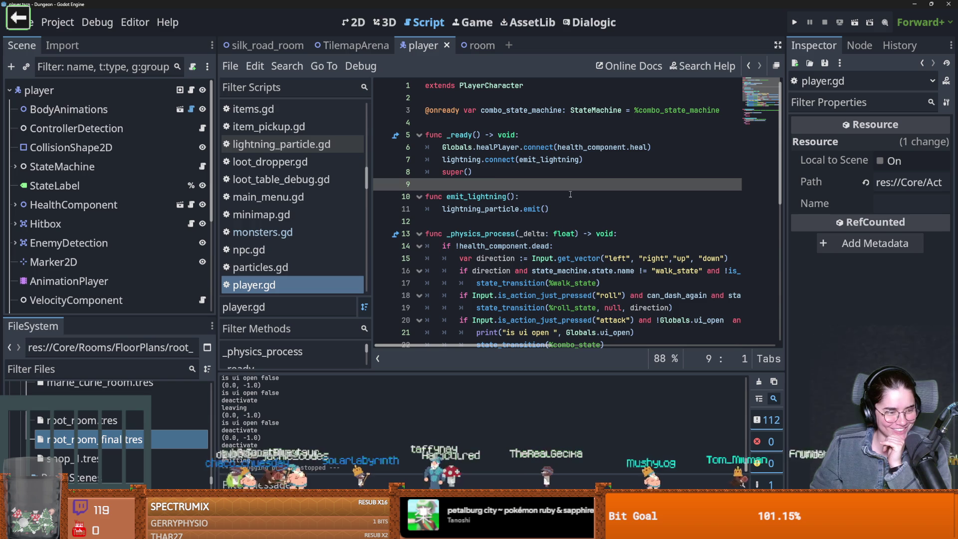
- Place the caret at the end of line 11 and launch the game for a playtest
{"action": "scroll", "coordinate": [550, 231], "scroll_direction": "down", "scroll_amount": 1}
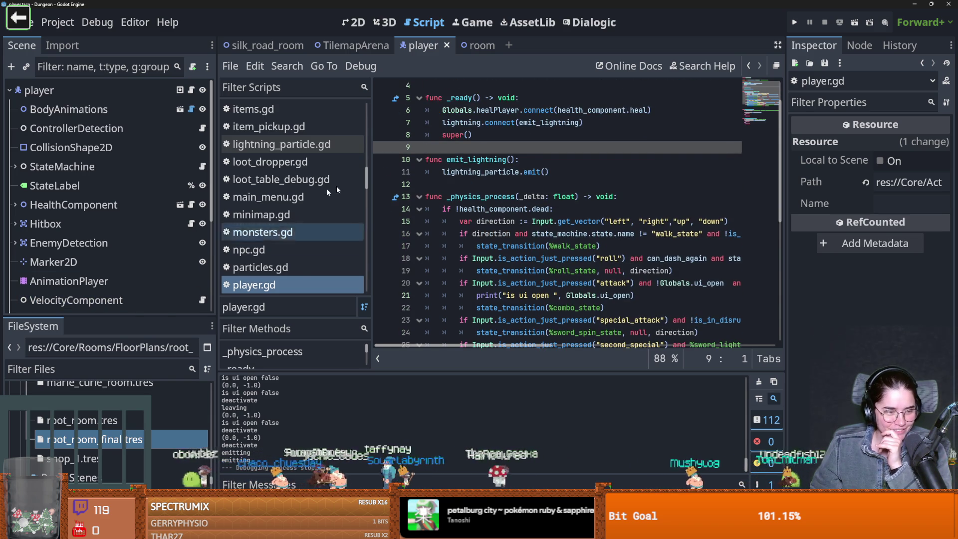
{"action": "scroll", "coordinate": [438, 170], "scroll_direction": "up", "scroll_amount": 1}
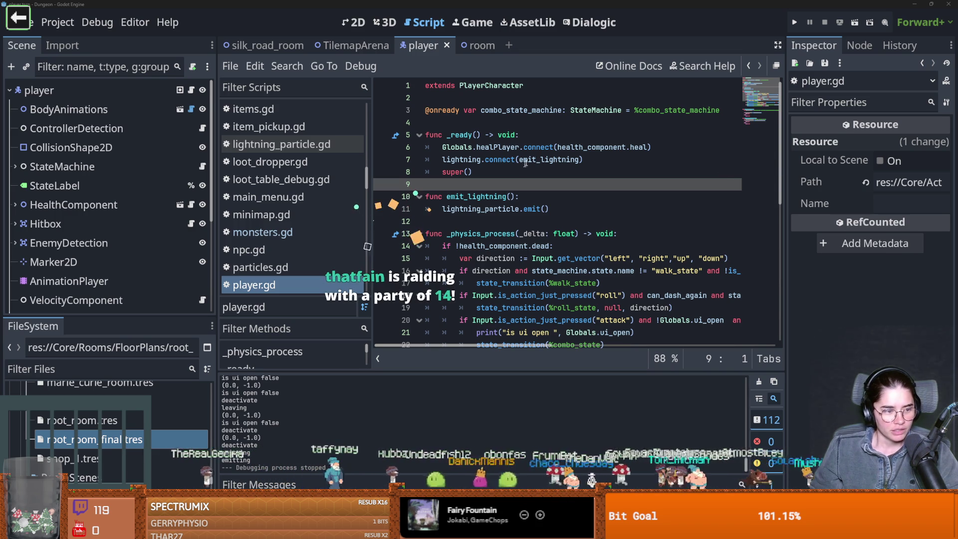
{"action": "left_click", "coordinate": [623, 208]}
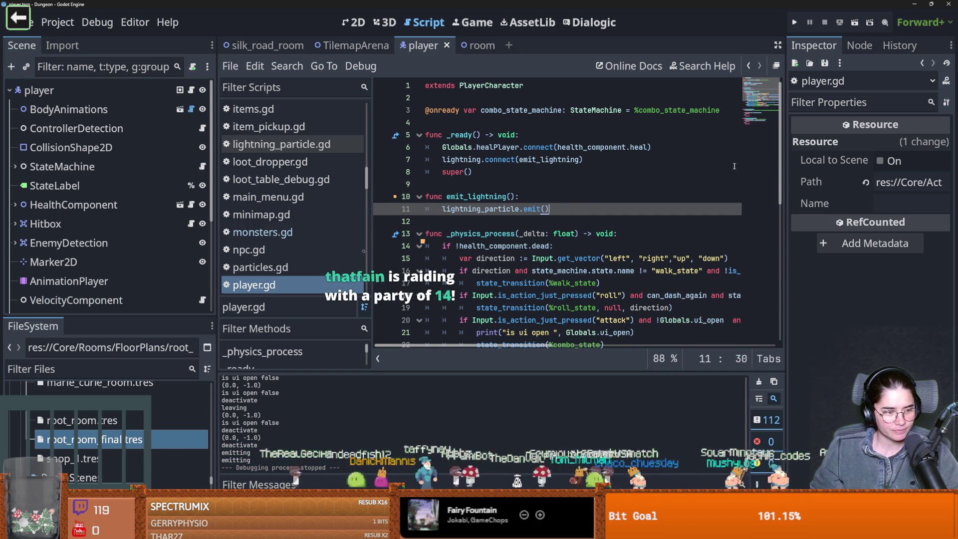
{"action": "left_click", "coordinate": [797, 21]}
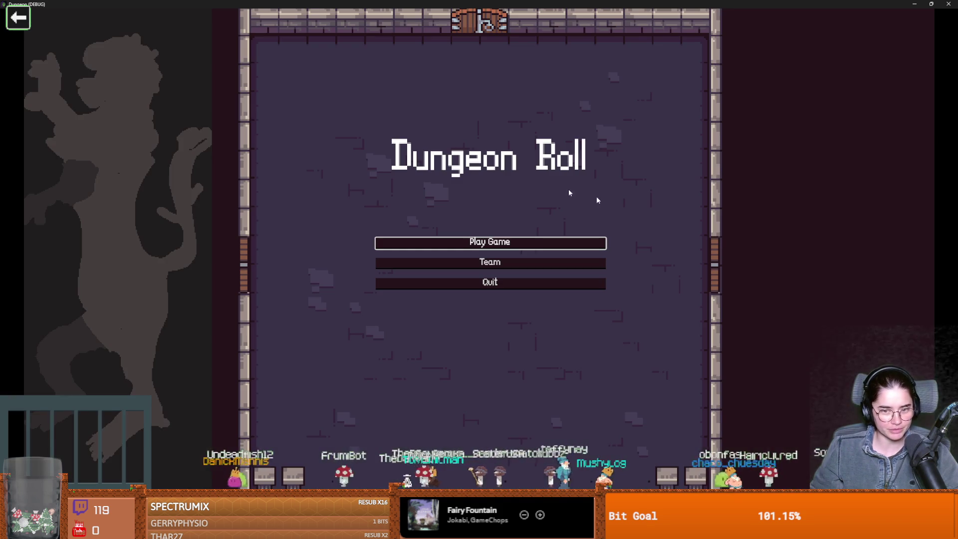
- Pick the Warrior from the Team screen and start the dungeon
{"action": "key", "text": "Down"}
{"action": "key", "text": "Return"}
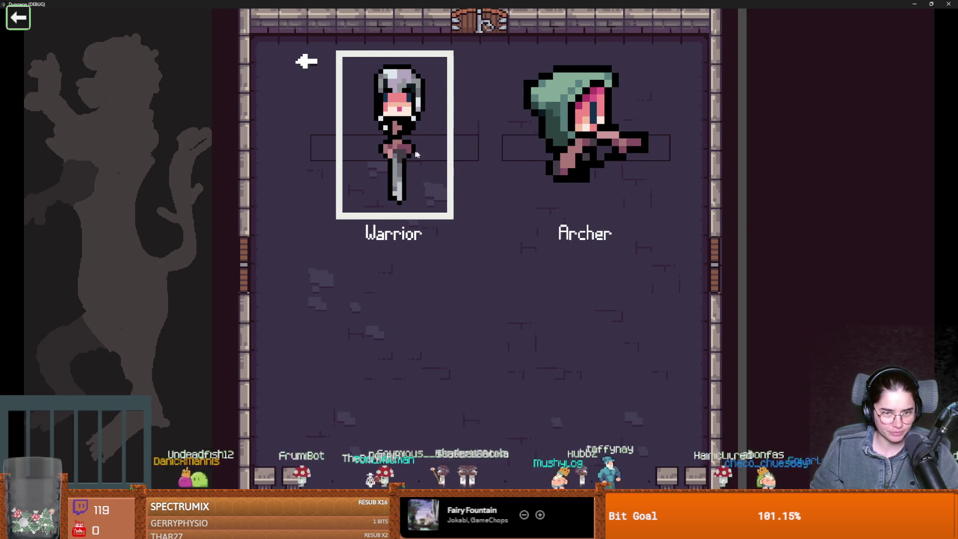
{"action": "key", "text": "Return"}
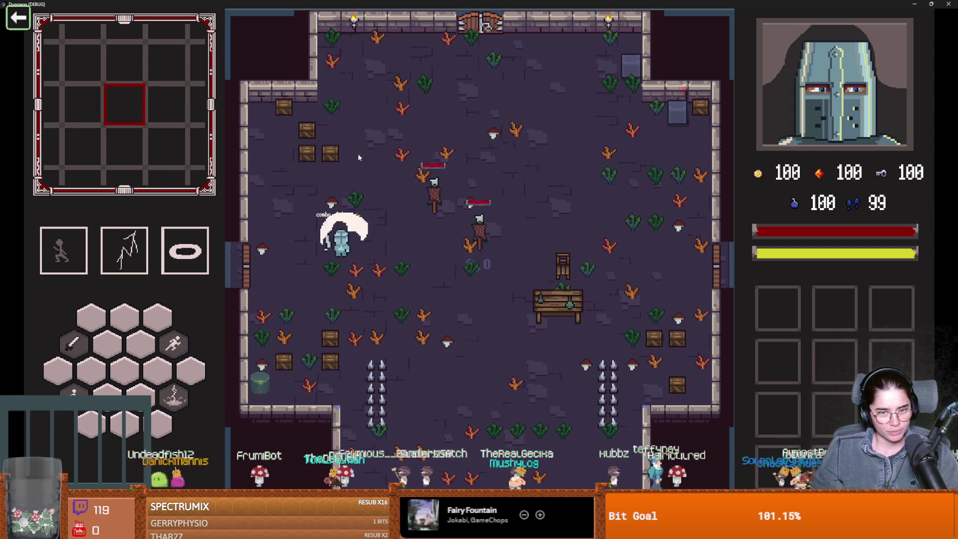
- Walk the knight to the crates, smash them and collect the gem
{"action": "key", "text": "d"}
{"action": "key", "text": "w"}
{"action": "key", "text": "a"}
{"action": "key", "text": "a"}
{"action": "left_click", "coordinate": [273, 150]}
{"action": "key", "text": "d"}
{"action": "key", "text": "s"}
{"action": "key", "text": "a"}
{"action": "key", "text": "a"}
{"action": "left_click", "coordinate": [273, 148]}
{"action": "left_click", "coordinate": [273, 148]}
{"action": "key", "text": "s"}
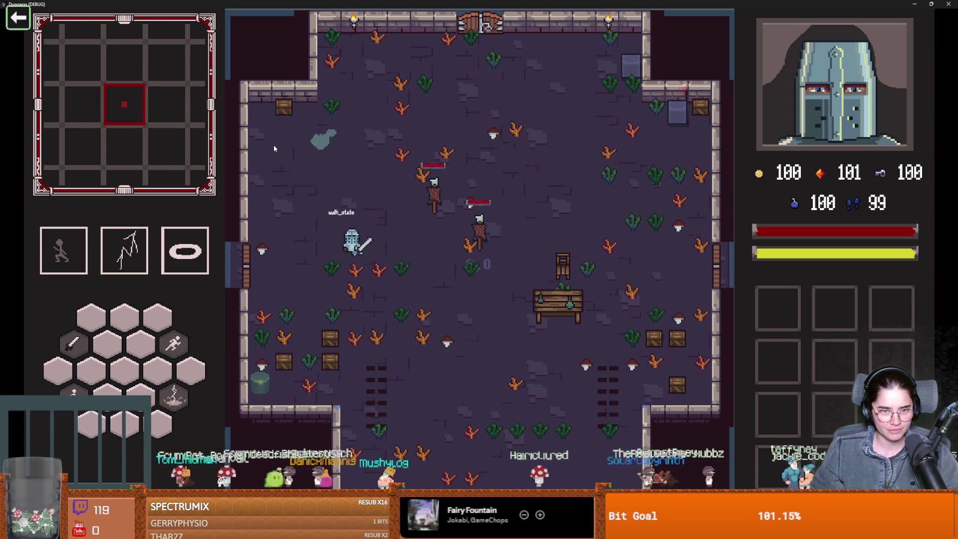
{"action": "key", "text": "space"}
- Walk to the top door and enter Curie's Laboratory as the next room
{"action": "key", "text": "w"}
{"action": "key", "text": "d"}
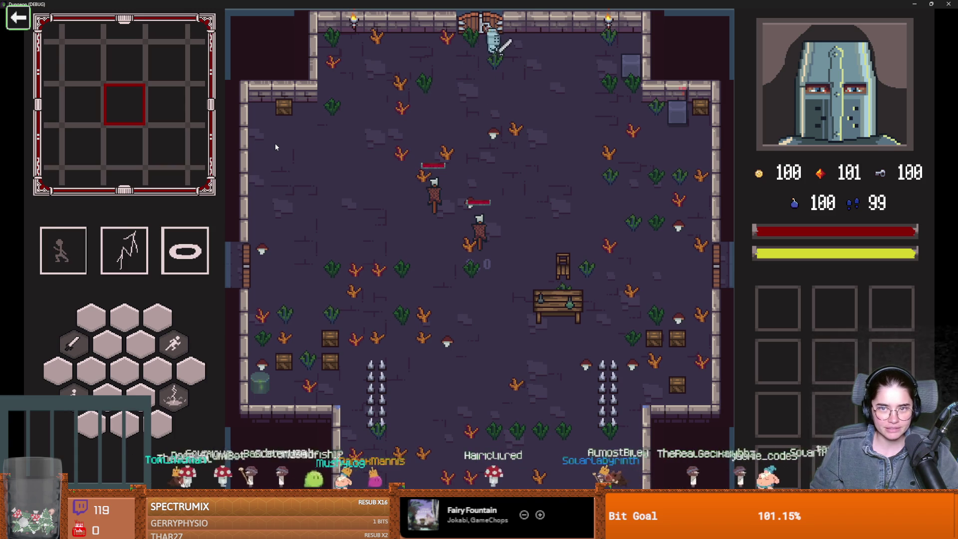
{"action": "key", "text": "s"}
{"action": "key", "text": "a"}
{"action": "key", "text": "w"}
{"action": "key", "text": "w"}
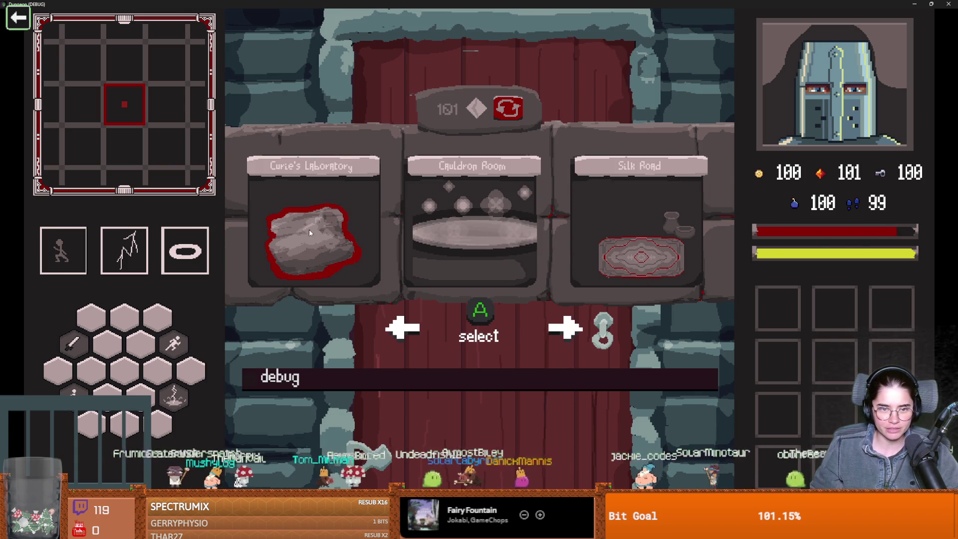
{"action": "key", "text": "space"}
{"action": "key", "text": "w"}
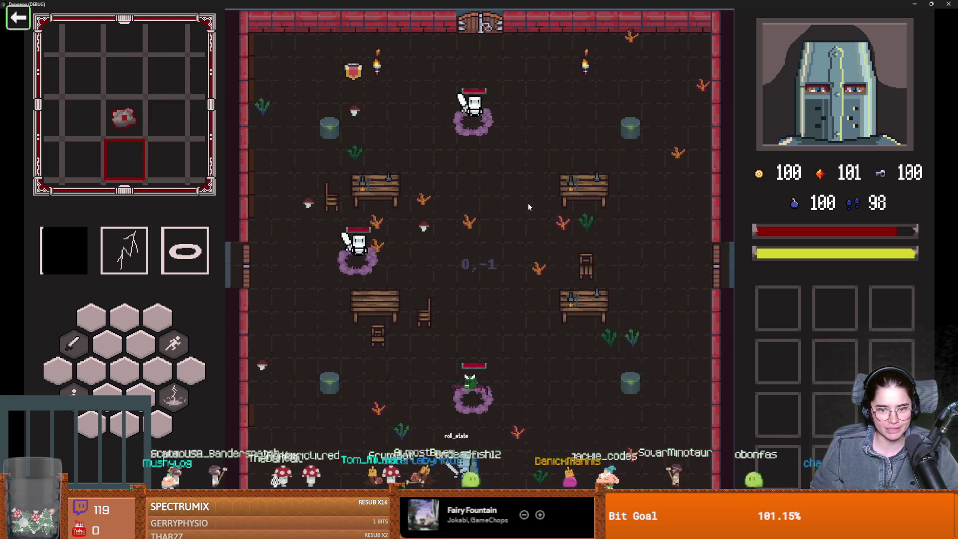
- Attack the advancing enemy knights, then stop the game with F8
{"action": "key", "text": "a"}
{"action": "key", "text": "space"}
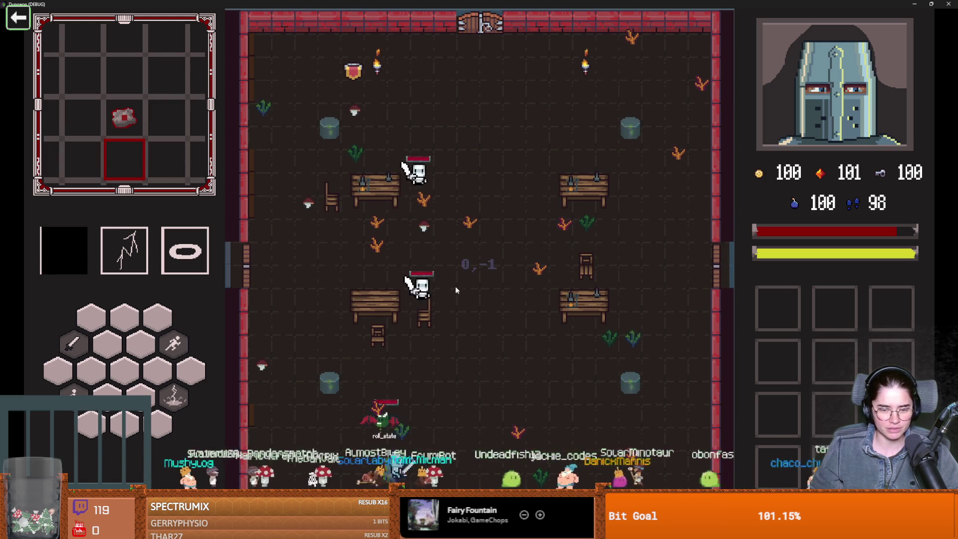
{"action": "key", "text": "F8"}
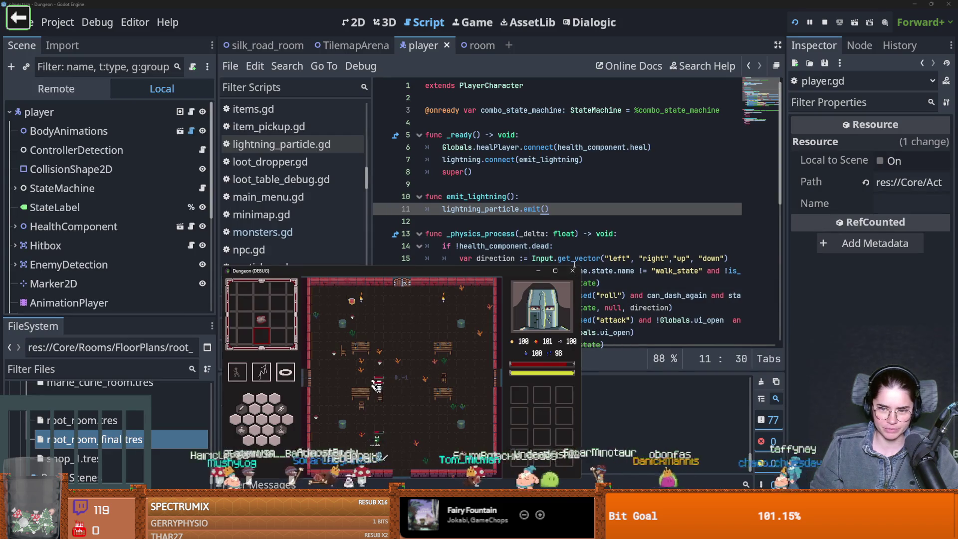
- Filter the FileSystem for 'radia', open radiation_room.tscn and enlarge the scene tree
{"action": "left_click", "coordinate": [142, 362]}
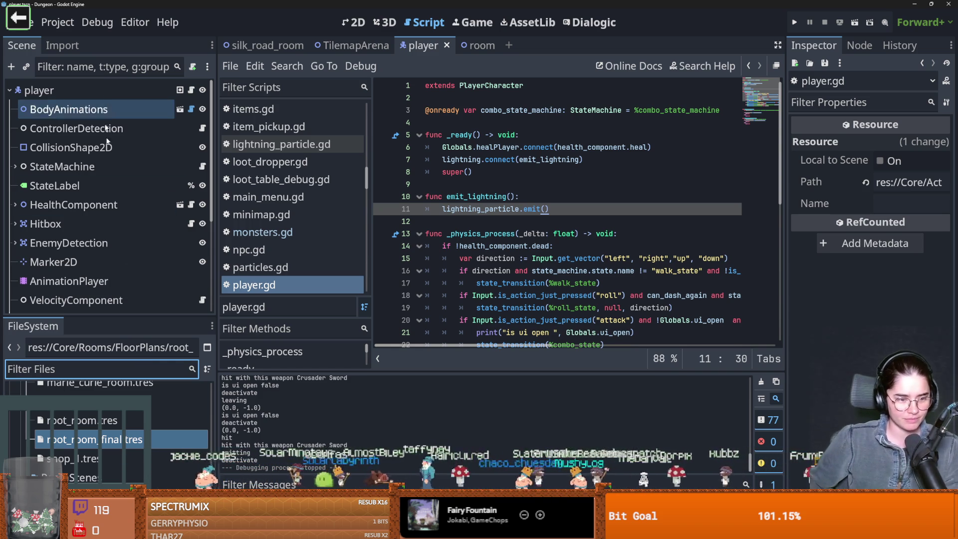
{"action": "type", "text": "curiaraa"}
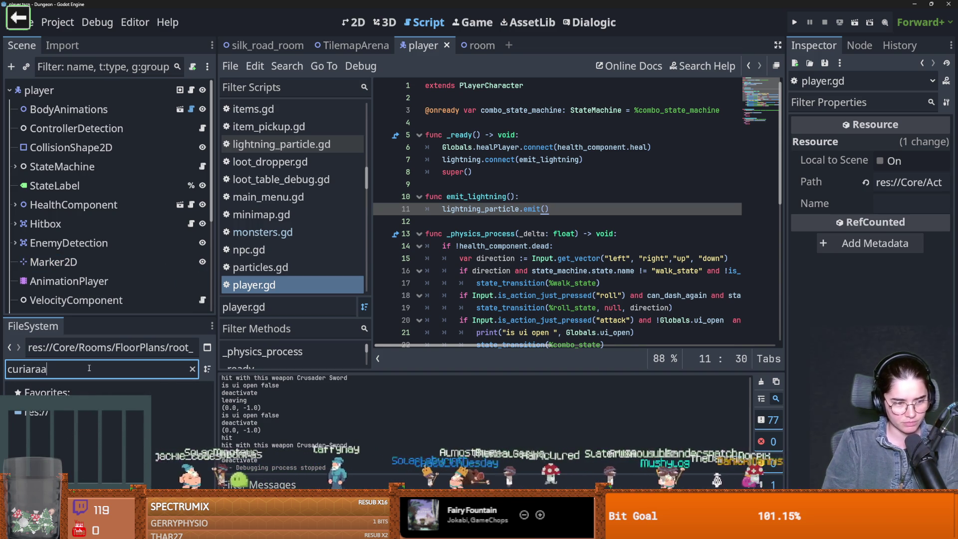
{"action": "key", "text": "ctrl+a"}
{"action": "type", "text": "ra"}
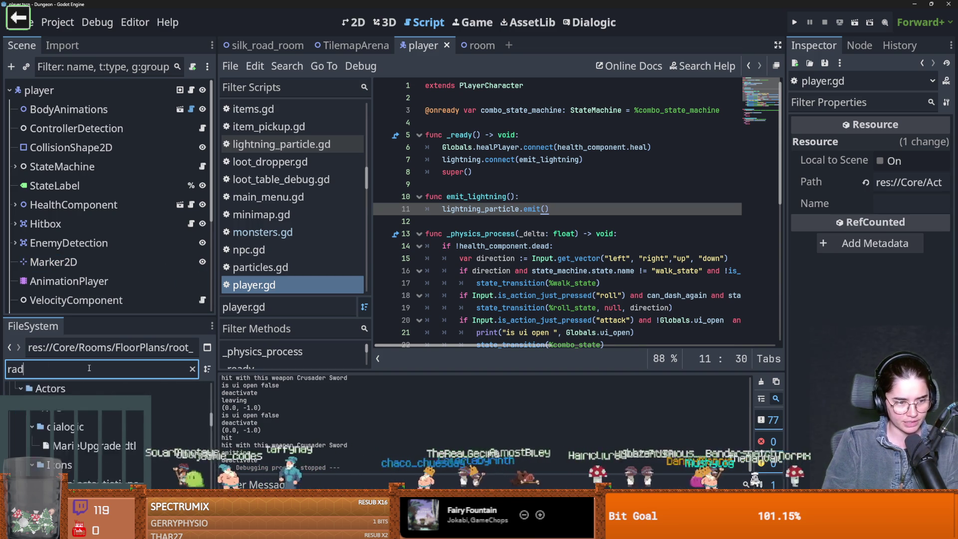
{"action": "type", "text": "dia"}
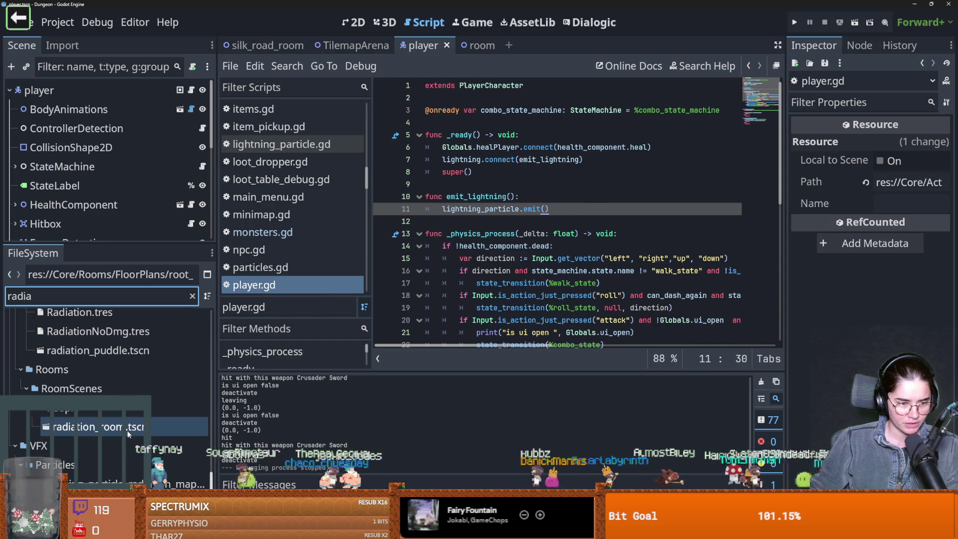
{"action": "double_click", "coordinate": [129, 429]}
{"action": "left_click_drag", "start_coordinate": [106, 241], "coordinate": [106, 399]}
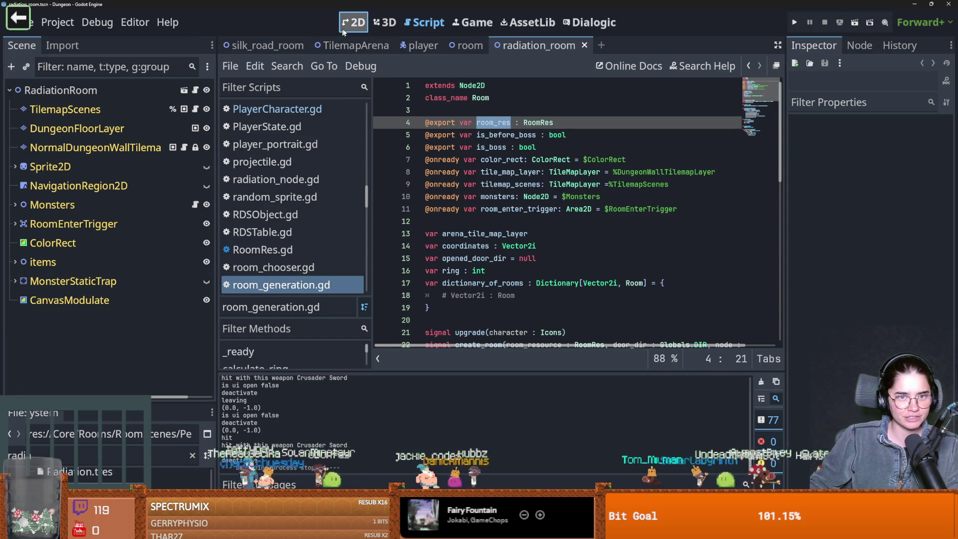
- Show the room in the 2D view and expand MonsterStaticTrap to reveal its collision shapes
{"action": "left_click", "coordinate": [345, 26]}
{"action": "scroll", "coordinate": [408, 226], "scroll_direction": "down", "scroll_amount": 2}
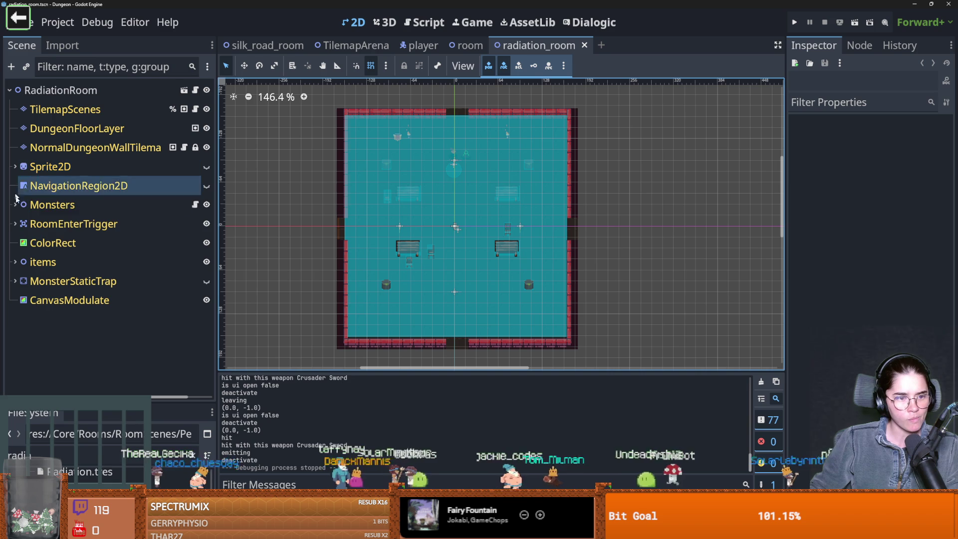
{"action": "left_click", "coordinate": [10, 262]}
{"action": "left_click", "coordinate": [15, 281]}
{"action": "left_click", "coordinate": [206, 281]}
{"action": "scroll", "coordinate": [412, 240], "scroll_direction": "up", "scroll_amount": 1}
{"action": "scroll", "coordinate": [451, 224], "scroll_direction": "down", "scroll_amount": 1}
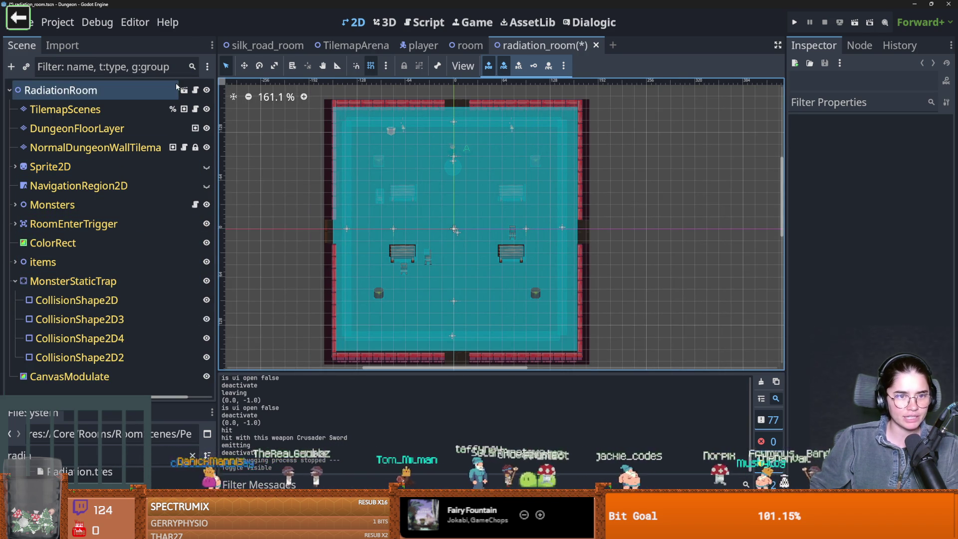
{"action": "key", "text": "ctrl+shift+Tab"}
{"action": "left_click", "coordinate": [15, 300]}
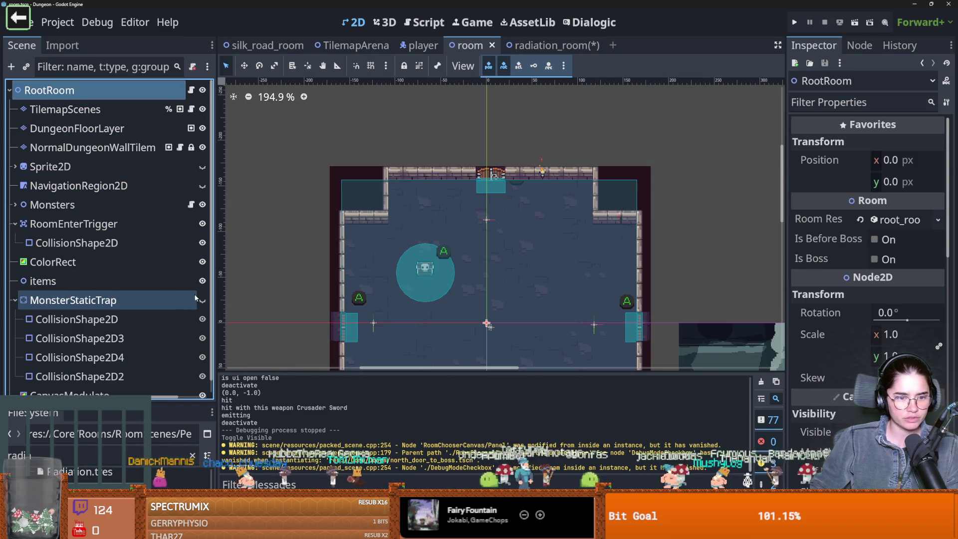
{"action": "left_click", "coordinate": [73, 300]}
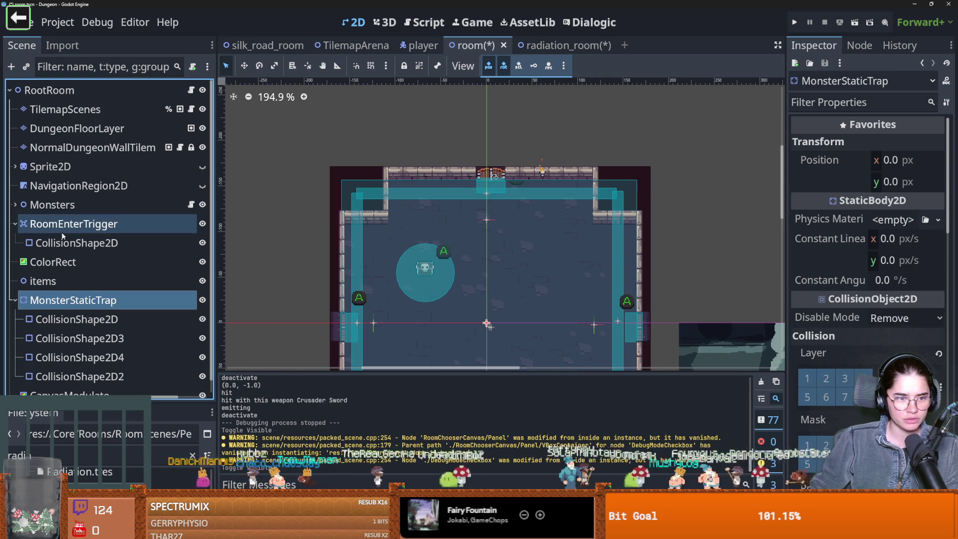
- Inspect the RoomEnterTrigger node's collision shape
{"action": "left_click", "coordinate": [73, 223]}
{"action": "left_click", "coordinate": [66, 243]}
{"action": "scroll", "coordinate": [839, 347], "scroll_direction": "up", "scroll_amount": 5}
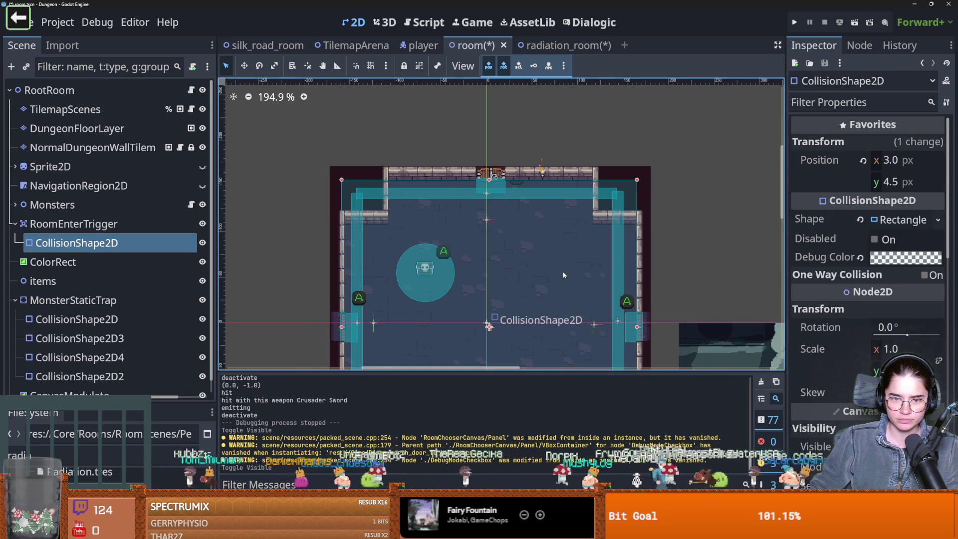
{"action": "scroll", "coordinate": [563, 274], "scroll_direction": "down", "scroll_amount": 4}
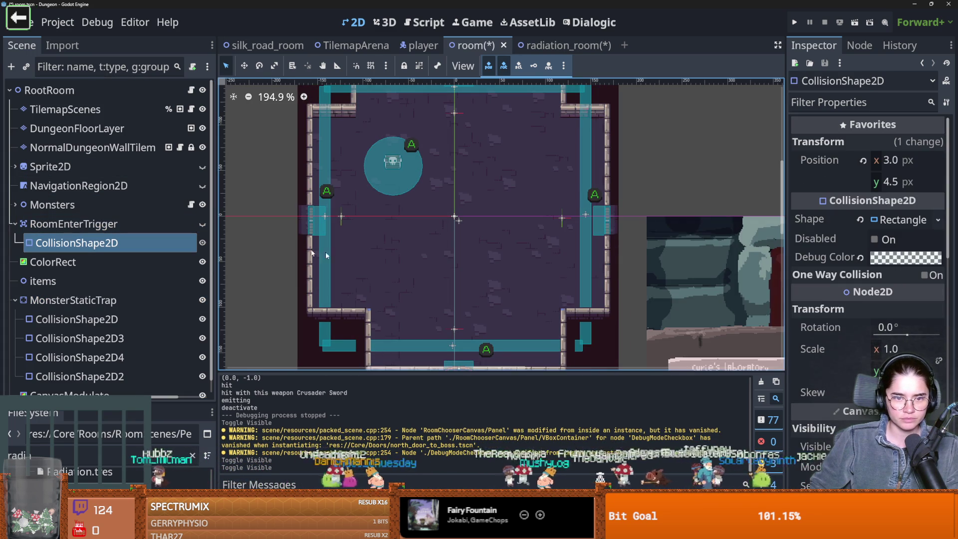
{"action": "scroll", "coordinate": [282, 247], "scroll_direction": "down", "scroll_amount": 1}
{"action": "scroll", "coordinate": [151, 319], "scroll_direction": "down", "scroll_amount": 1}
- Drag the four trap collision shapes onto the top, right, left and bottom doorways
{"action": "left_click", "coordinate": [140, 306]}
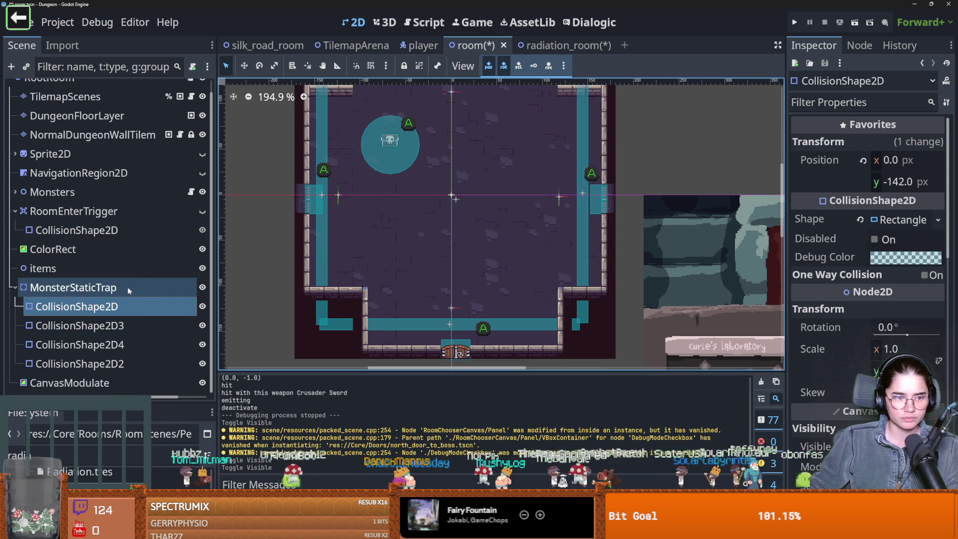
{"action": "scroll", "coordinate": [323, 203], "scroll_direction": "down", "scroll_amount": 2}
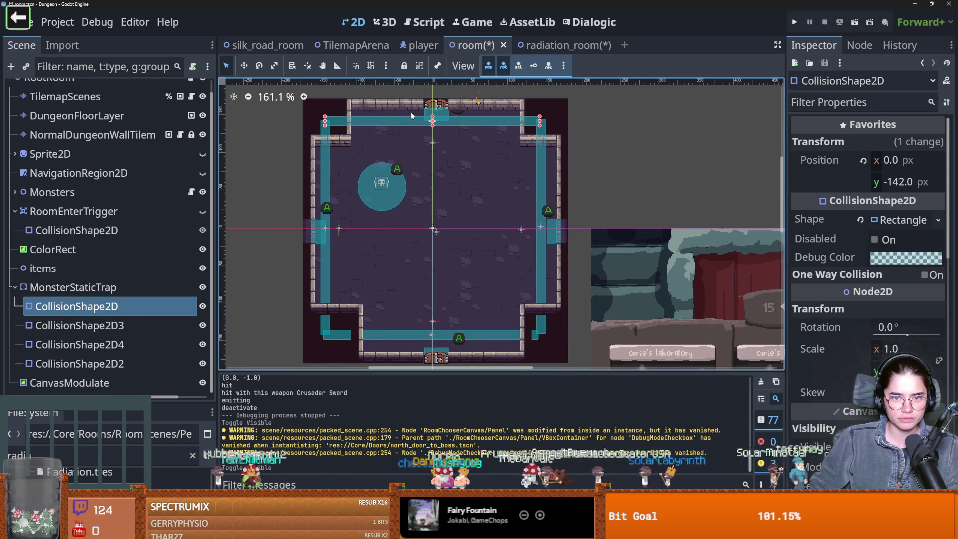
{"action": "left_click_drag", "start_coordinate": [442, 116], "coordinate": [443, 101]}
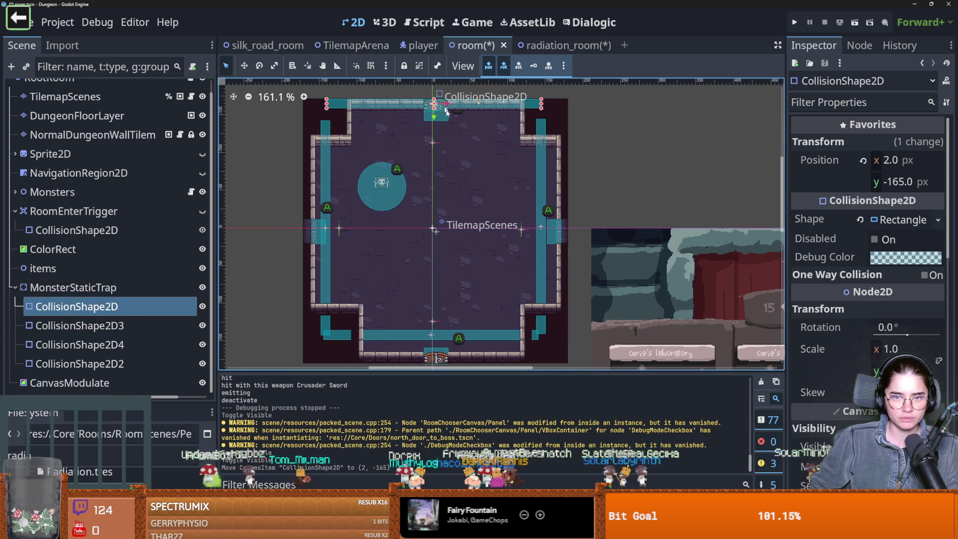
{"action": "left_click_drag", "start_coordinate": [539, 176], "coordinate": [562, 180]}
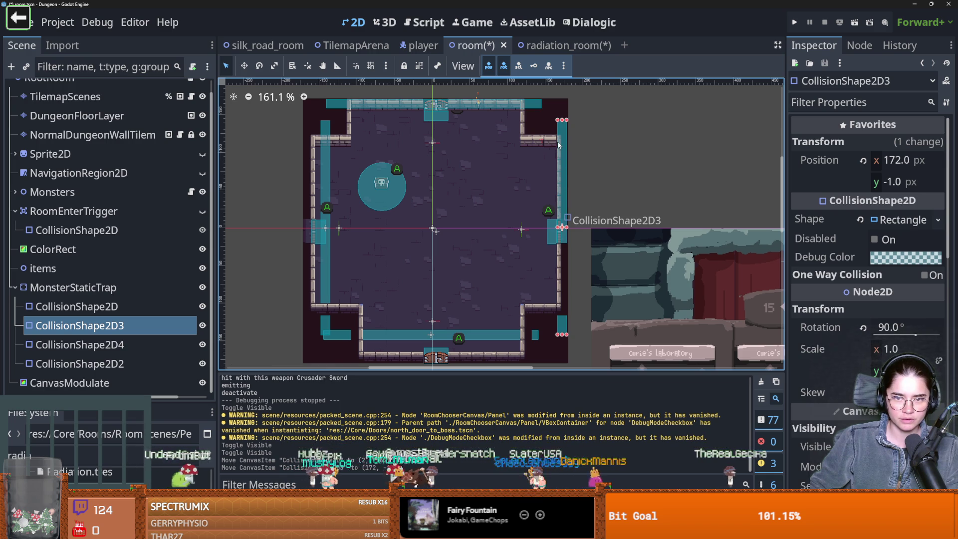
{"action": "left_click", "coordinate": [325, 210]}
{"action": "left_click_drag", "start_coordinate": [327, 188], "coordinate": [311, 188]}
{"action": "scroll", "coordinate": [472, 243], "scroll_direction": "down", "scroll_amount": 4}
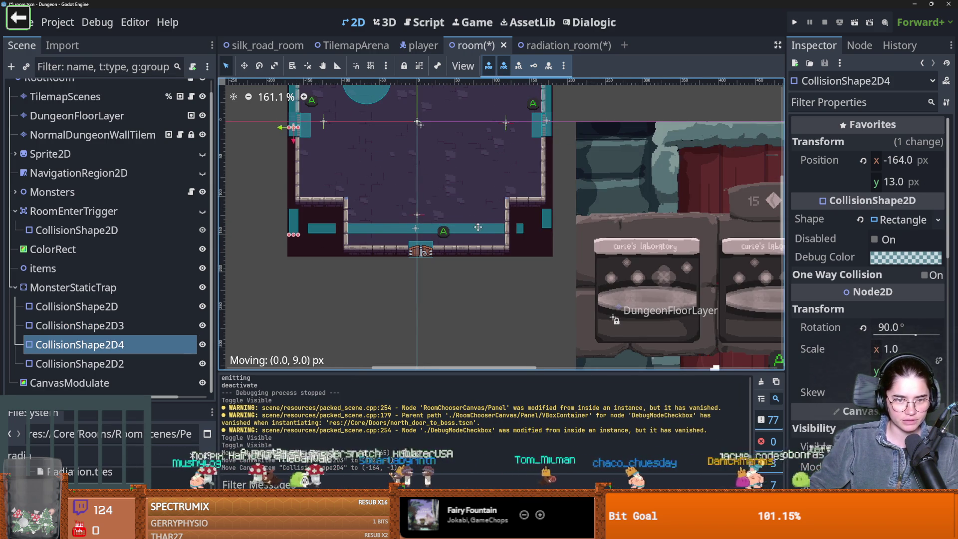
{"action": "left_click_drag", "start_coordinate": [478, 230], "coordinate": [478, 228]}
{"action": "key", "text": "ctrl+z"}
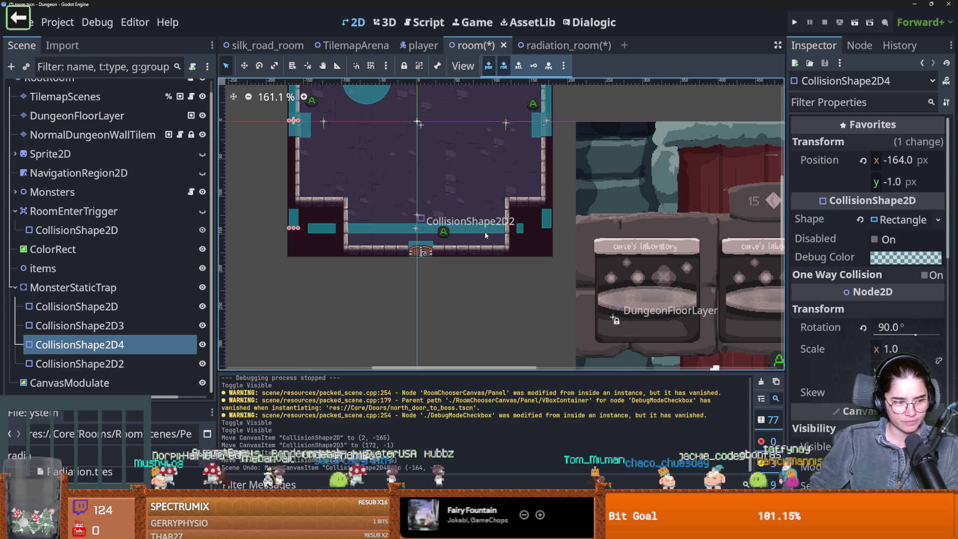
{"action": "left_click", "coordinate": [489, 229]}
{"action": "left_click_drag", "start_coordinate": [489, 230], "coordinate": [486, 253]}
- Save the room scene and run the game with F5 to test it
{"action": "key", "text": "ctrl+s"}
{"action": "scroll", "coordinate": [414, 253], "scroll_direction": "down", "scroll_amount": 1}
{"action": "scroll", "coordinate": [414, 253], "scroll_direction": "down", "scroll_amount": 2}
{"action": "key", "text": "ctrl+s"}
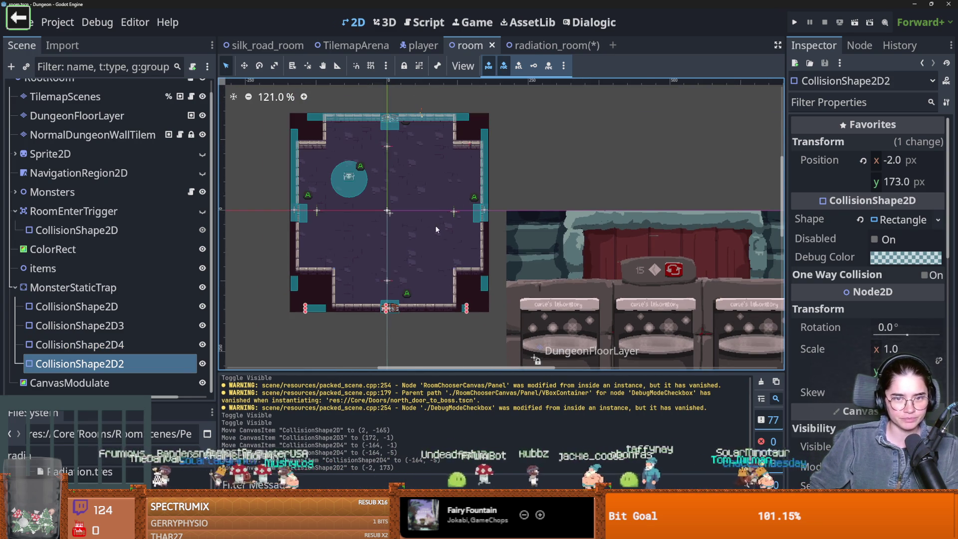
{"action": "key", "text": "F5"}
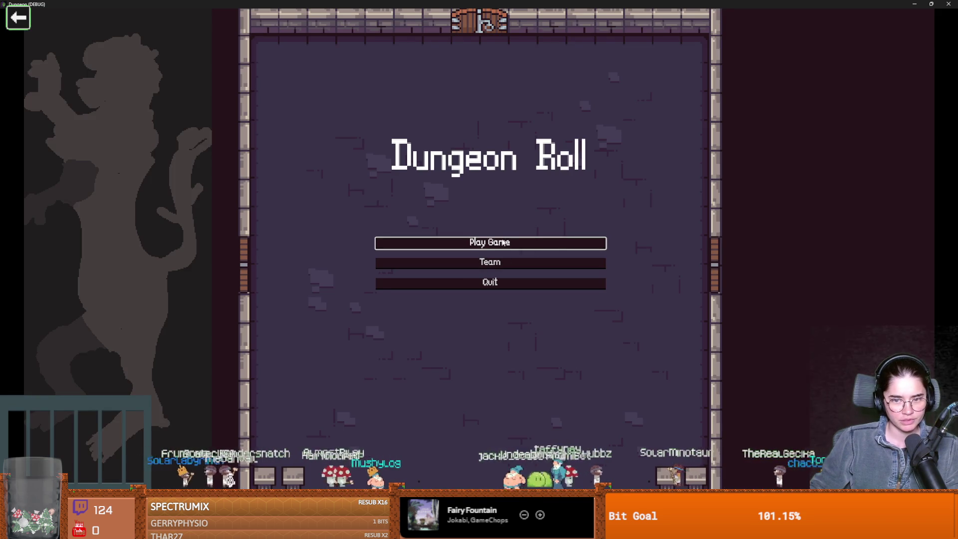
- Start a new game as the Warrior, walk to the door and enter the next room
{"action": "left_click", "coordinate": [503, 243]}
{"action": "left_click", "coordinate": [420, 250]}
{"action": "key", "text": "w"}
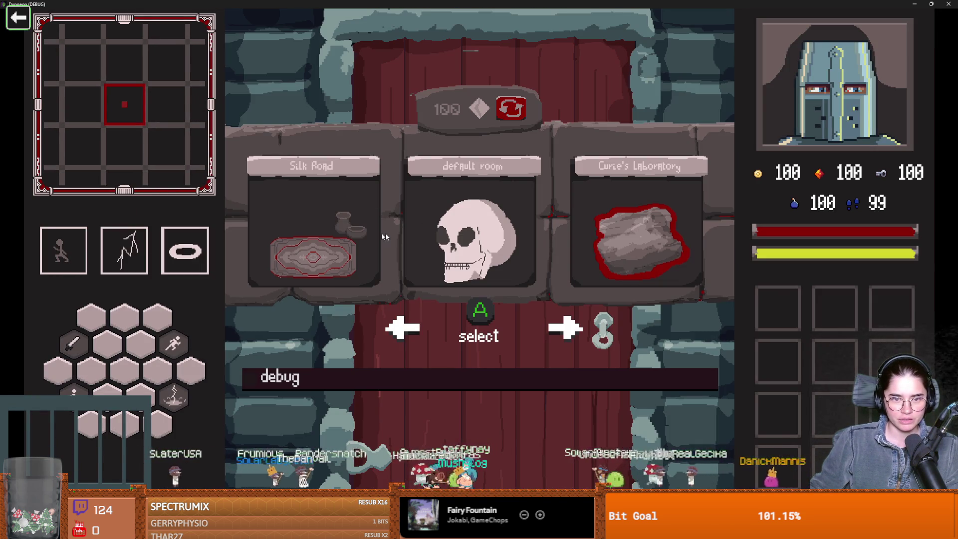
{"action": "left_click", "coordinate": [687, 243]}
- Enter the laboratory and fight using dashes, lightning strike, sword swings and the ring skill
{"action": "key", "text": "s"}
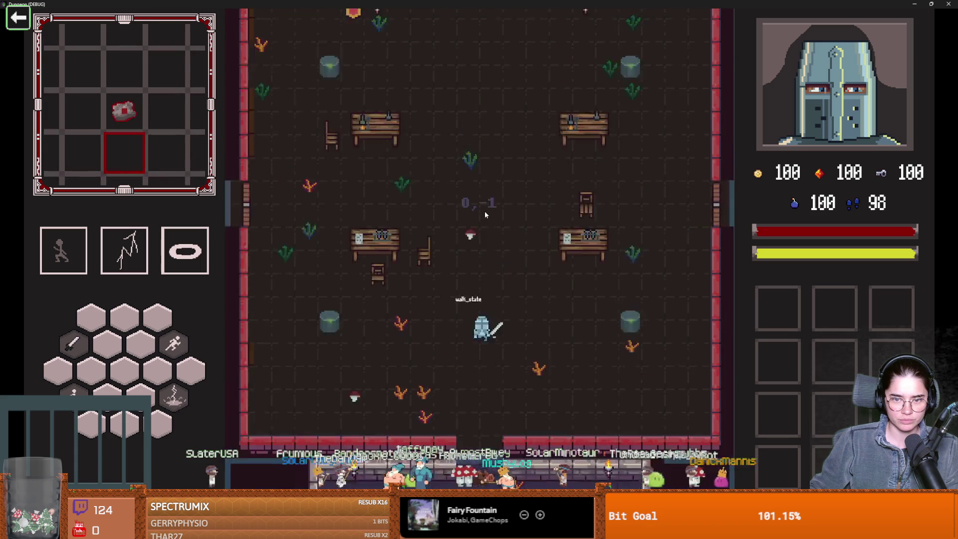
{"action": "key", "text": "1"}
{"action": "key", "text": "2"}
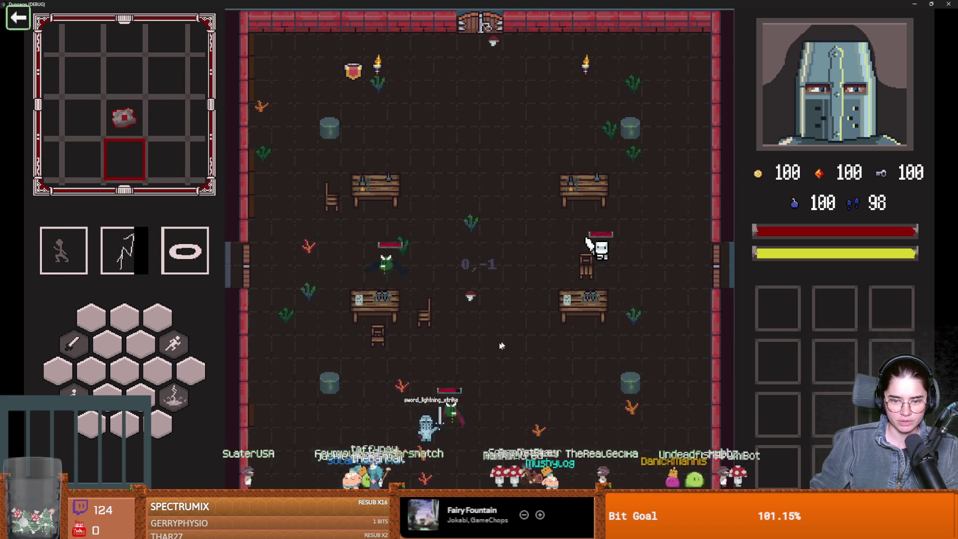
{"action": "left_click", "coordinate": [471, 385]}
{"action": "key", "text": "1"}
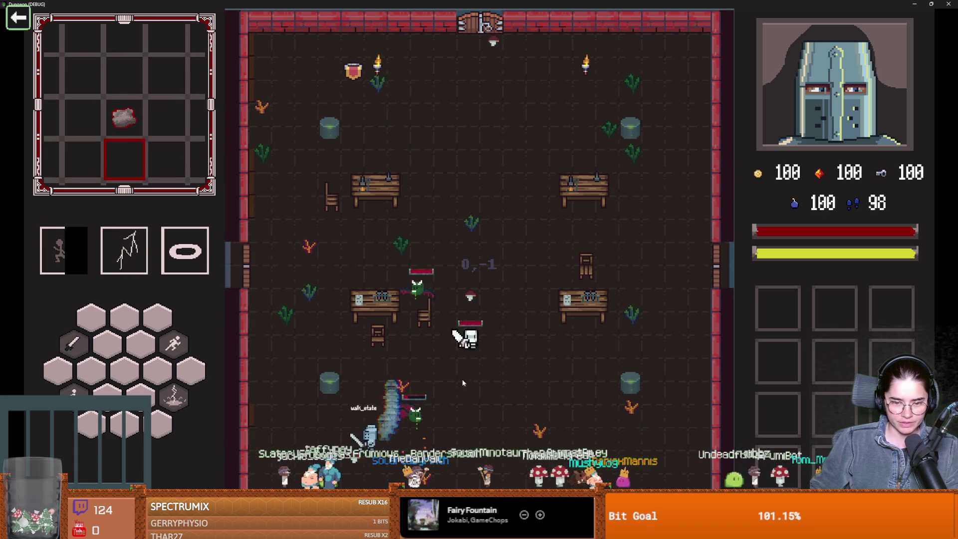
{"action": "key", "text": "3"}
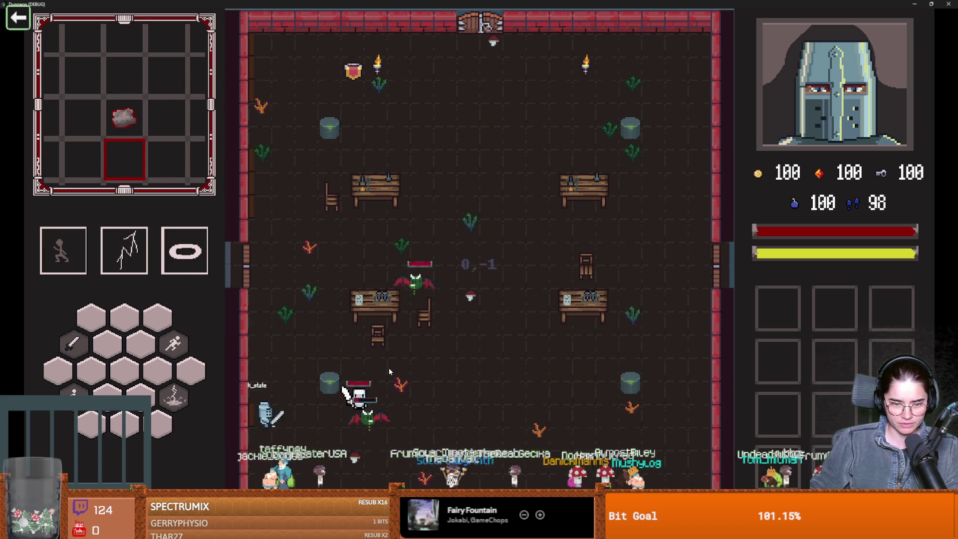
{"action": "key", "text": "a"}
{"action": "key", "text": "s"}
{"action": "key", "text": "w"}
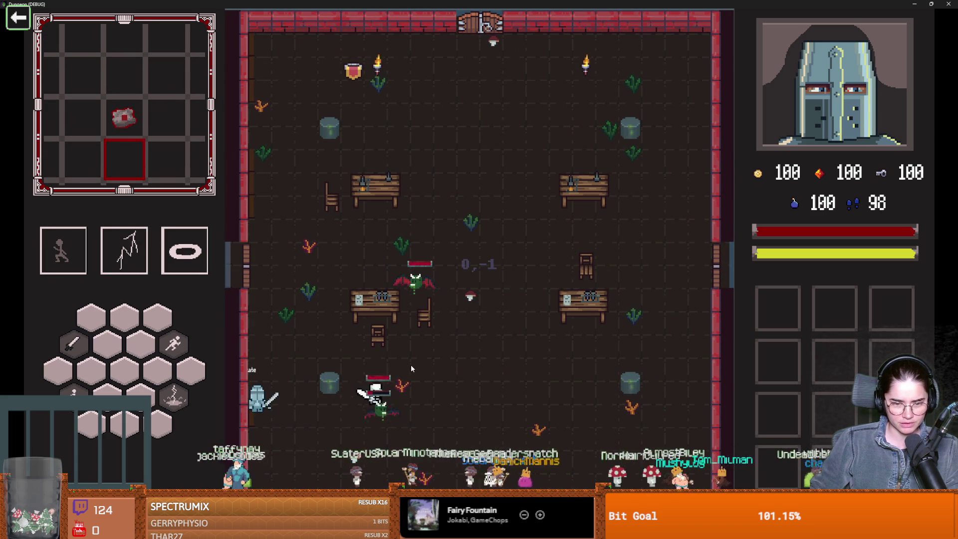
{"action": "key", "text": "d"}
{"action": "key", "text": "1"}
- Keep fighting around the room with lightning, ring skill, dashes and a sword hit on the bat
{"action": "key", "text": "d"}
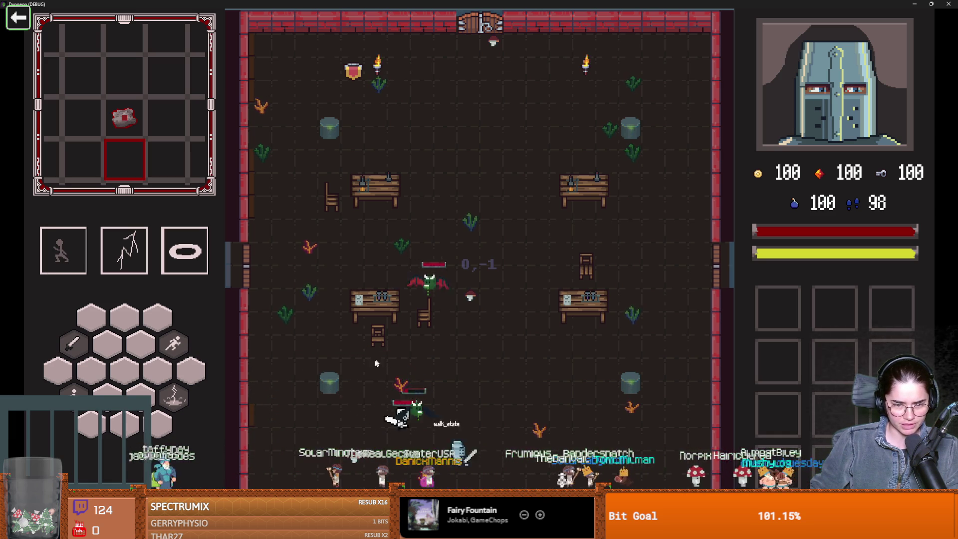
{"action": "key", "text": "1"}
{"action": "key", "text": "2"}
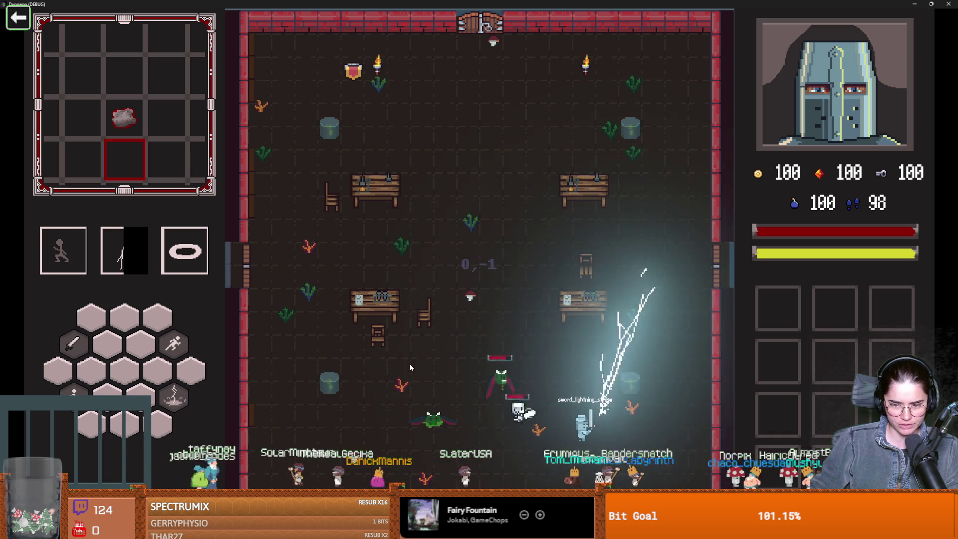
{"action": "key", "text": "3"}
{"action": "key", "text": "w"}
{"action": "key", "text": "1"}
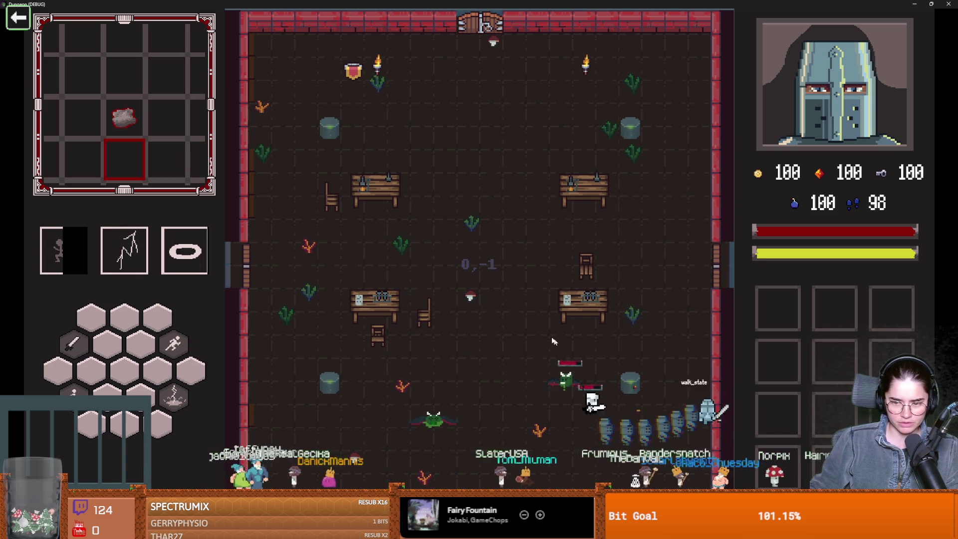
{"action": "key", "text": "w"}
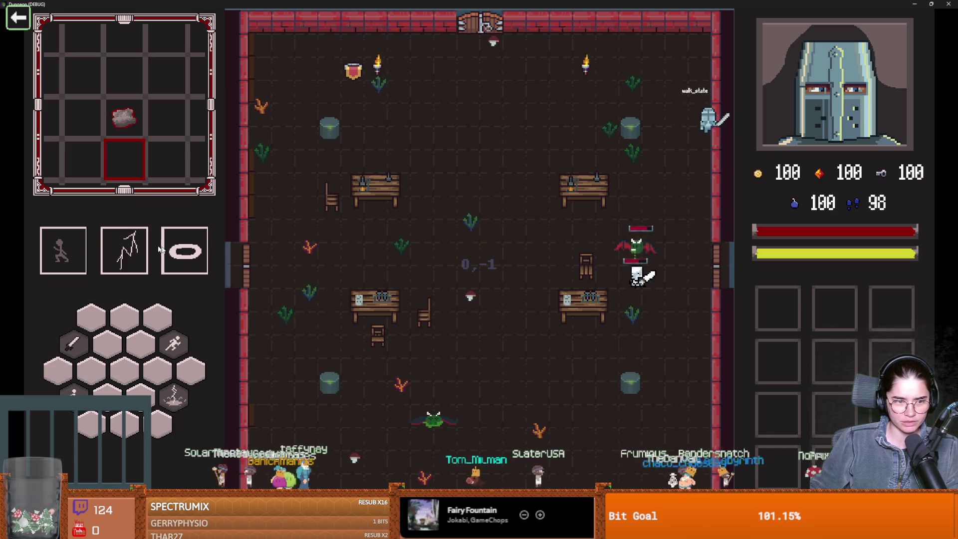
{"action": "key", "text": "a"}
{"action": "key", "text": "1"}
{"action": "key", "text": "2"}
{"action": "key", "text": "1"}
{"action": "left_click", "coordinate": [579, 182]}
- Walk back to the scientist, talk to her and take the Radiant Hit upgrade
{"action": "key", "text": "s"}
{"action": "key", "text": "1"}
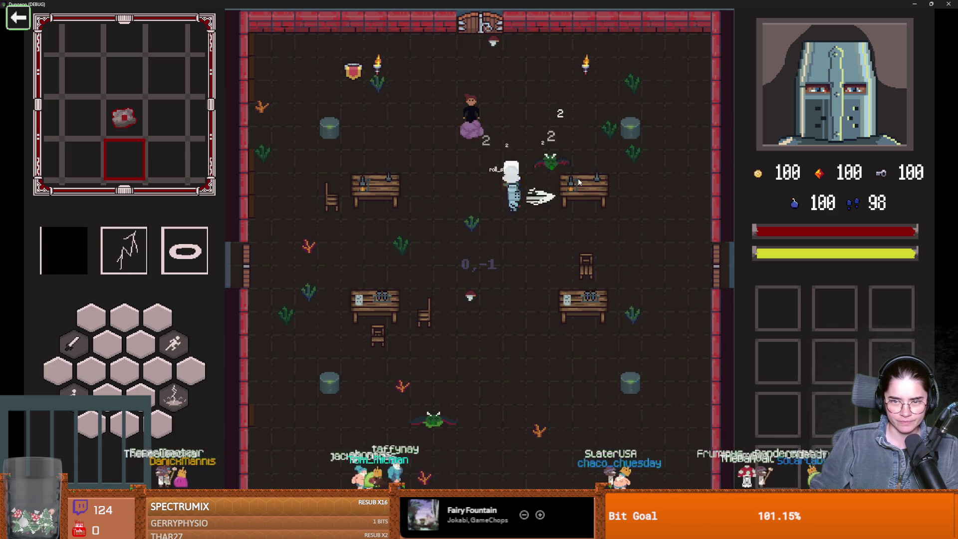
{"action": "key", "text": "w"}
{"action": "key", "text": "w"}
{"action": "key", "text": "a"}
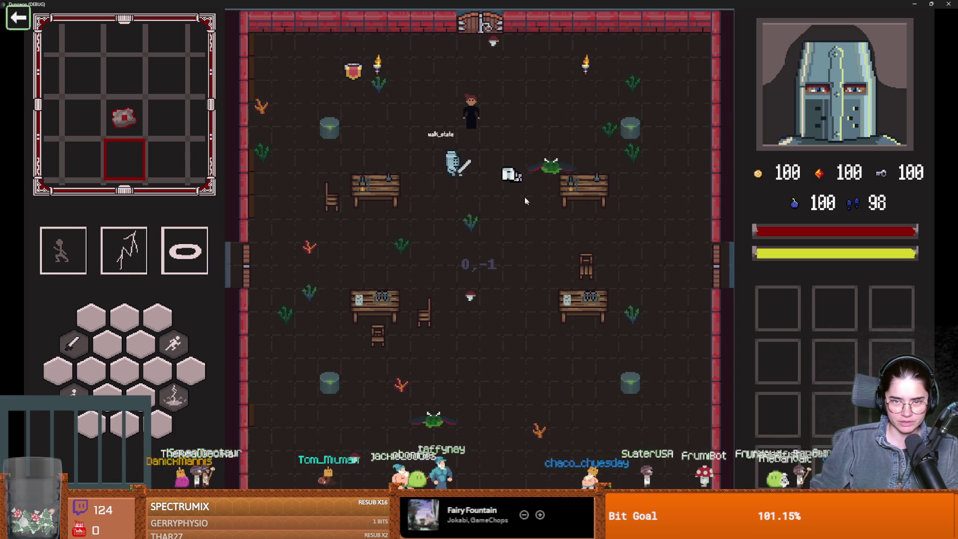
{"action": "key", "text": "w"}
{"action": "key", "text": "e"}
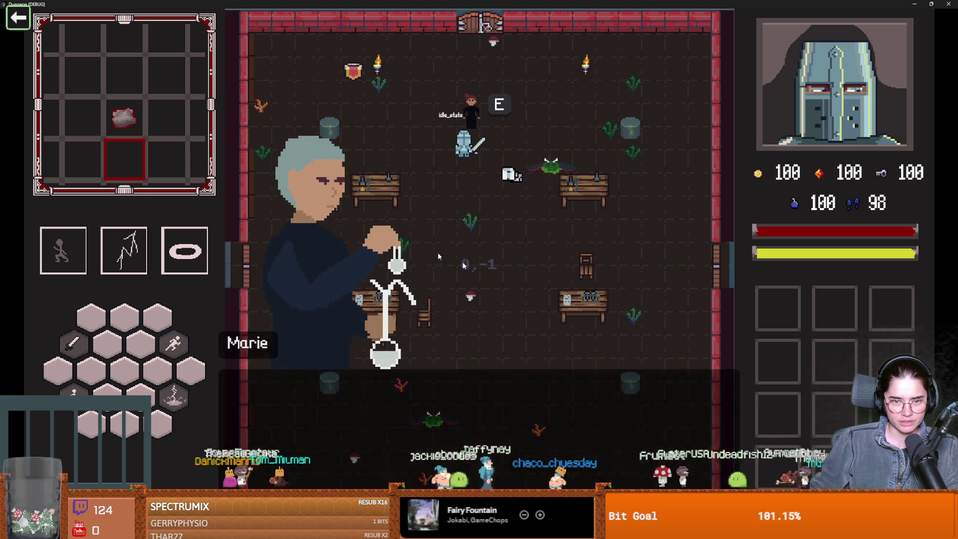
{"action": "key", "text": "e"}
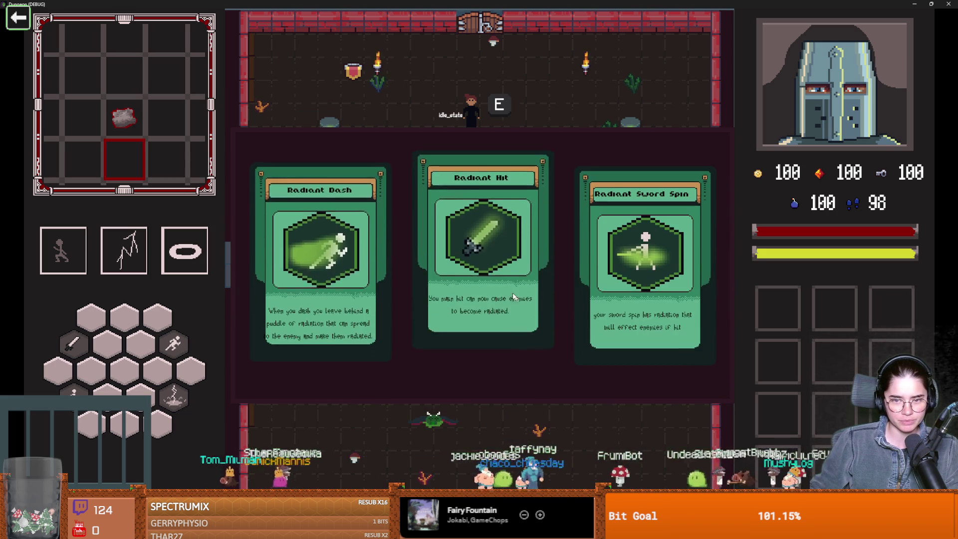
{"action": "left_click", "coordinate": [483, 215]}
- Move to the locked top door and unlock it to bring up the room picker
{"action": "key", "text": "w"}
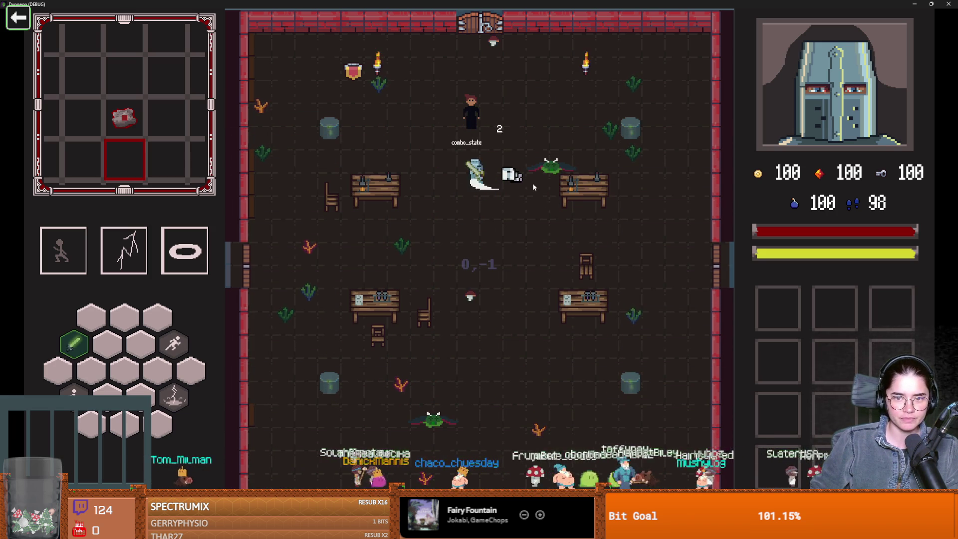
{"action": "key", "text": "w"}
{"action": "key", "text": "space"}
{"action": "key", "text": "e"}
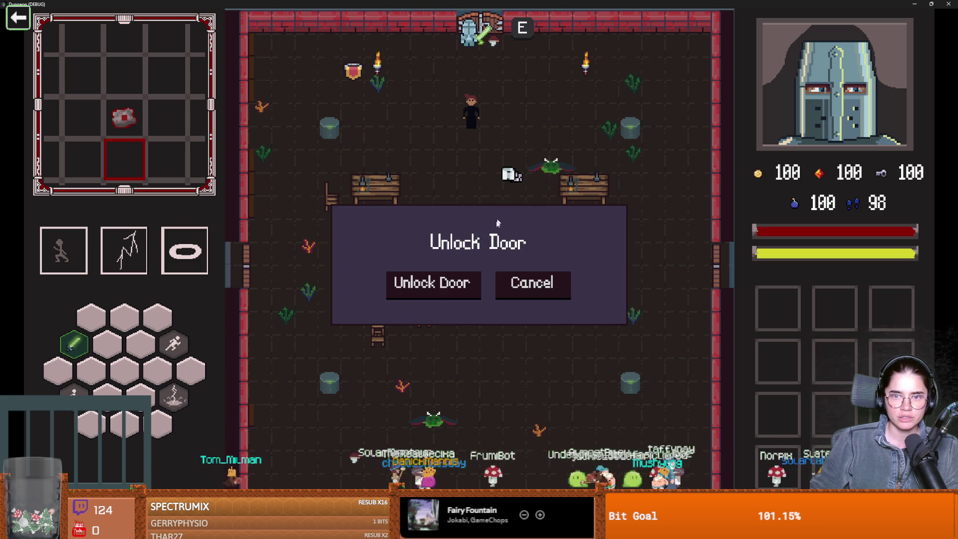
{"action": "left_click", "coordinate": [441, 291]}
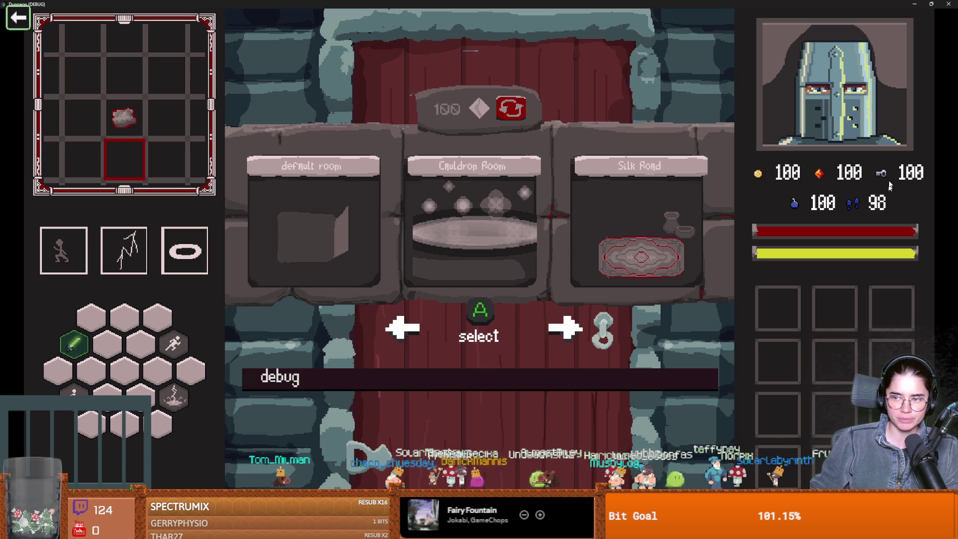
- Reroll the room choices, pick Silk Road and walk to the merchant
{"action": "left_click", "coordinate": [512, 109]}
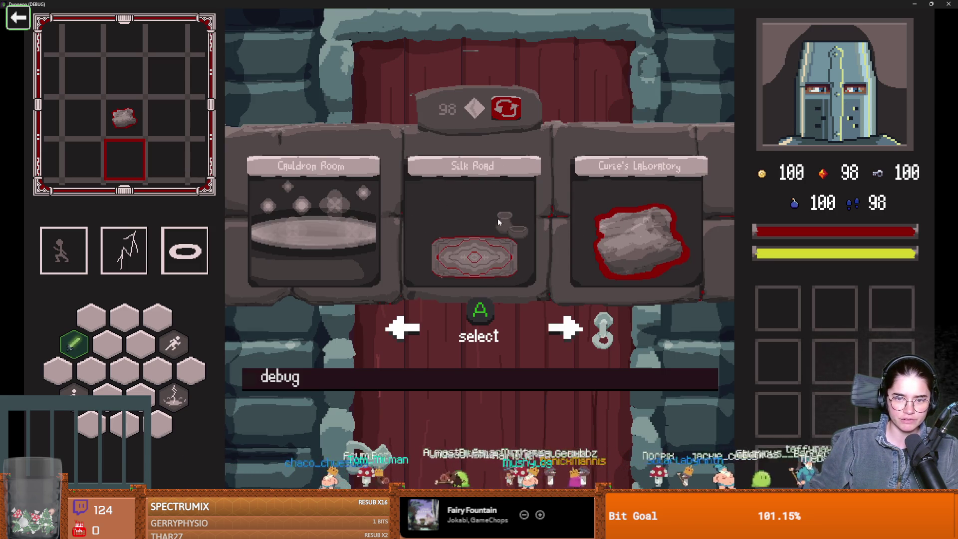
{"action": "left_click", "coordinate": [474, 225]}
{"action": "key", "text": "w"}
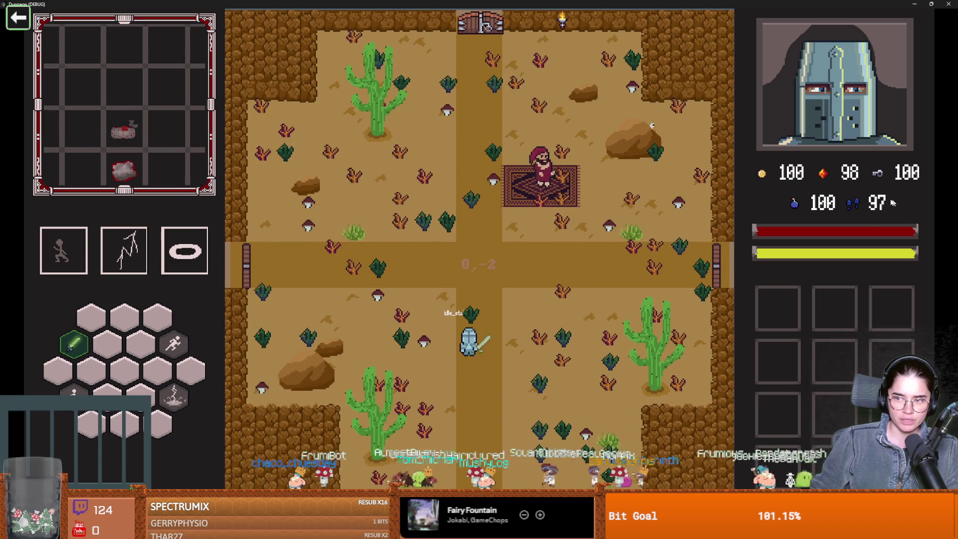
{"action": "key", "text": "d"}
{"action": "key", "text": "w"}
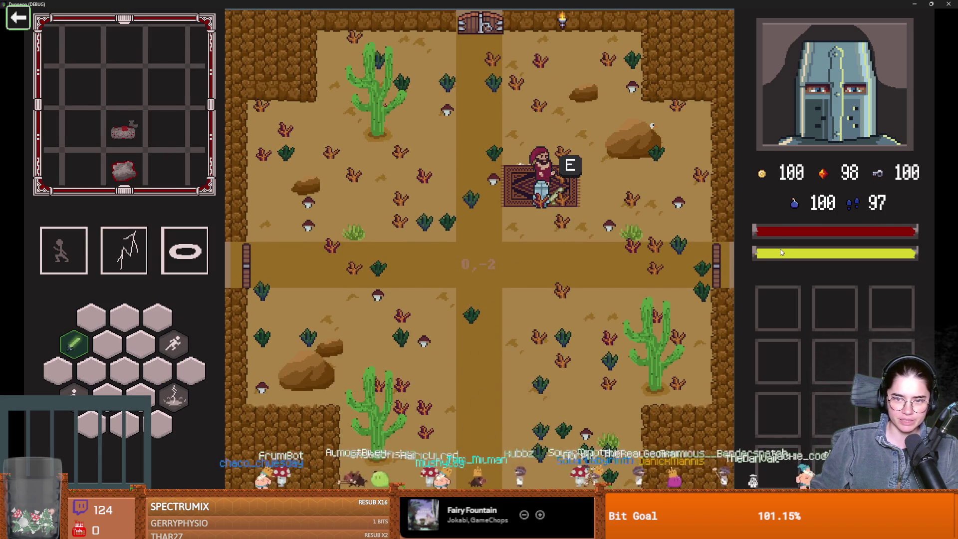
- Talk to the merchant, buy the 5-gold compass and leave the shop
{"action": "key", "text": "e"}
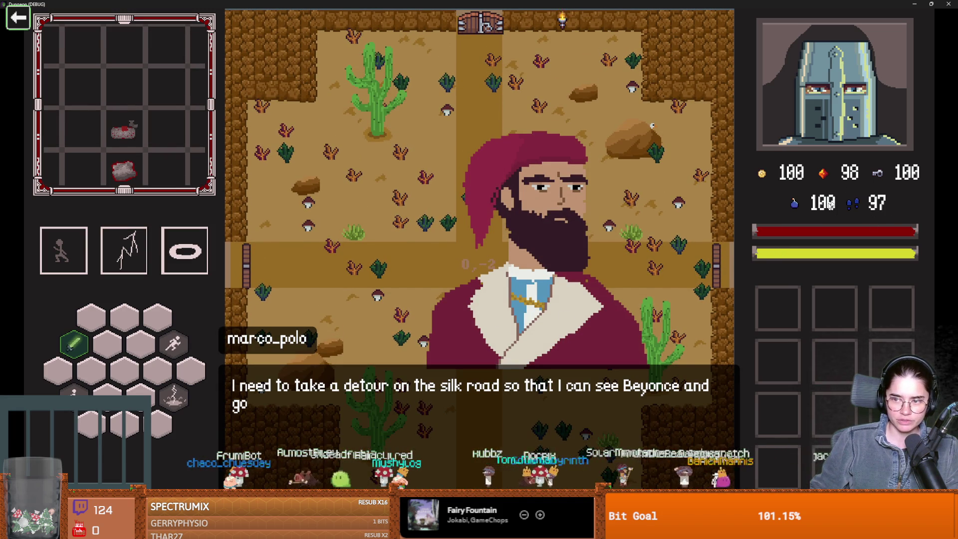
{"action": "left_click", "coordinate": [517, 244]}
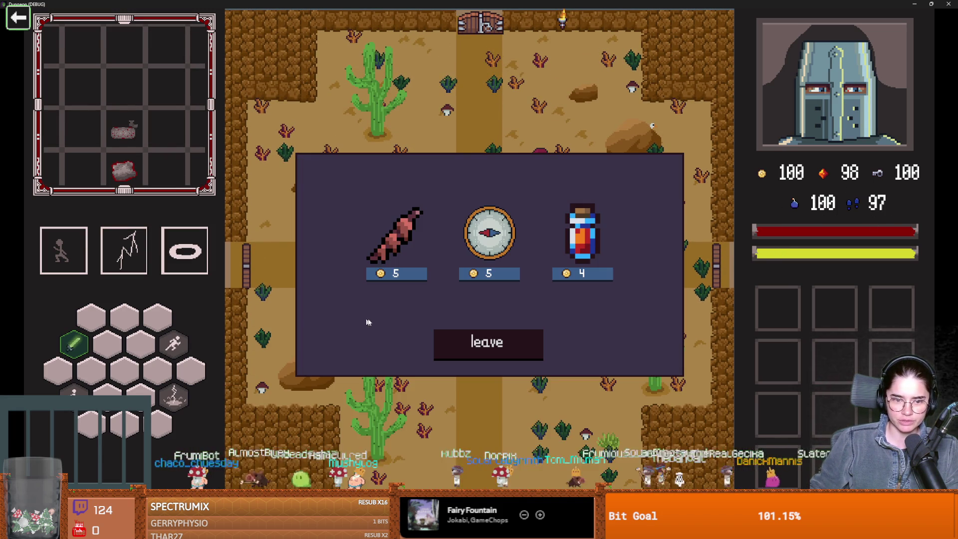
{"action": "left_click", "coordinate": [399, 266]}
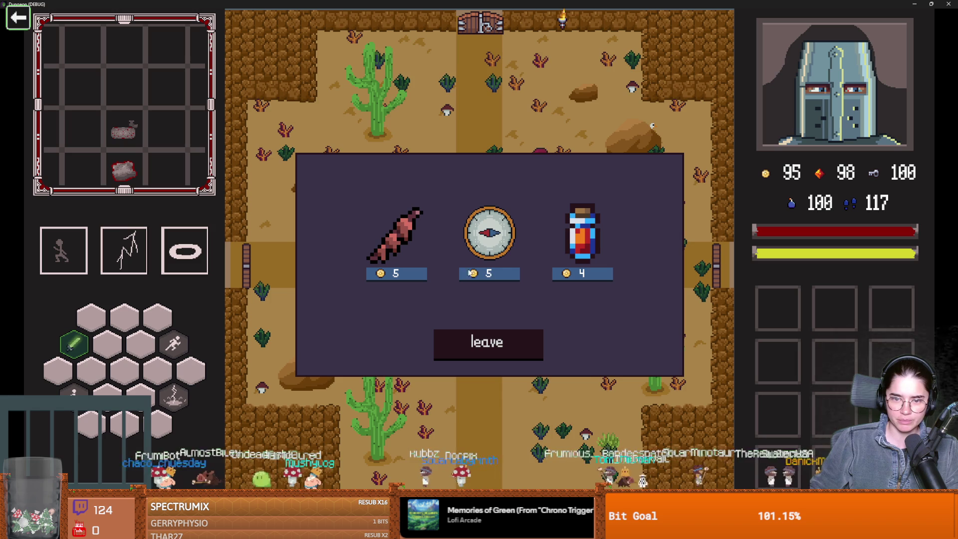
{"action": "left_click", "coordinate": [471, 360]}
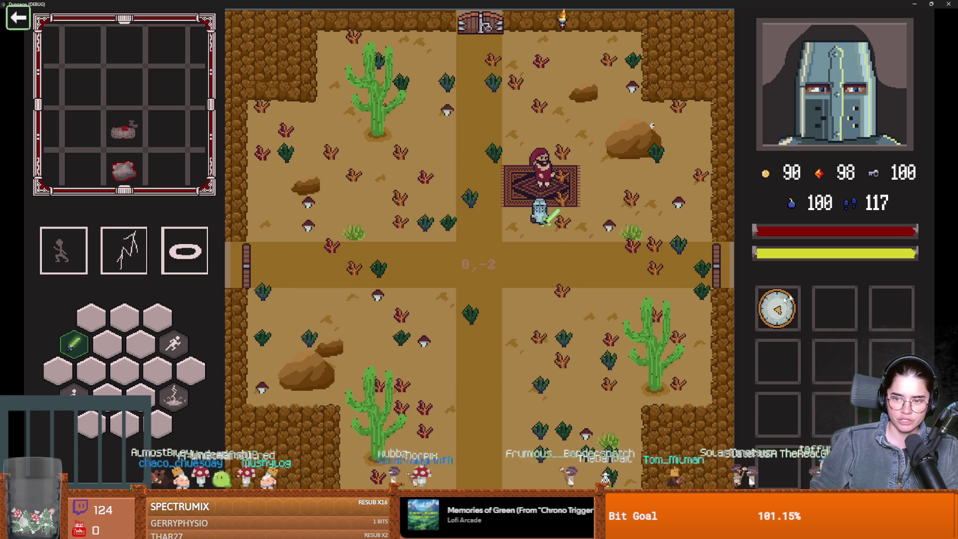
- Check the full room map, then close the game to return to the editor
{"action": "key", "text": "m"}
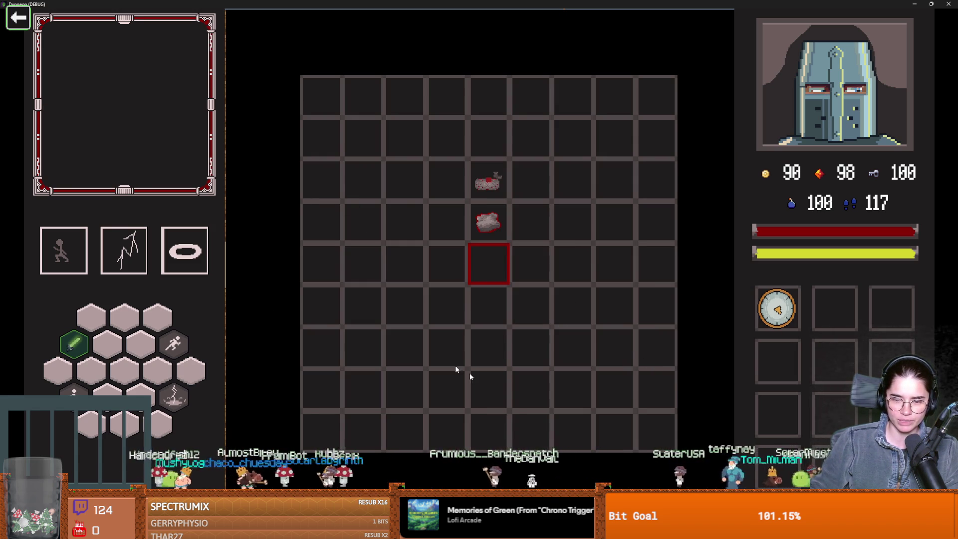
{"action": "mouse_move", "coordinate": [782, 308]}
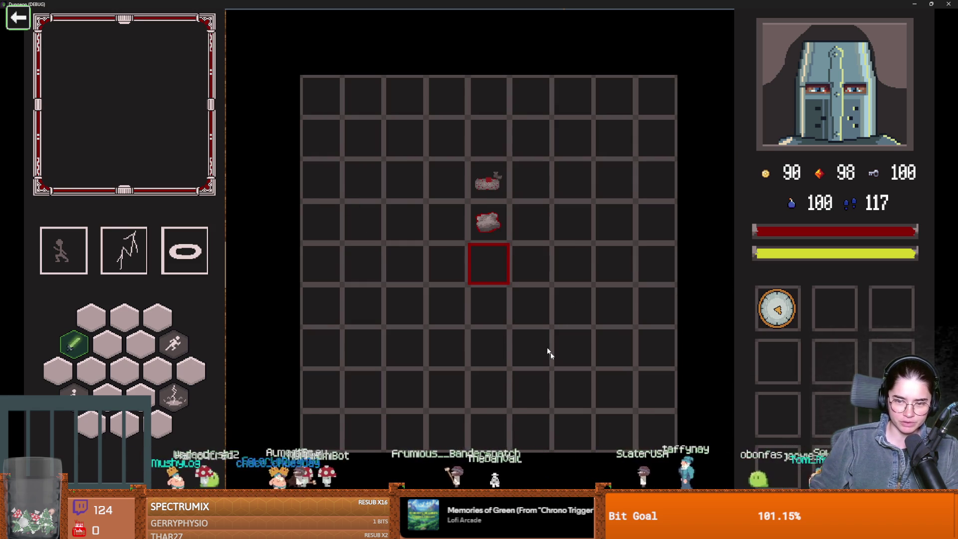
{"action": "key", "text": "m"}
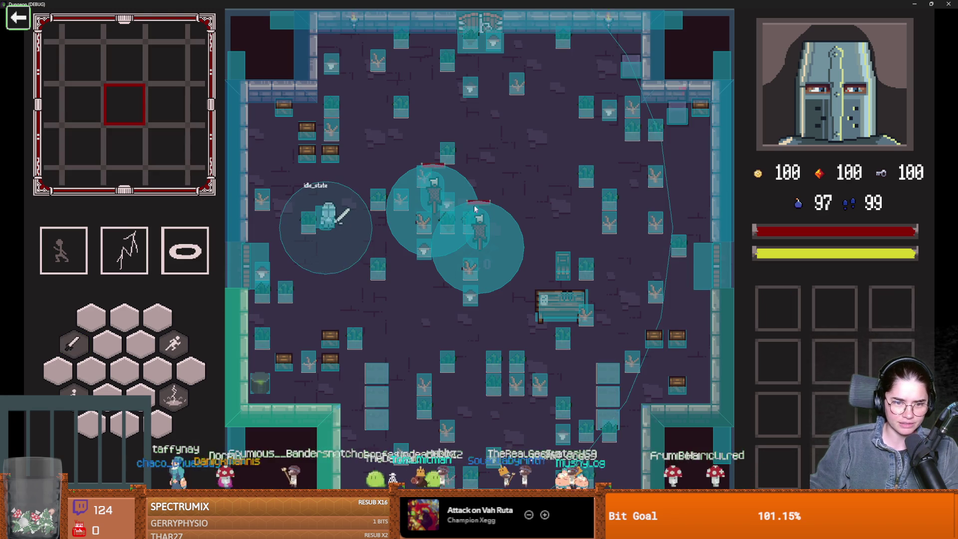
{"action": "key", "text": "alt+F4"}
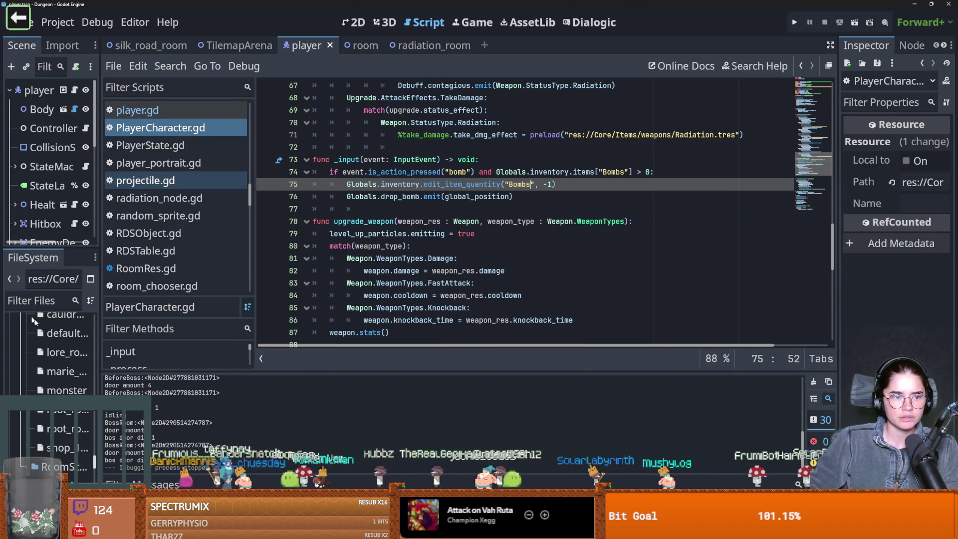
- Open bomb.tscn and assign bomb_collision.tres as the CollisionShape2D's Shape
{"action": "type", "text": "bomb"}
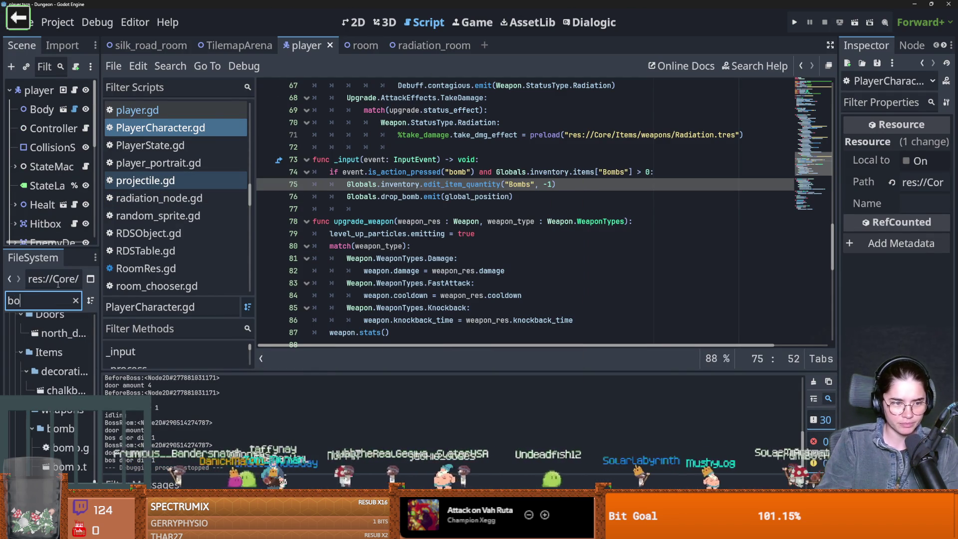
{"action": "double_click", "coordinate": [68, 446]}
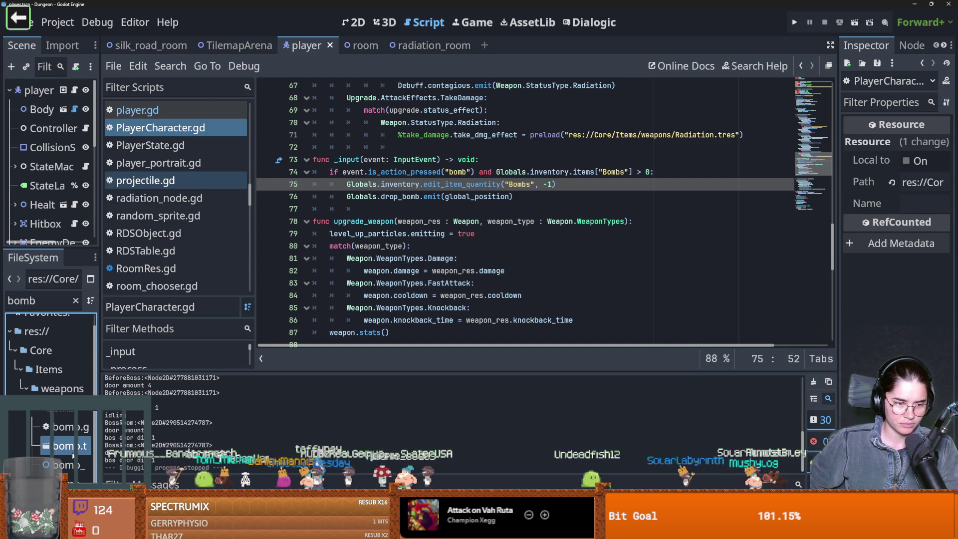
{"action": "left_click_drag", "start_coordinate": [100, 168], "coordinate": [224, 168]}
{"action": "left_click", "coordinate": [103, 110]}
{"action": "mouse_move", "coordinate": [152, 469]}
{"action": "left_mouse_down"}
{"action": "mouse_move", "coordinate": [499, 324]}
{"action": "mouse_move", "coordinate": [913, 220]}
{"action": "left_mouse_up"}
- Move the collision circle up over the bomb and set the sprite to frame 6, the explosion
{"action": "scroll", "coordinate": [508, 220], "scroll_direction": "down", "scroll_amount": 5}
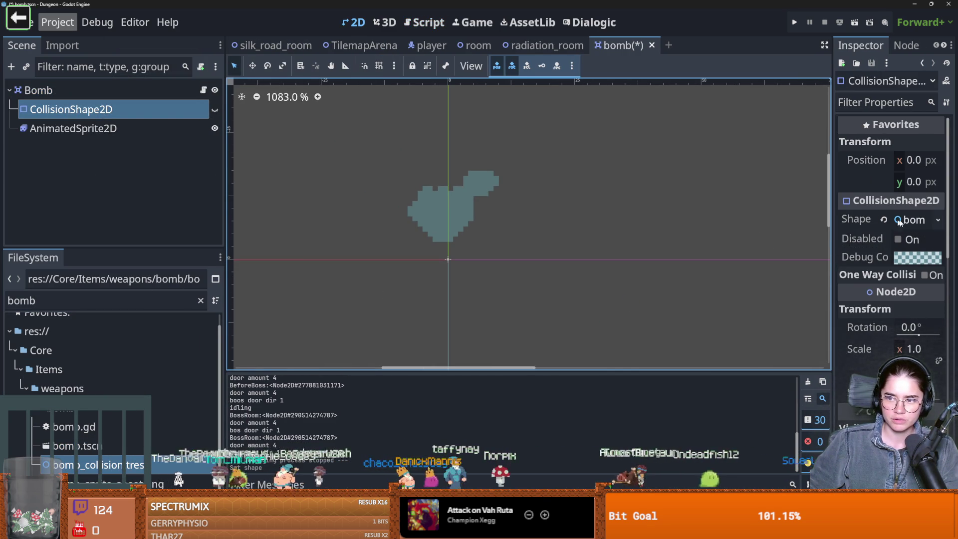
{"action": "scroll", "coordinate": [511, 184], "scroll_direction": "down", "scroll_amount": 4}
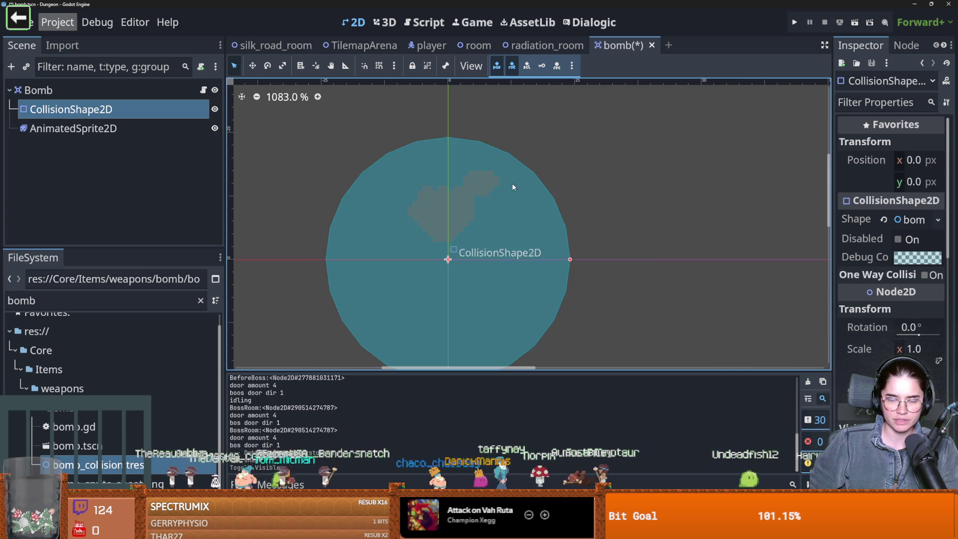
{"action": "left_click_drag", "start_coordinate": [465, 236], "coordinate": [468, 207]}
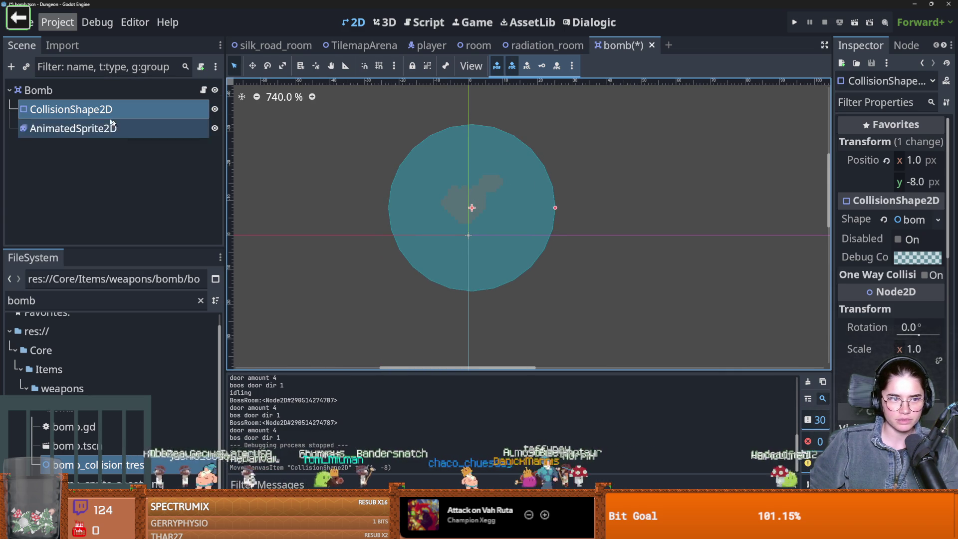
{"action": "left_click", "coordinate": [159, 173]}
{"action": "left_click", "coordinate": [117, 129]}
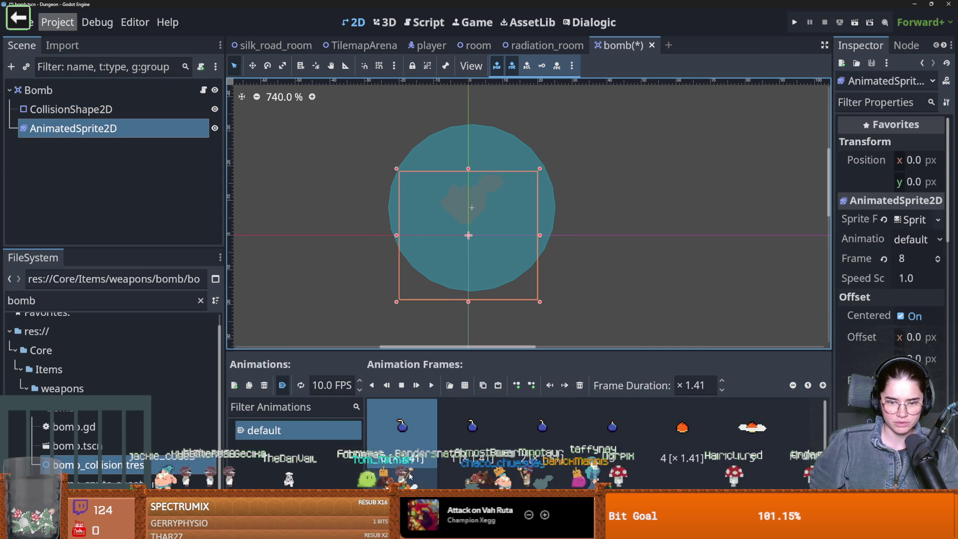
{"action": "scroll", "coordinate": [449, 429], "scroll_direction": "down", "scroll_amount": 2}
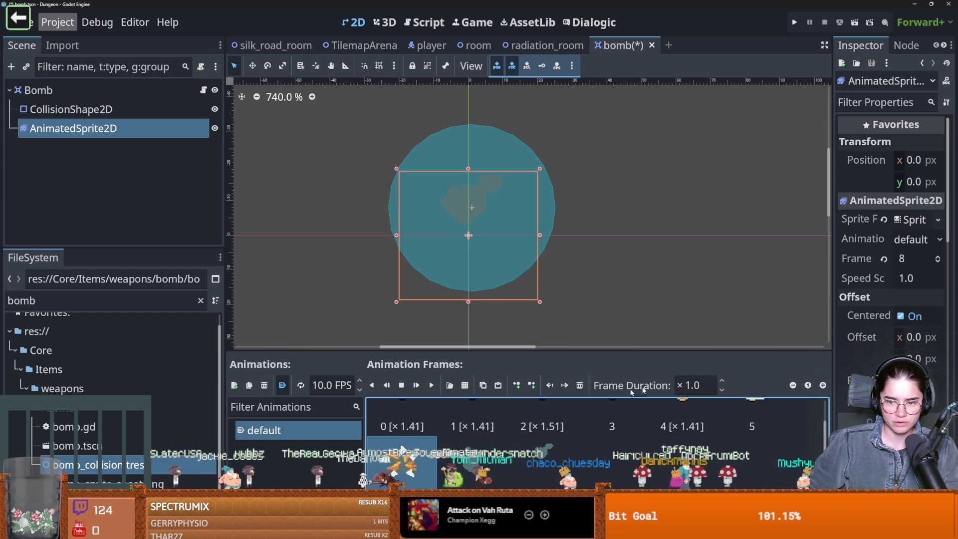
{"action": "scroll", "coordinate": [505, 423], "scroll_direction": "down", "scroll_amount": 1}
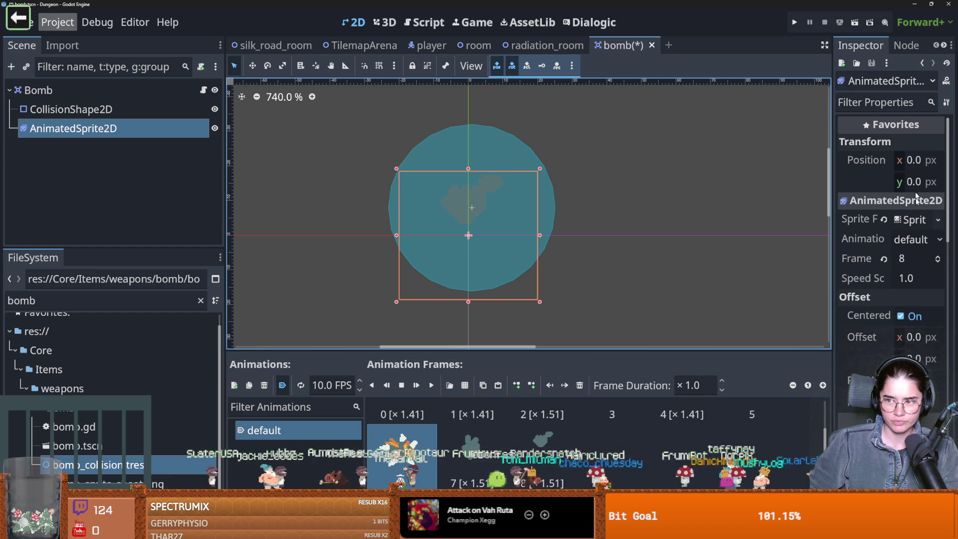
{"action": "left_click", "coordinate": [939, 264]}
{"action": "left_click", "coordinate": [940, 263]}
{"action": "left_click", "coordinate": [940, 264]}
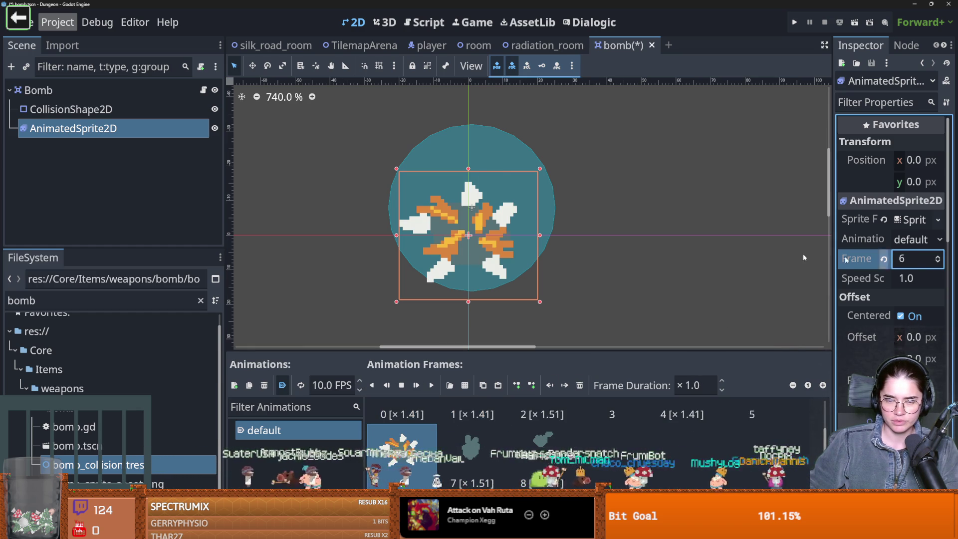
- Re-centre the collision circle on the explosion, nudge it left to x -1.0, and save the scene
{"action": "left_click", "coordinate": [71, 109]}
{"action": "left_click_drag", "start_coordinate": [540, 189], "coordinate": [537, 214]}
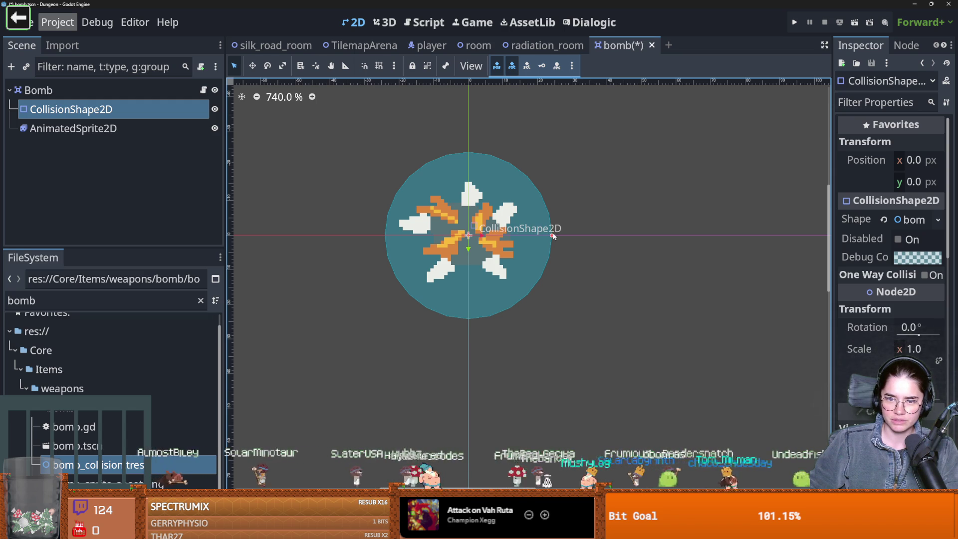
{"action": "left_click_drag", "start_coordinate": [534, 233], "coordinate": [527, 233]}
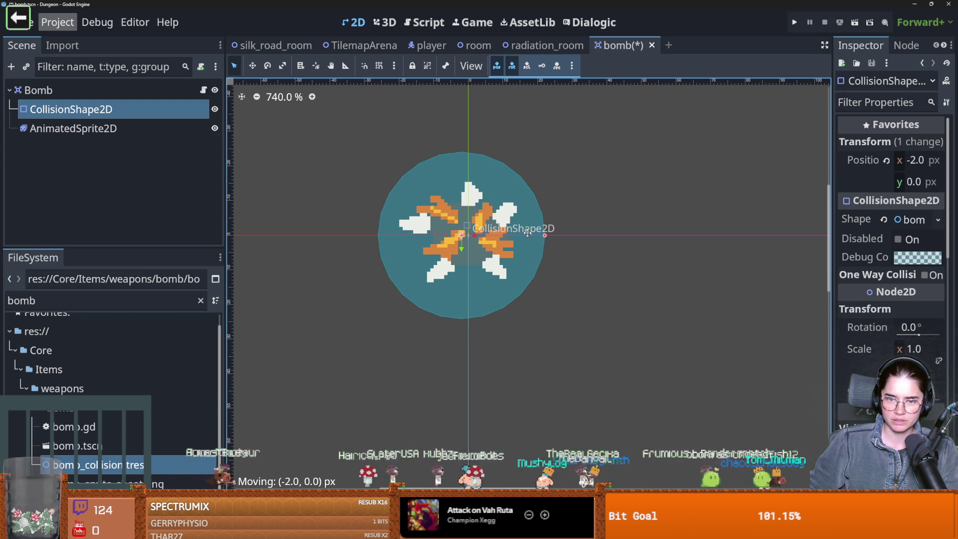
{"action": "key", "text": "ctrl+s"}
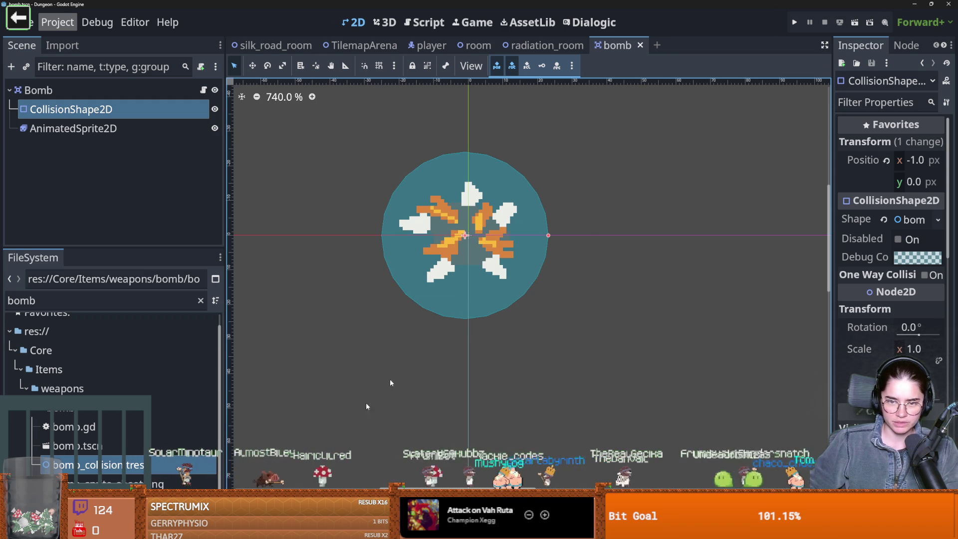
{"action": "key", "text": "alt+Tab"}
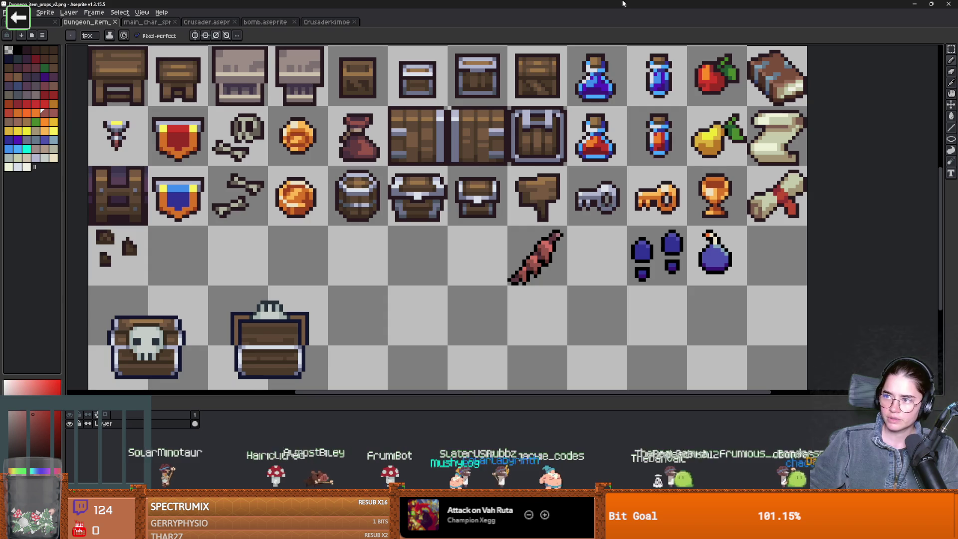
- Extend bomb.aseprite's canvas outward on all sides to 59 × 51 px
{"action": "left_click", "coordinate": [264, 22]}
{"action": "scroll", "coordinate": [504, 220], "scroll_direction": "down", "scroll_amount": 1}
{"action": "key", "text": "ctrl+alt+c"}
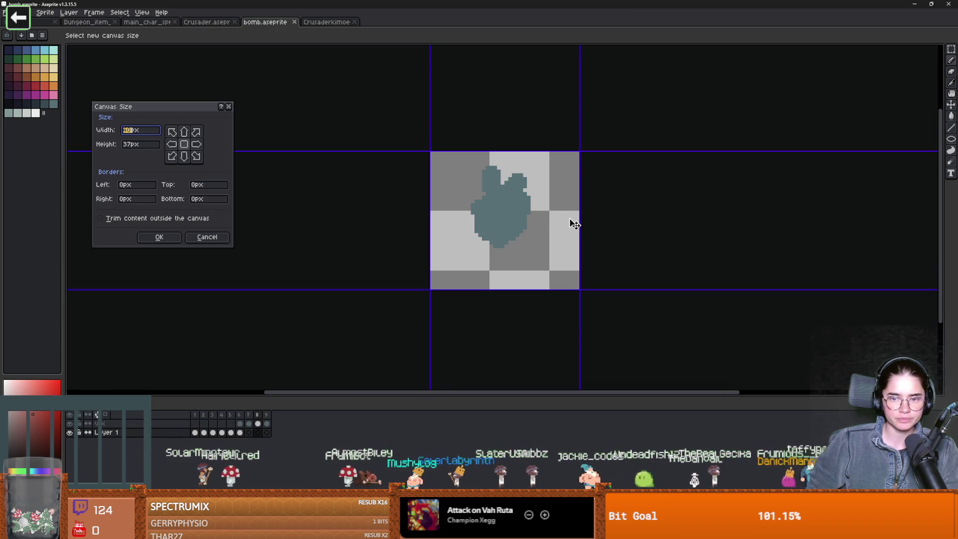
{"action": "left_click_drag", "start_coordinate": [583, 146], "coordinate": [613, 125]}
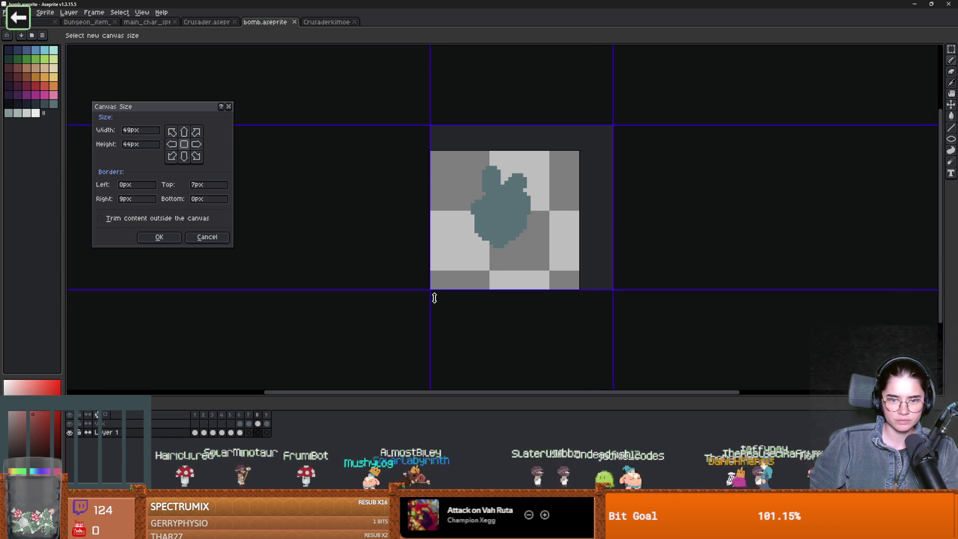
{"action": "left_click_drag", "start_coordinate": [430, 292], "coordinate": [393, 313]}
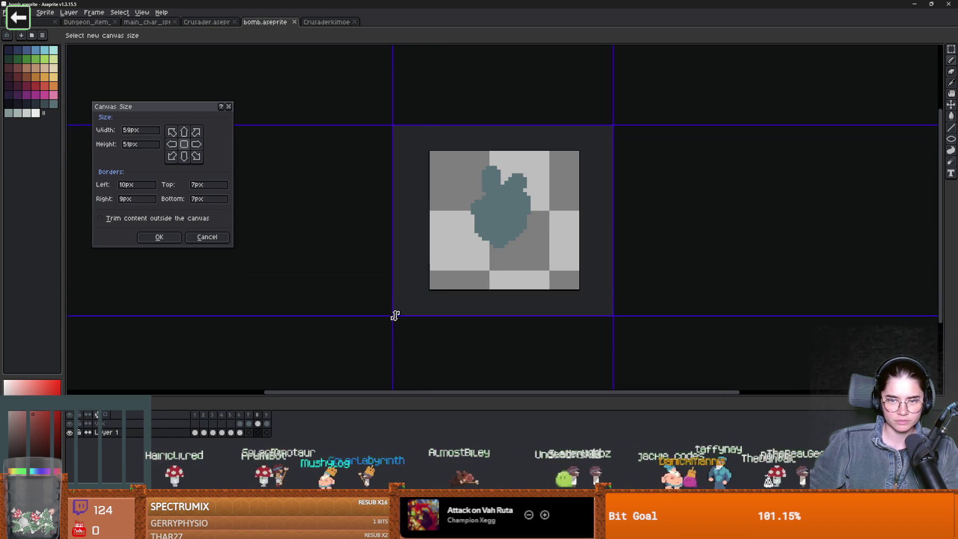
{"action": "key", "text": "Return"}
{"action": "left_click", "coordinate": [240, 414]}
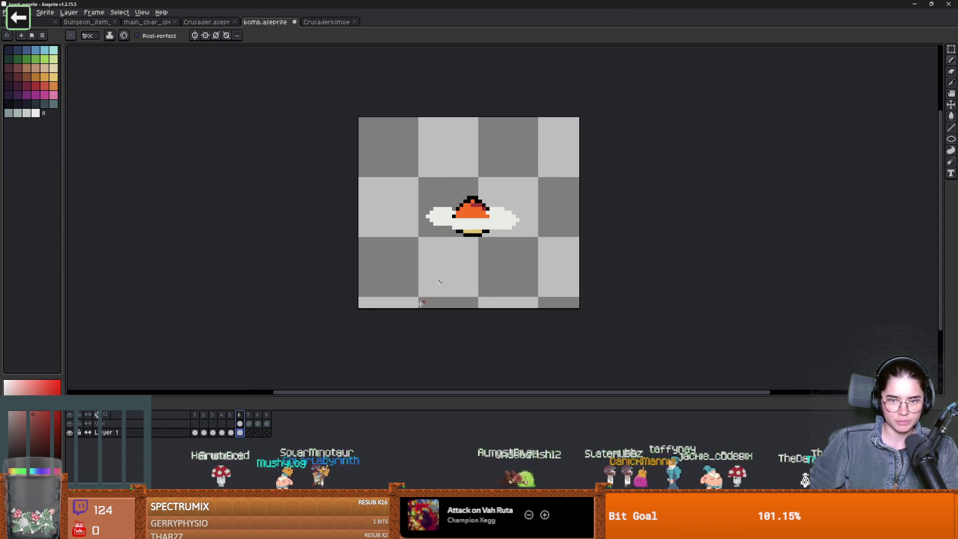
- On frame 7, heighten the canvas slightly and paint extra white smoke puffs around the explosion
{"action": "left_click", "coordinate": [249, 415]}
{"action": "left_click", "coordinate": [411, 275], "text": "alt"}
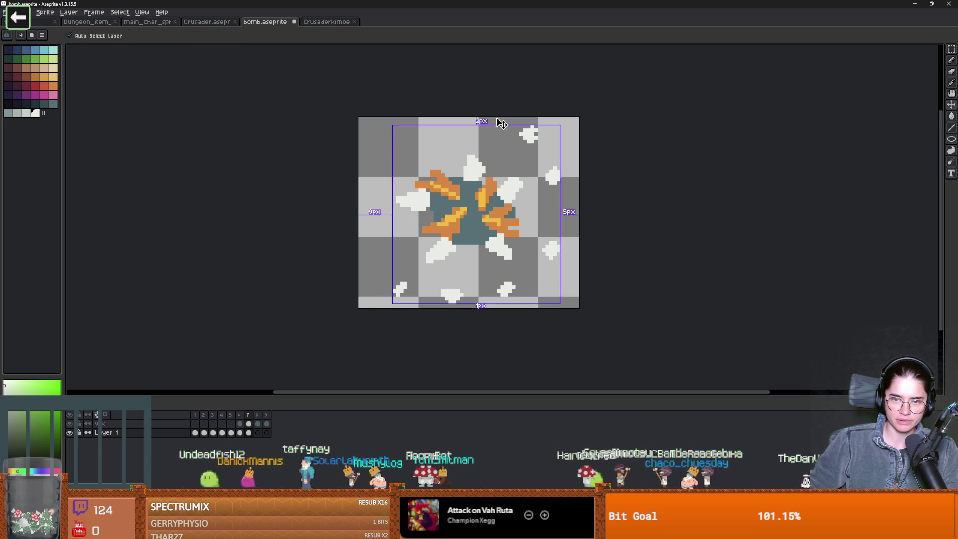
{"action": "key", "text": "ctrl+alt+c"}
{"action": "left_click_drag", "start_coordinate": [492, 117], "coordinate": [493, 109]}
{"action": "key", "text": "Return"}
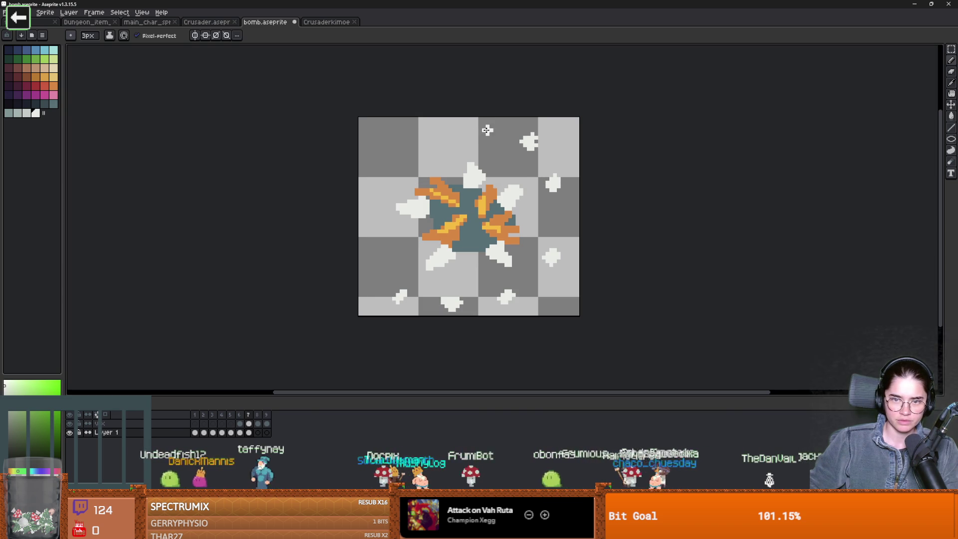
{"action": "left_click_drag", "start_coordinate": [422, 138], "coordinate": [428, 130]}
{"action": "left_click_drag", "start_coordinate": [382, 167], "coordinate": [384, 160]}
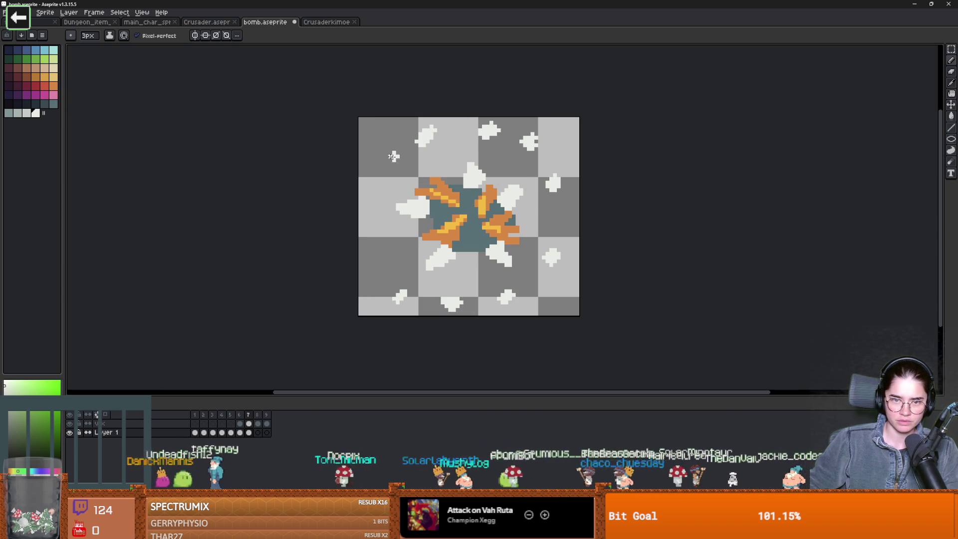
{"action": "left_click_drag", "start_coordinate": [371, 213], "coordinate": [372, 216]}
{"action": "left_click_drag", "start_coordinate": [370, 274], "coordinate": [373, 263]}
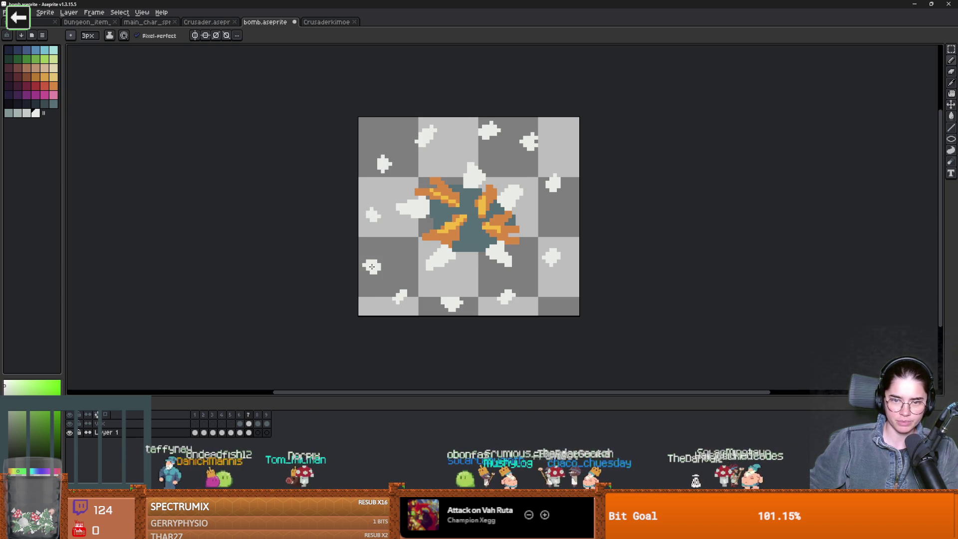
- Save bomb.aseprite and export the animation as a sprite sheet
{"action": "key", "text": "ctrl+s"}
{"action": "left_click", "coordinate": [4, 12]}
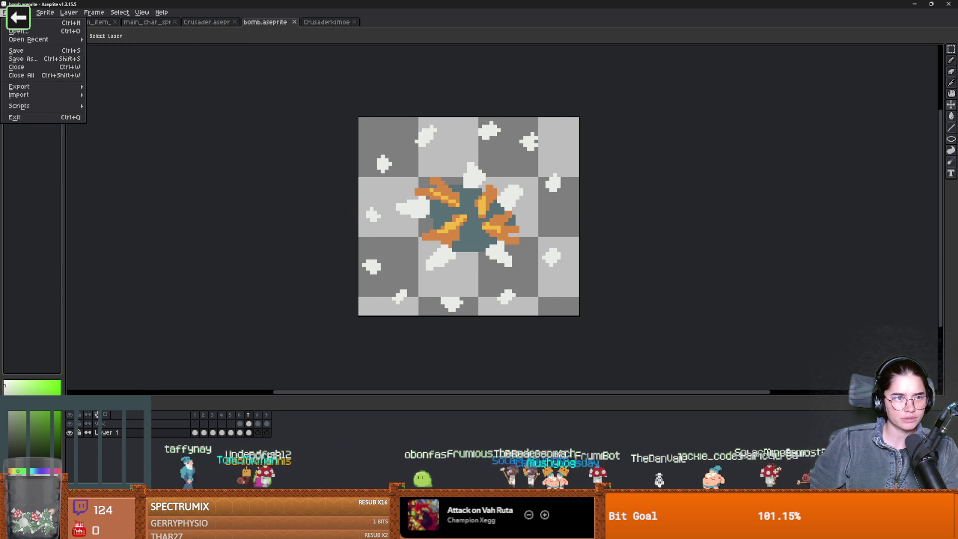
{"action": "mouse_move", "coordinate": [46, 87]}
{"action": "left_click", "coordinate": [115, 96]}
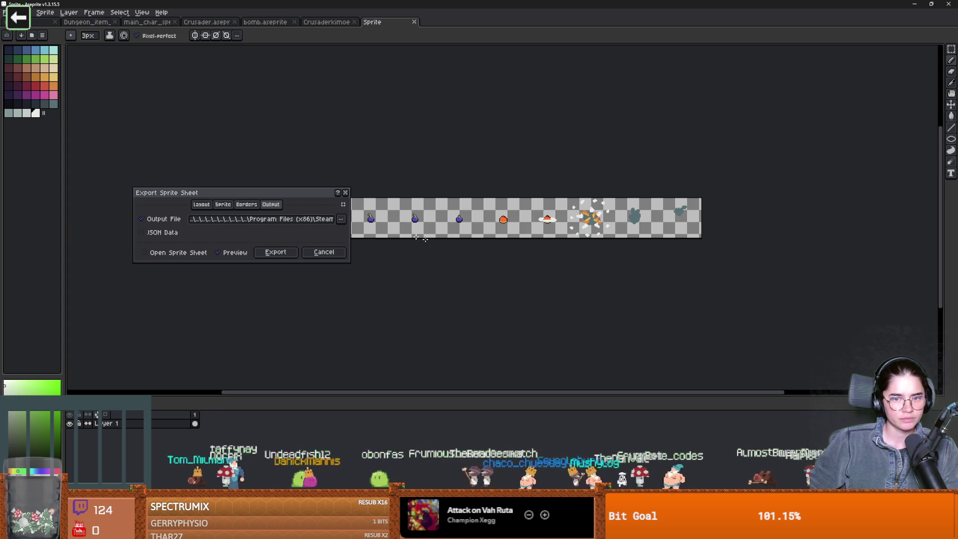
{"action": "left_click", "coordinate": [287, 253]}
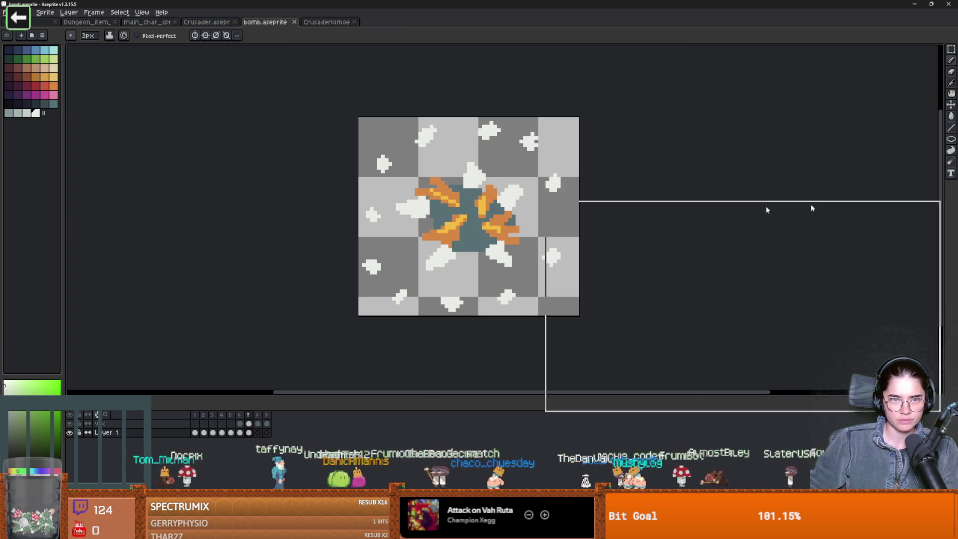
{"action": "key", "text": "alt+Tab"}
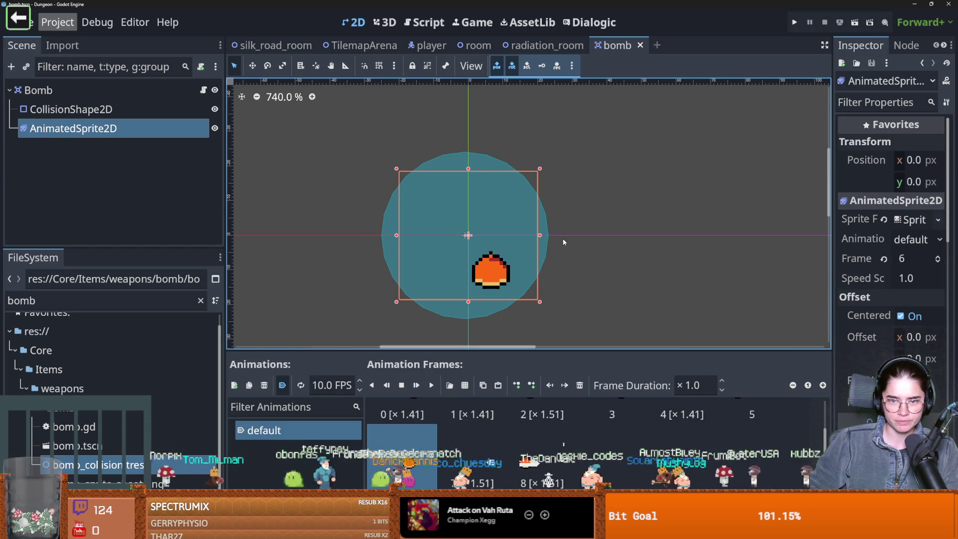
- Check the existing bomb frames' durations and select frame 0
{"action": "scroll", "coordinate": [508, 426], "scroll_direction": "down", "scroll_amount": 2}
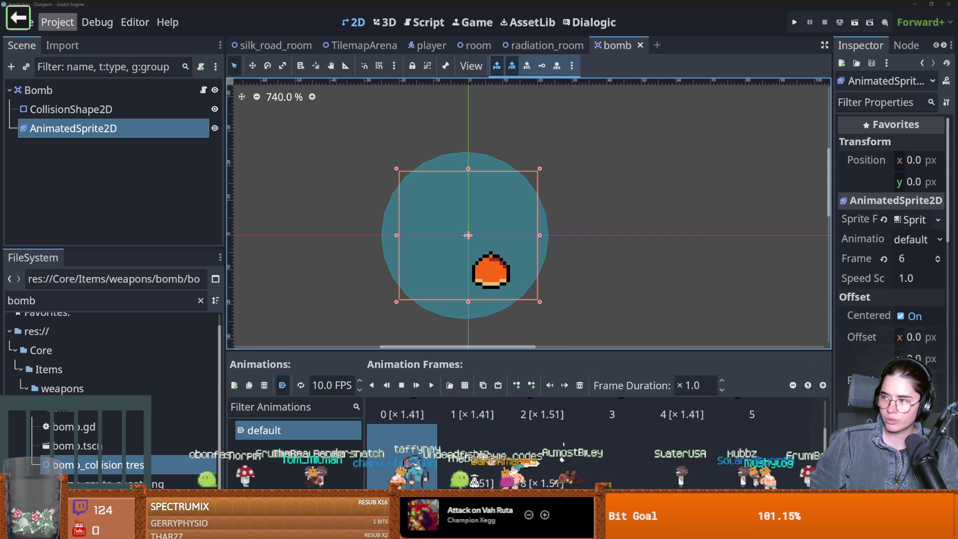
{"action": "scroll", "coordinate": [435, 425], "scroll_direction": "up", "scroll_amount": 1}
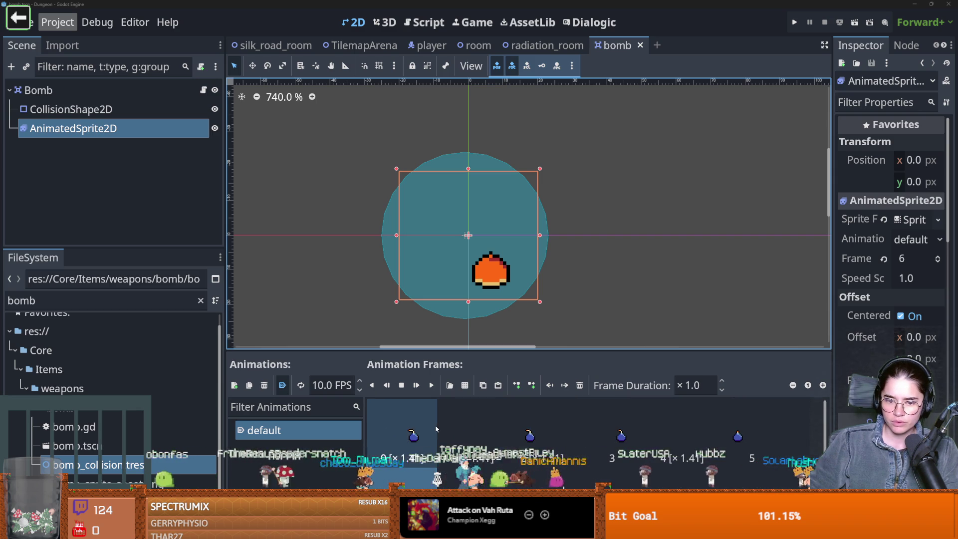
{"action": "left_click", "coordinate": [471, 415]}
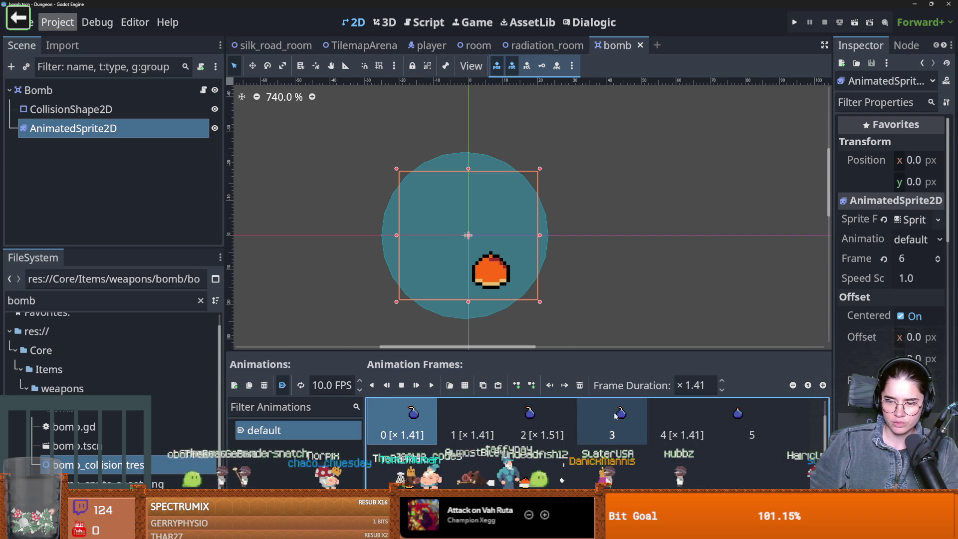
{"action": "left_click", "coordinate": [471, 414]}
{"action": "scroll", "coordinate": [555, 424], "scroll_direction": "down", "scroll_amount": 1}
{"action": "scroll", "coordinate": [564, 427], "scroll_direction": "up", "scroll_amount": 2}
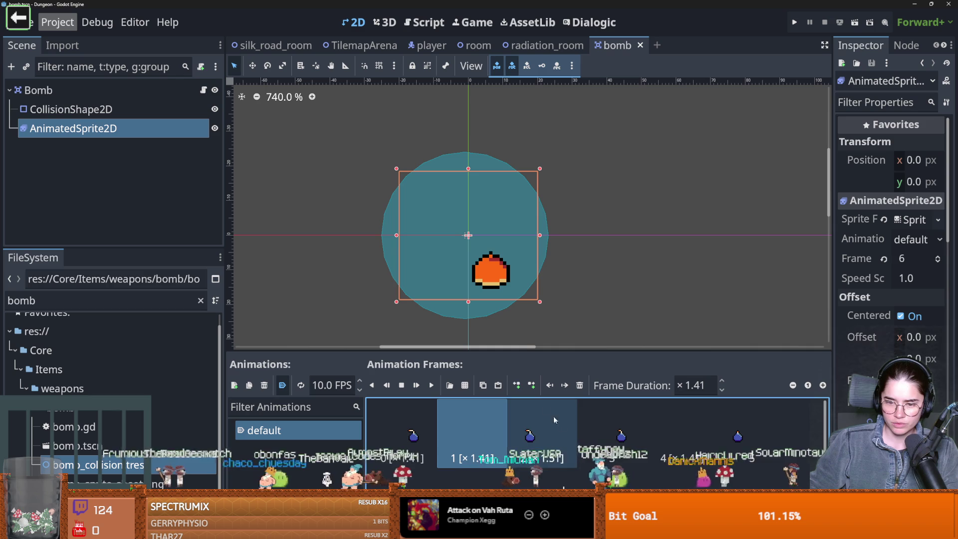
{"action": "left_click", "coordinate": [399, 413]}
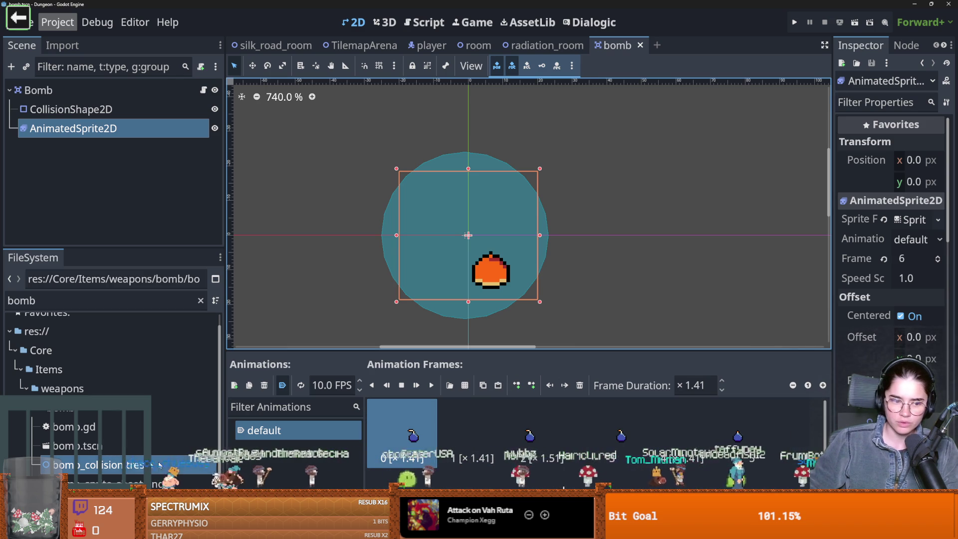
- Slice bomb_sprite_sheet.png as 9 columns by 1 row and add all nine frames
{"action": "left_click_drag", "start_coordinate": [832, 222], "coordinate": [699, 217]}
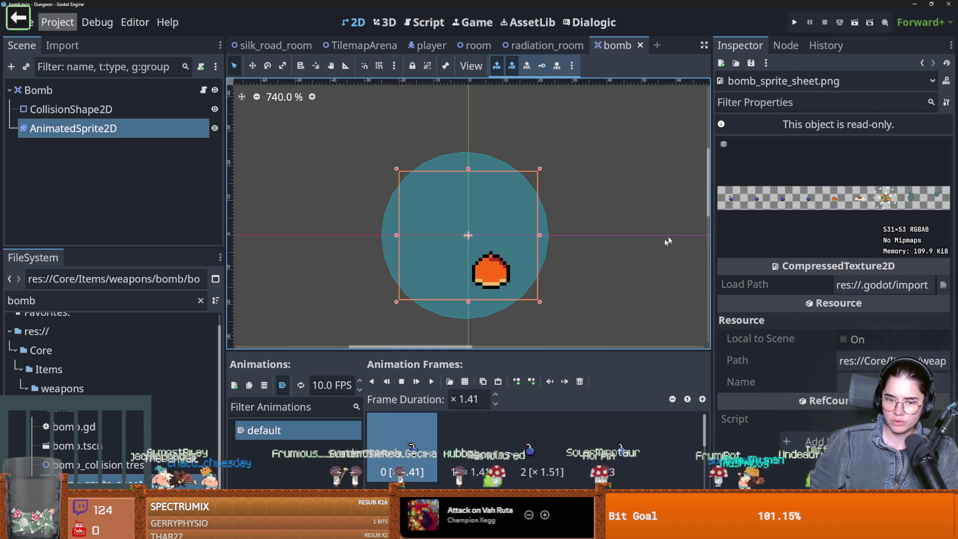
{"action": "left_click", "coordinate": [450, 385]}
{"action": "double_click", "coordinate": [402, 180]}
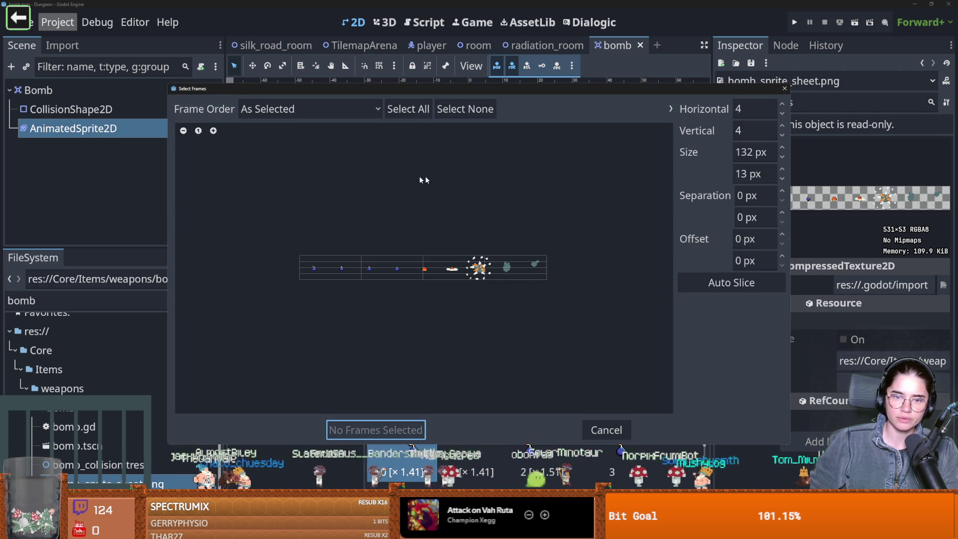
{"action": "left_click", "coordinate": [782, 135]}
{"action": "left_click", "coordinate": [782, 134]}
{"action": "left_click", "coordinate": [781, 135]}
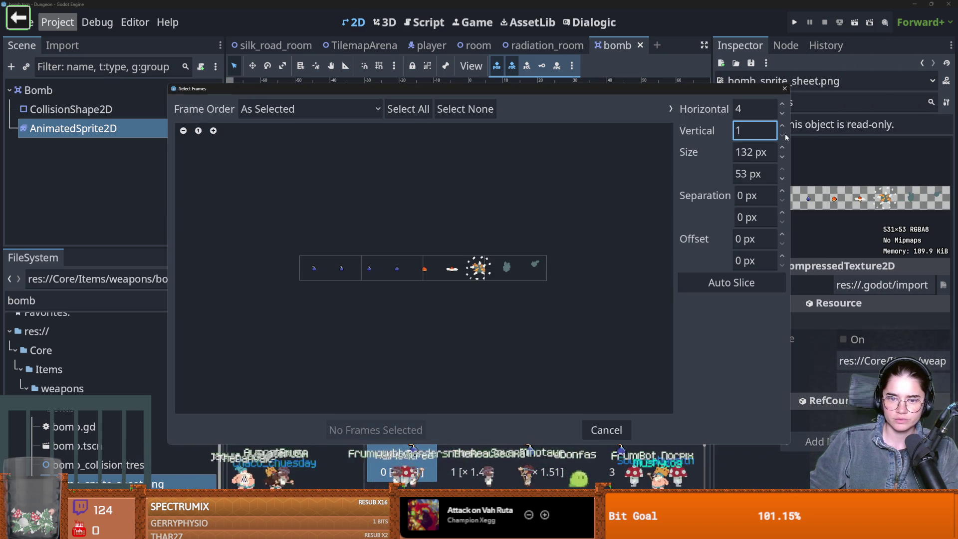
{"action": "left_click", "coordinate": [781, 107]}
{"action": "left_click", "coordinate": [782, 107]}
{"action": "left_click", "coordinate": [781, 106]}
{"action": "left_click", "coordinate": [782, 106]}
{"action": "left_click", "coordinate": [782, 107]}
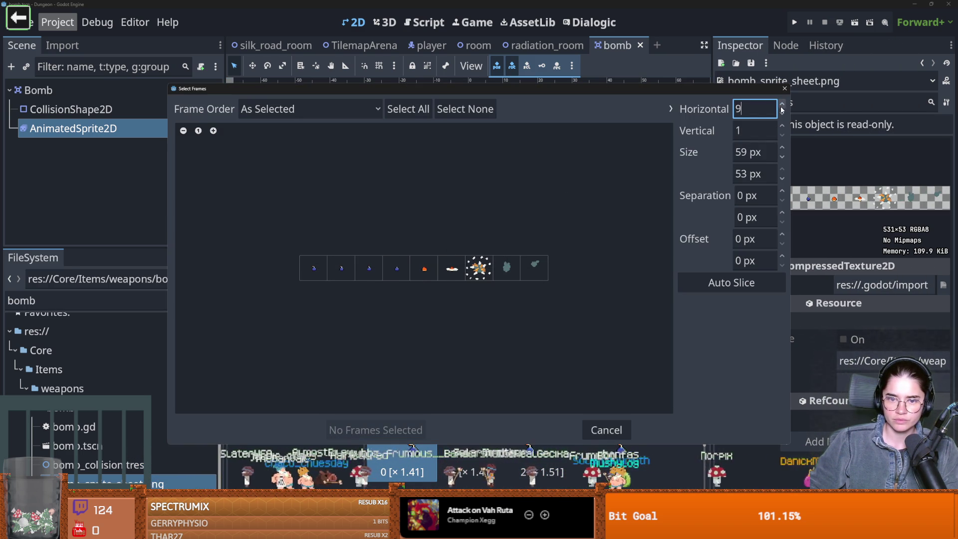
{"action": "left_click_drag", "start_coordinate": [297, 268], "coordinate": [586, 268]}
{"action": "left_click", "coordinate": [381, 437]}
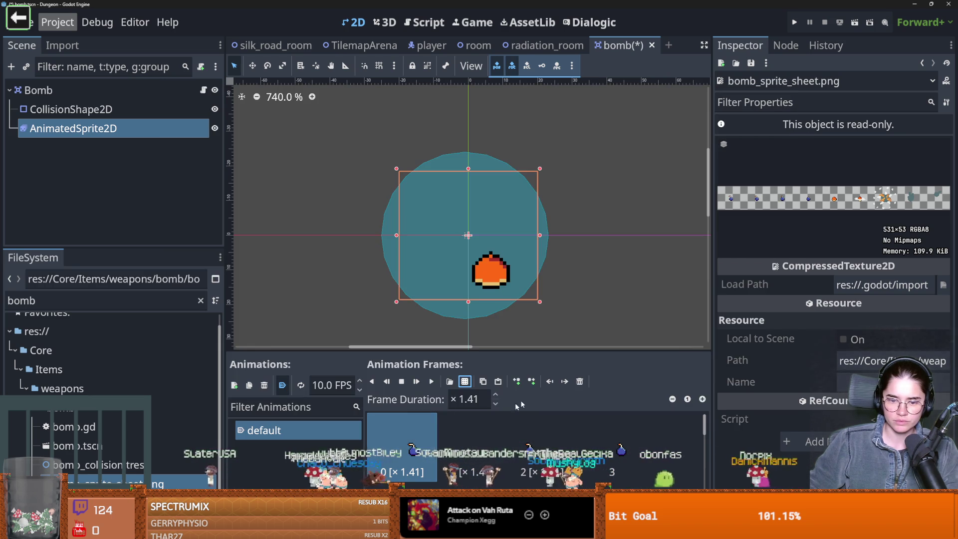
{"action": "left_click_drag", "start_coordinate": [539, 146], "coordinate": [539, 117]}
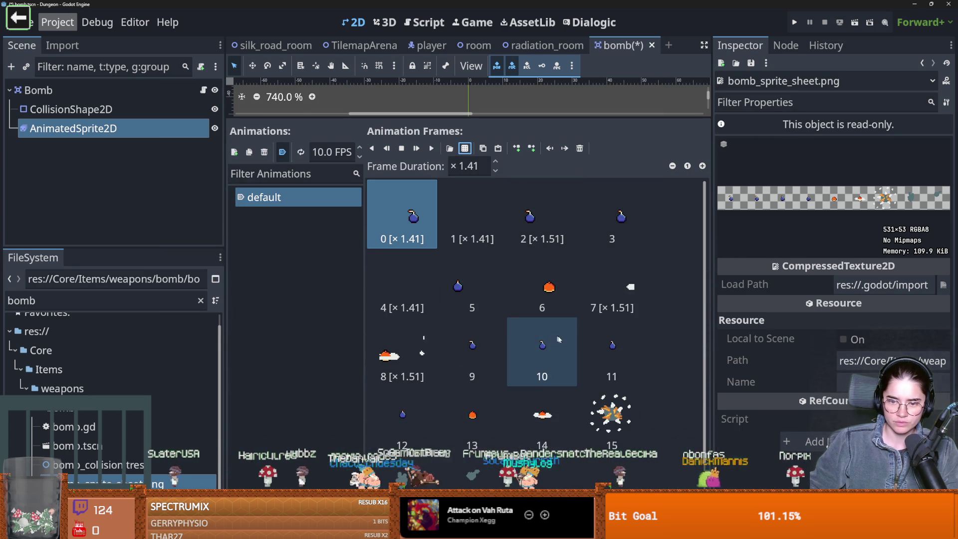
- Give new frames 9, 10 and 11 a ×1.5 duration
{"action": "left_click", "coordinate": [471, 349]}
{"action": "left_click", "coordinate": [467, 166]}
{"action": "type", "text": "1.11"}
{"action": "key", "text": "Return"}
{"action": "key", "text": "BackSpace"}
{"action": "key", "text": "BackSpace"}
{"action": "type", "text": "5"}
{"action": "key", "text": "Return"}
{"action": "left_click", "coordinate": [537, 348]}
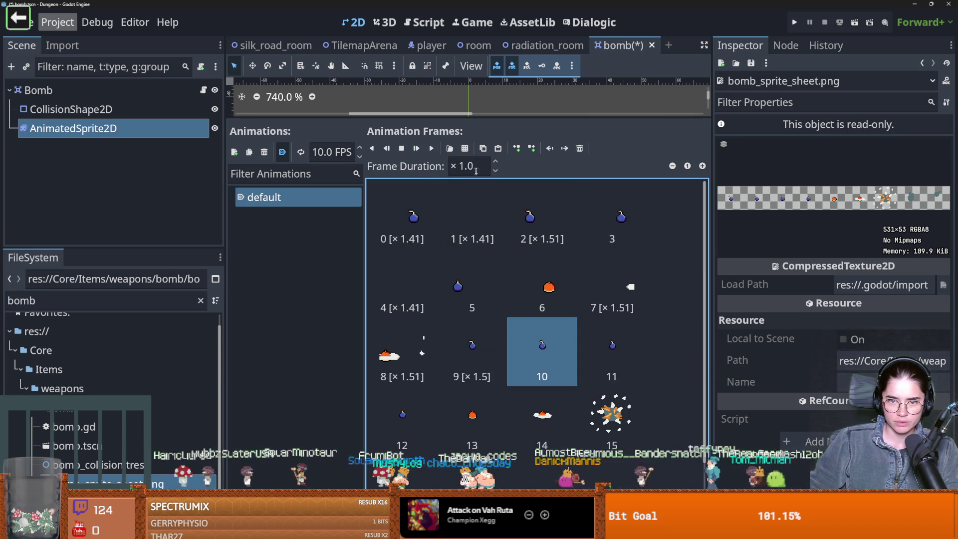
{"action": "key", "text": "Right"}
{"action": "left_click", "coordinate": [469, 167]}
{"action": "key", "text": "BackSpace"}
{"action": "type", "text": "5"}
{"action": "key", "text": "Return"}
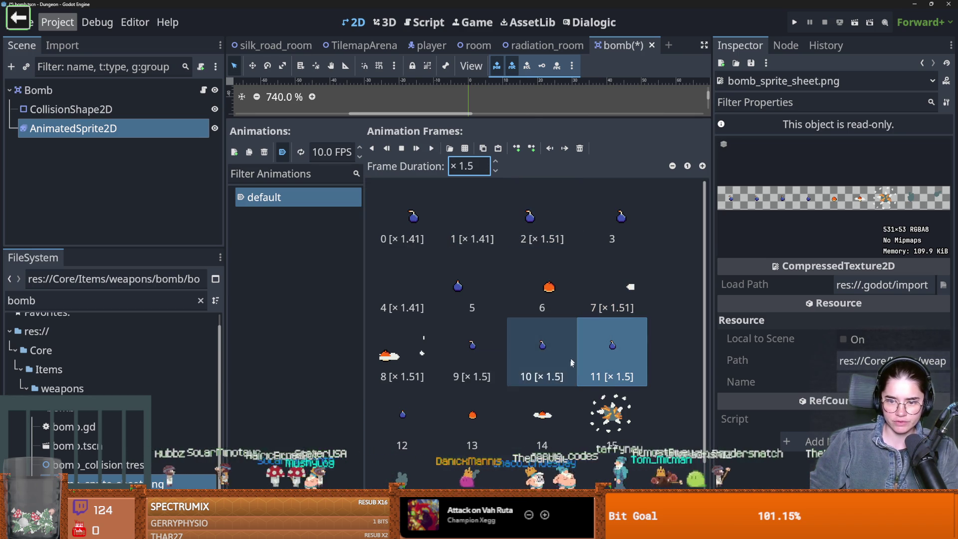
- Delete three old frames from the start of the animation
{"action": "left_click", "coordinate": [420, 204]}
{"action": "left_click", "coordinate": [582, 150]}
{"action": "left_click", "coordinate": [582, 150]}
{"action": "left_click", "coordinate": [582, 150]}
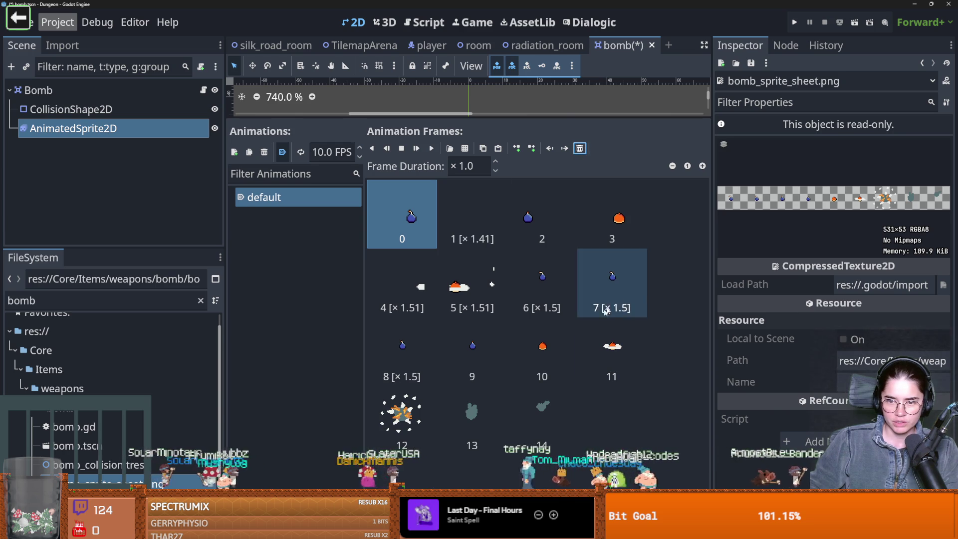
- Set frame 10's duration to 1.5
{"action": "left_click", "coordinate": [542, 282]}
{"action": "left_click", "coordinate": [612, 281]}
{"action": "left_click", "coordinate": [472, 350]}
{"action": "left_click", "coordinate": [543, 347]}
{"action": "double_click", "coordinate": [467, 166]}
{"action": "type", "text": "1.5"}
{"action": "key", "text": "Return"}
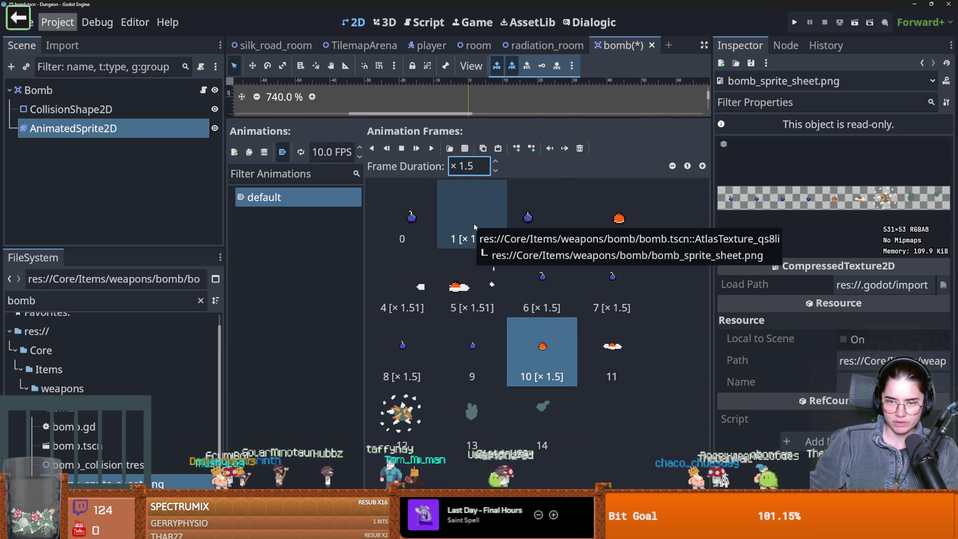
- Set frames 13 and 14 to a 1.5 duration
{"action": "left_click", "coordinate": [611, 349]}
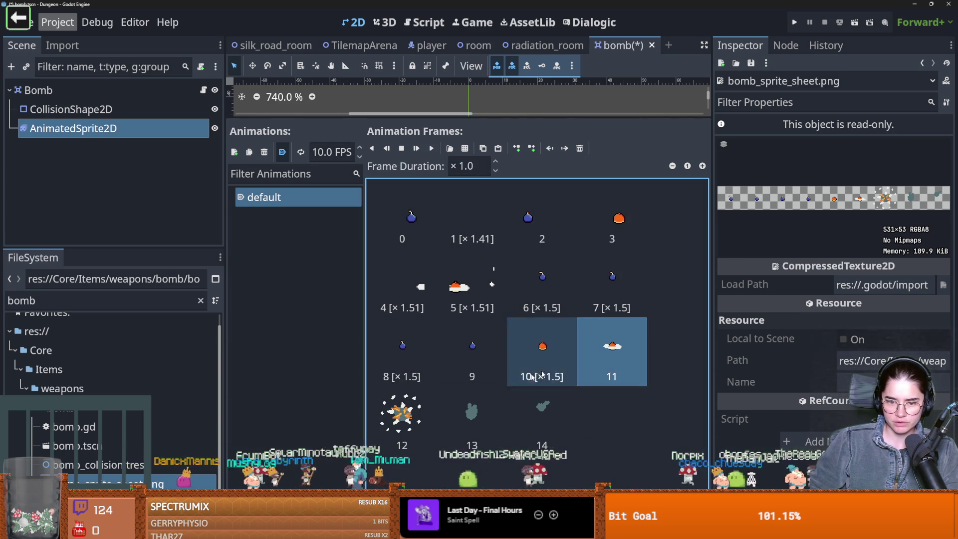
{"action": "left_click", "coordinate": [416, 417]}
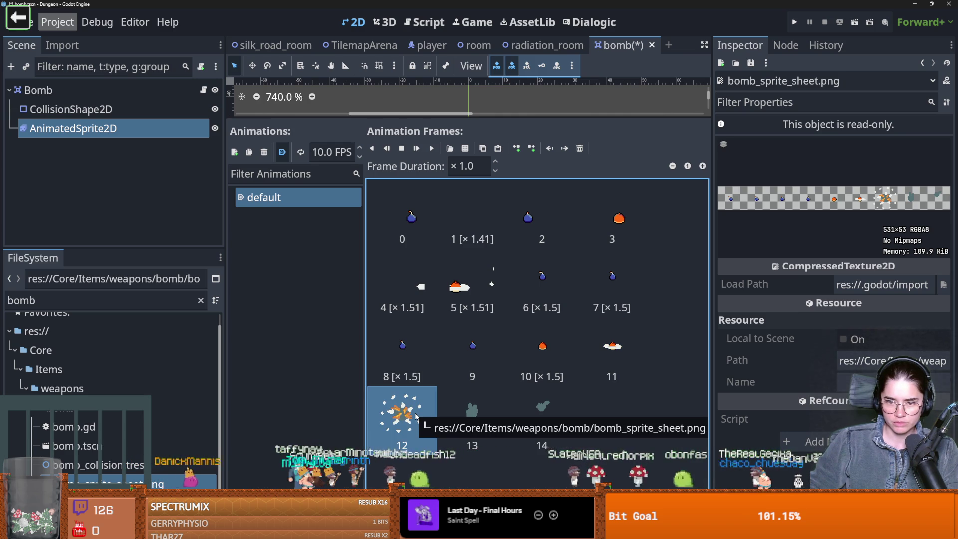
{"action": "left_click", "coordinate": [472, 414]}
{"action": "double_click", "coordinate": [467, 166]}
{"action": "type", "text": "1.5"}
{"action": "key", "text": "Return"}
{"action": "left_click", "coordinate": [536, 394]}
{"action": "double_click", "coordinate": [466, 166]}
{"action": "type", "text": "1.5"}
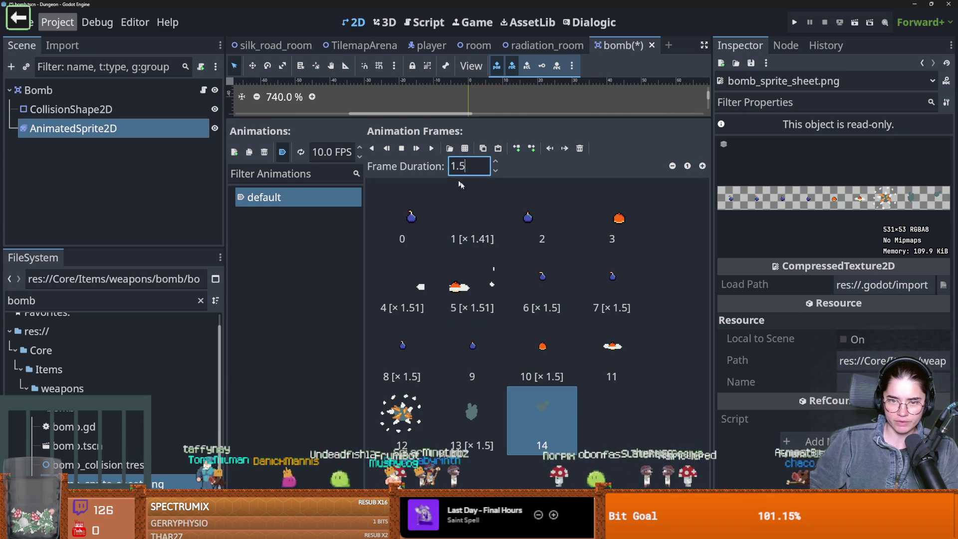
{"action": "key", "text": "Return"}
- Delete the remaining old frames, leaving only the nine sprite-sheet frames
{"action": "left_click", "coordinate": [394, 214]}
{"action": "left_click", "coordinate": [579, 147]}
{"action": "left_click", "coordinate": [580, 147]}
{"action": "left_click", "coordinate": [580, 147]}
{"action": "left_click", "coordinate": [579, 147]}
{"action": "left_click", "coordinate": [580, 147]}
{"action": "left_click", "coordinate": [580, 147]}
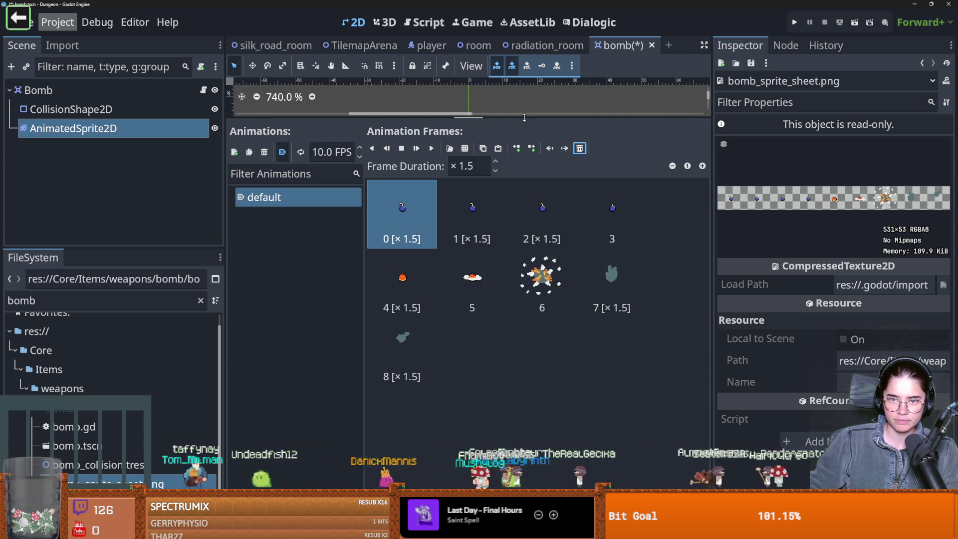
- Preview the bomb animation in an enlarged viewport and save the scene
{"action": "left_click_drag", "start_coordinate": [525, 117], "coordinate": [518, 350]}
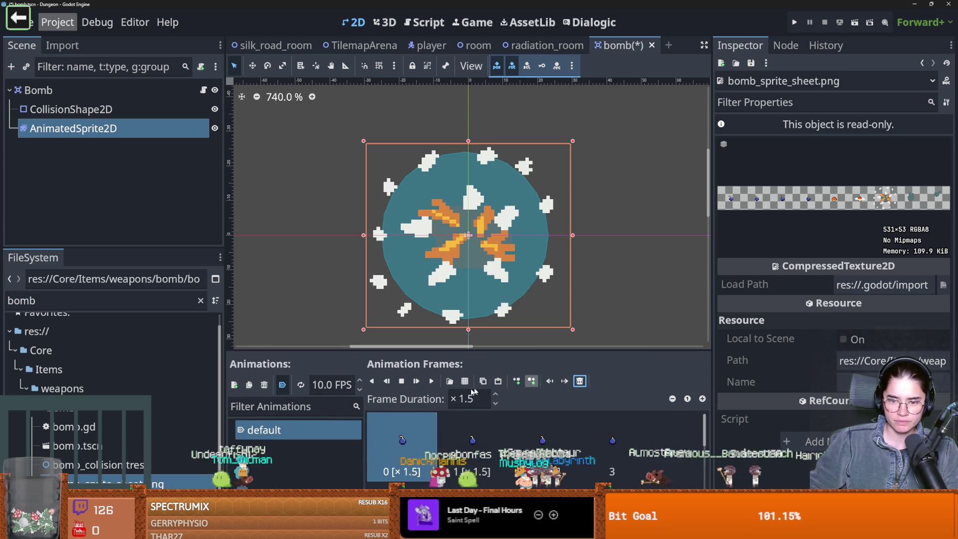
{"action": "left_click", "coordinate": [430, 381]}
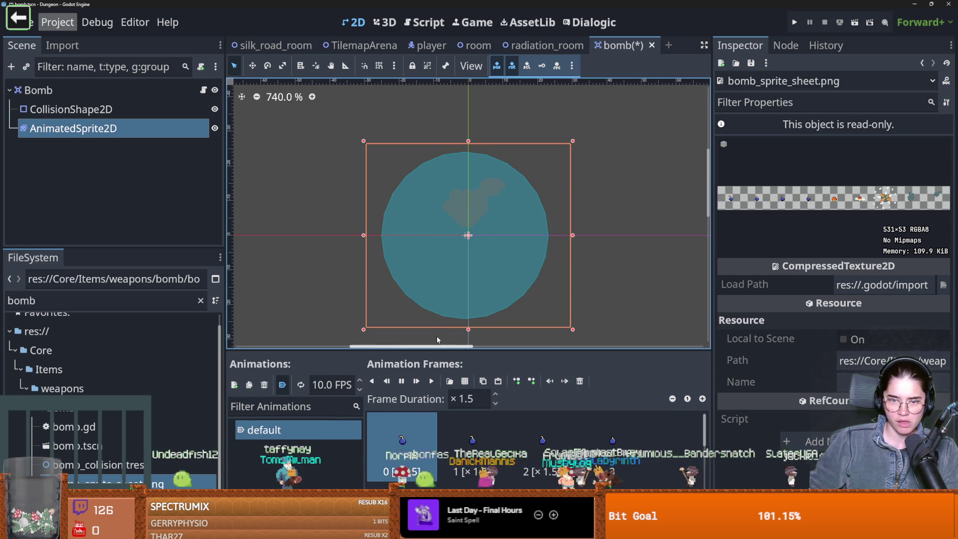
{"action": "left_click", "coordinate": [432, 381]}
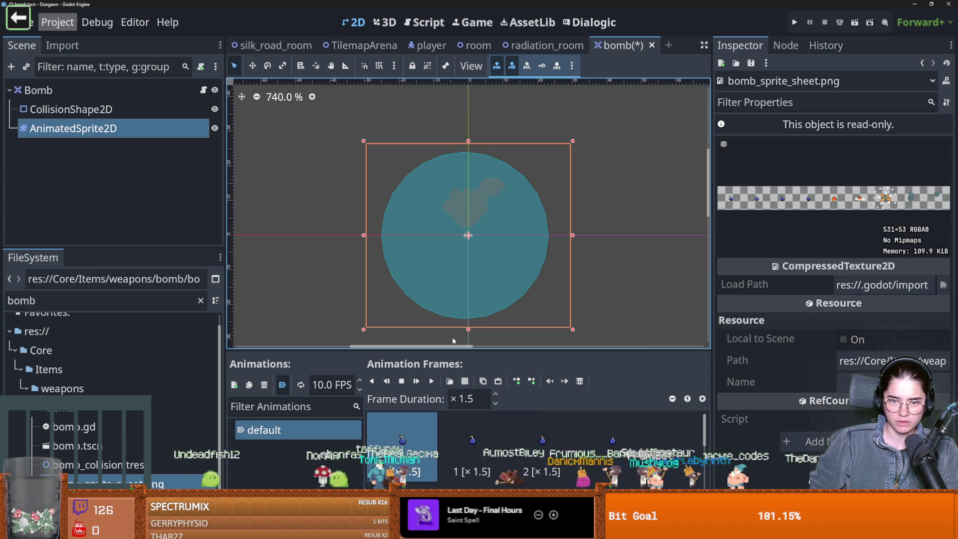
{"action": "key", "text": "ctrl+s"}
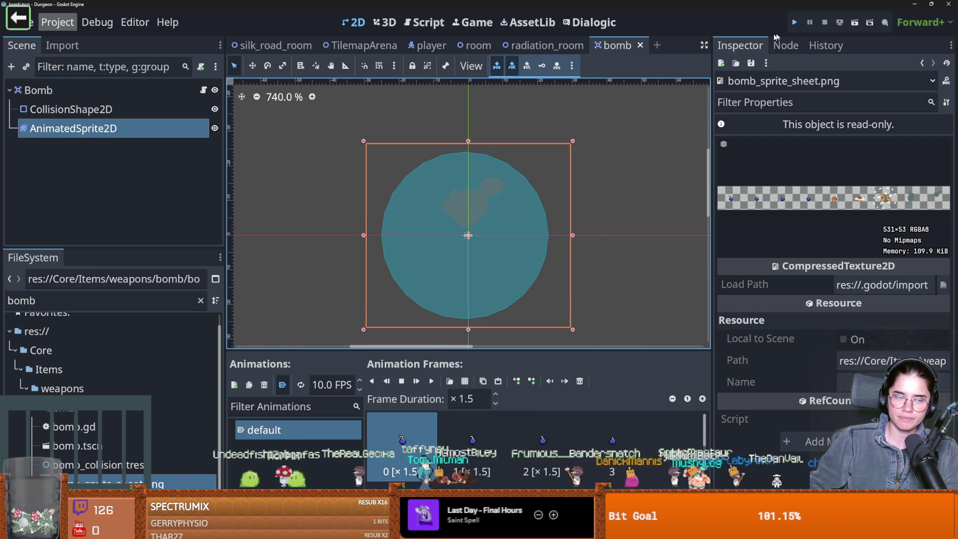
- Run the project and start a new game as the warrior
{"action": "left_click", "coordinate": [793, 23]}
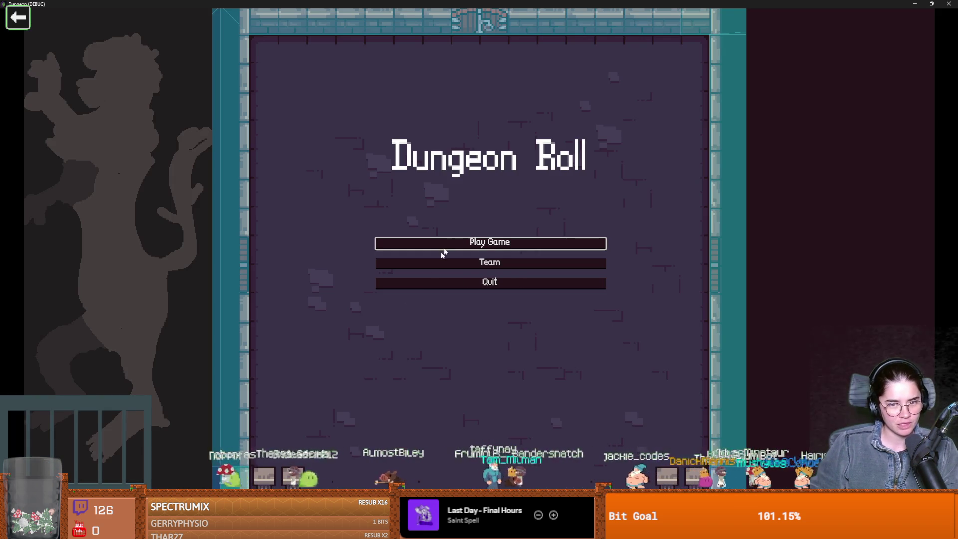
{"action": "left_click", "coordinate": [458, 241]}
{"action": "left_click", "coordinate": [412, 168]}
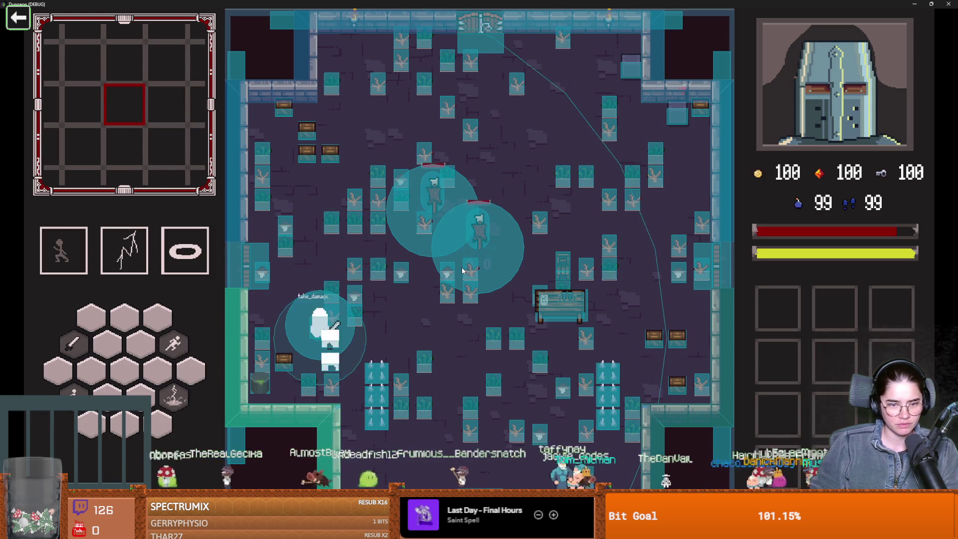
- Walk the warrior around the room dropping bombs, then shrink the game to a window
{"action": "key", "text": "a"}
{"action": "key", "text": "w"}
{"action": "key", "text": "s"}
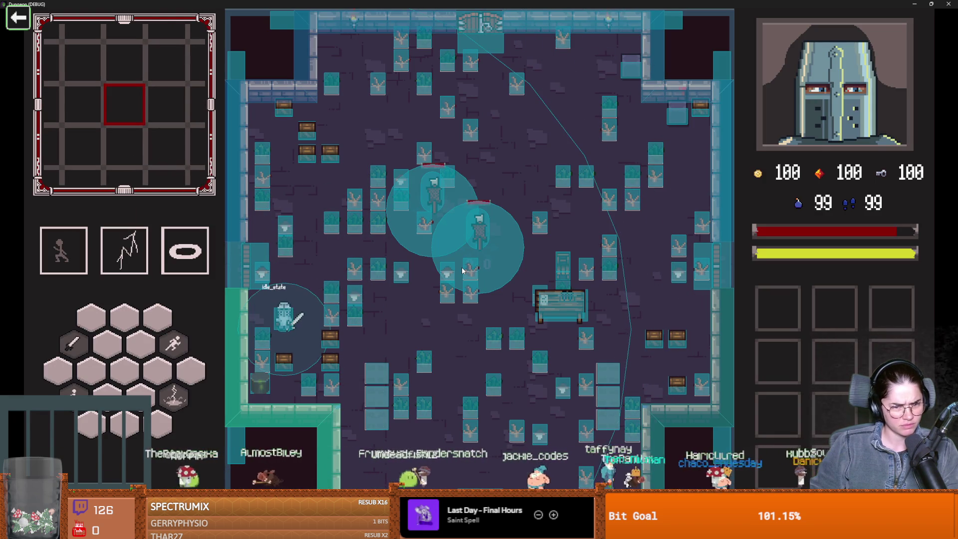
{"action": "key", "text": "s"}
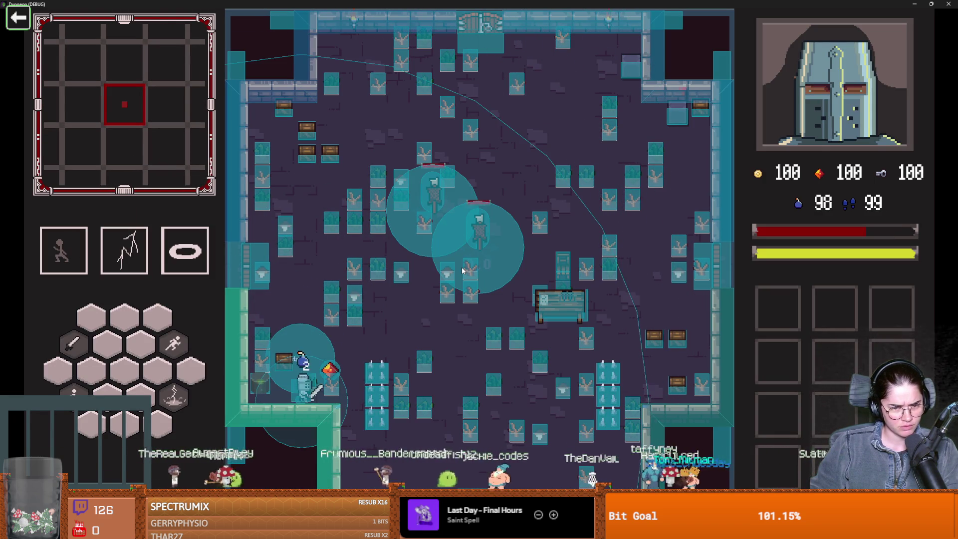
{"action": "key", "text": "w"}
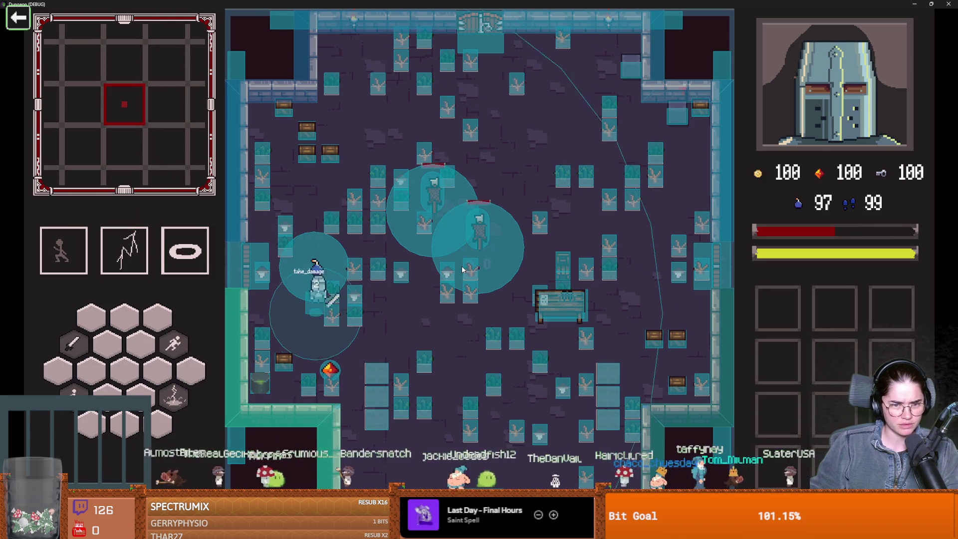
{"action": "key", "text": "super+Down"}
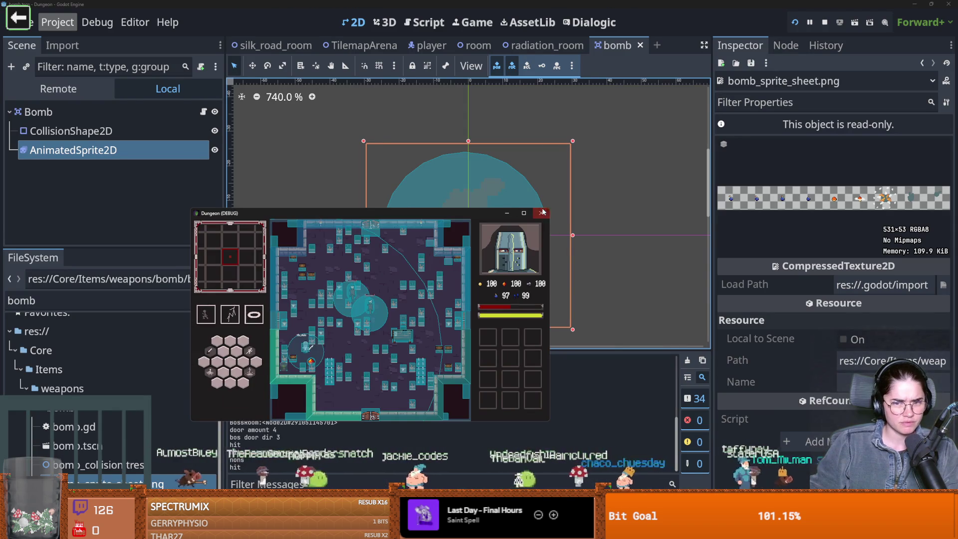
{"action": "left_click", "coordinate": [543, 212]}
- Set the bomb's AnimatedSprite2D to frame 0 and save
{"action": "left_click", "coordinate": [162, 120]}
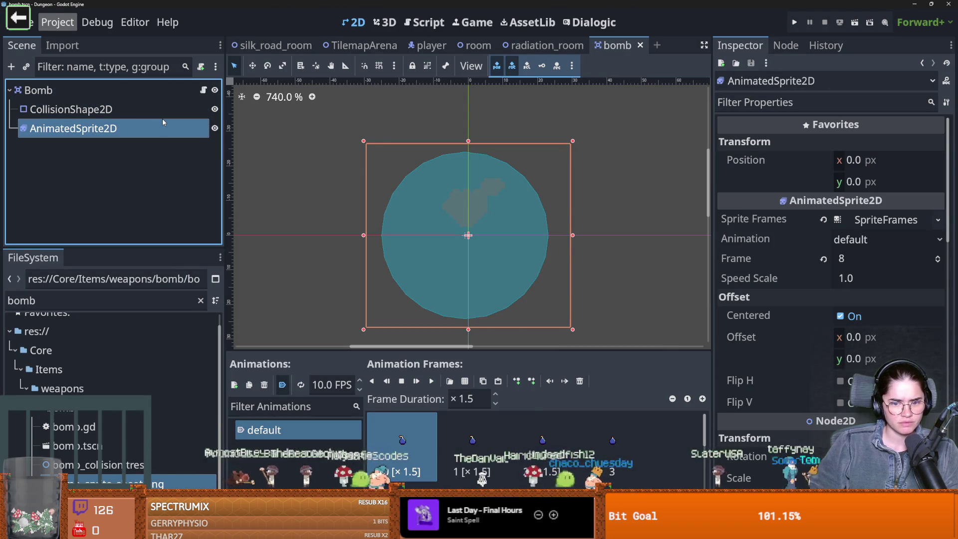
{"action": "scroll", "coordinate": [583, 418], "scroll_direction": "down", "scroll_amount": 1}
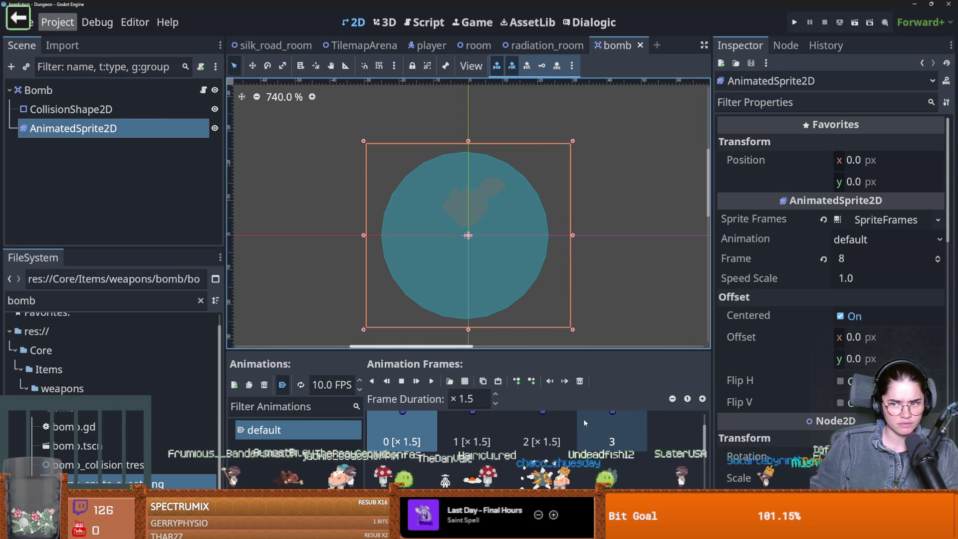
{"action": "key", "text": "ctrl+s"}
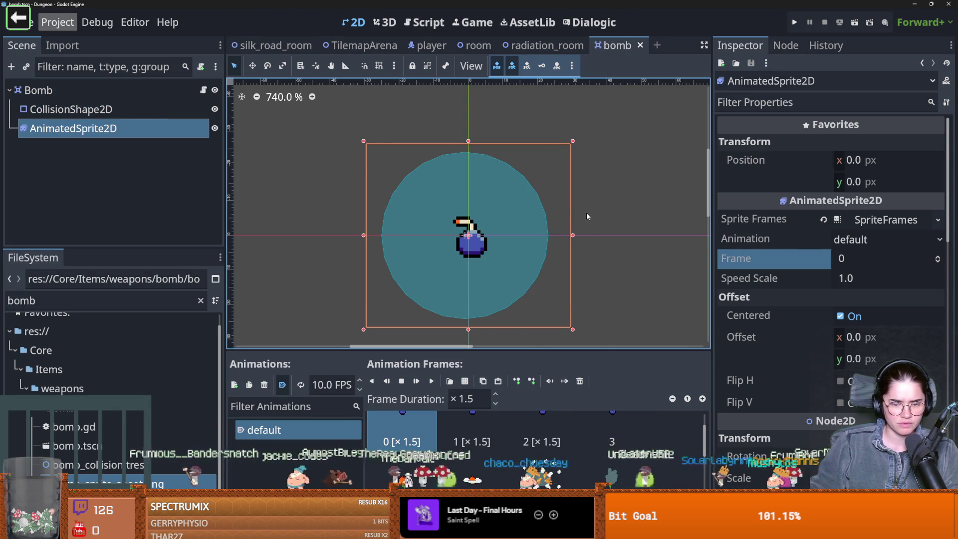
- Relaunch the game as the Warrior, then return to the editor's bomb scene
{"action": "left_click", "coordinate": [793, 21]}
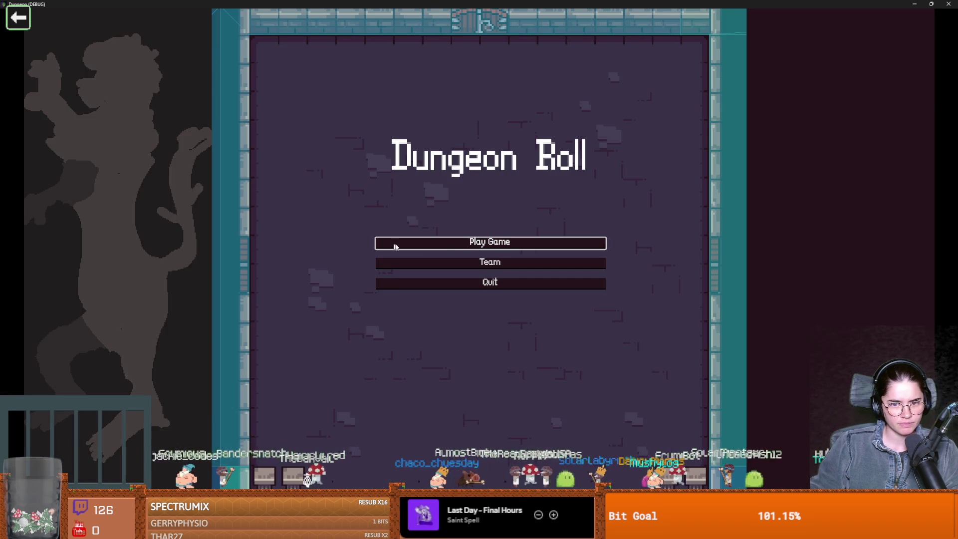
{"action": "left_click", "coordinate": [395, 242]}
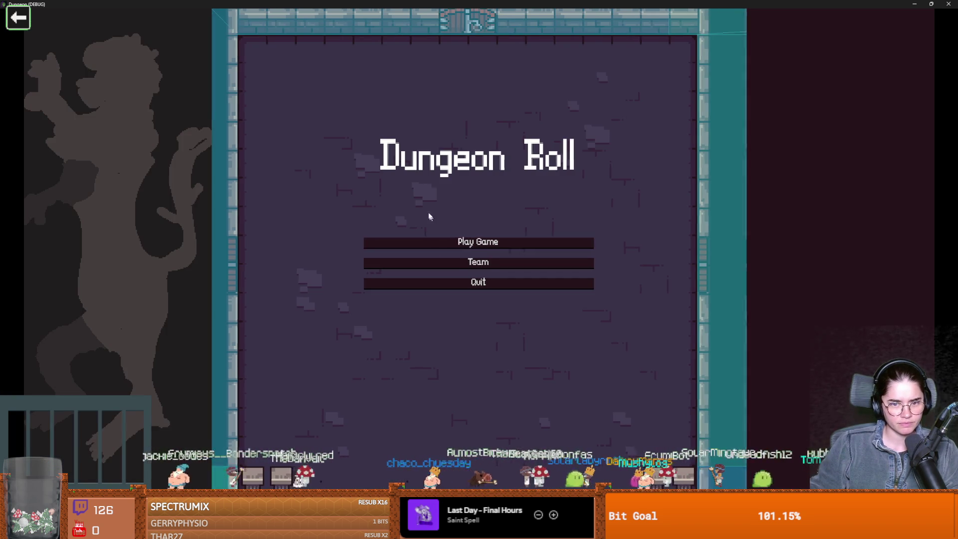
{"action": "left_click", "coordinate": [387, 185]}
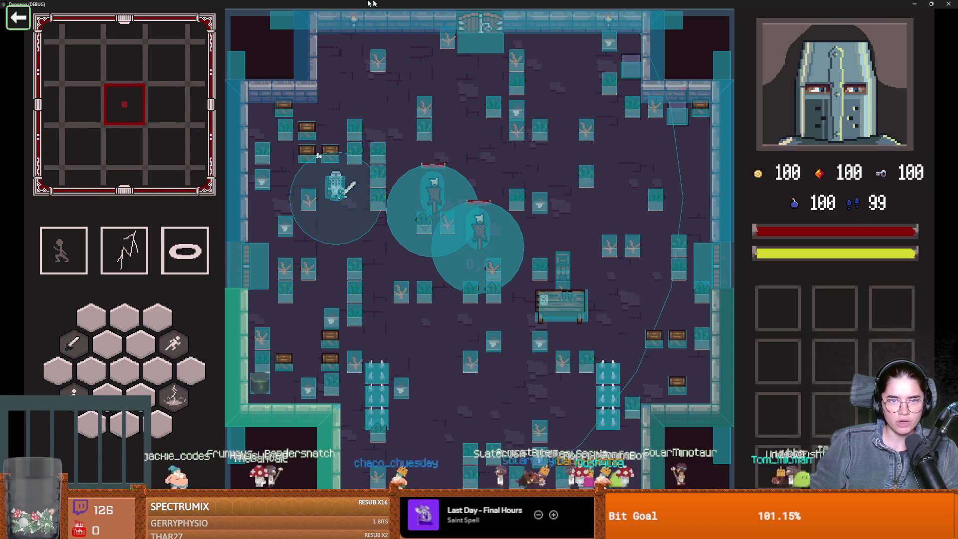
{"action": "left_click_drag", "start_coordinate": [813, 4], "coordinate": [474, 197]}
{"action": "key", "text": "F11"}
{"action": "key", "text": "F11"}
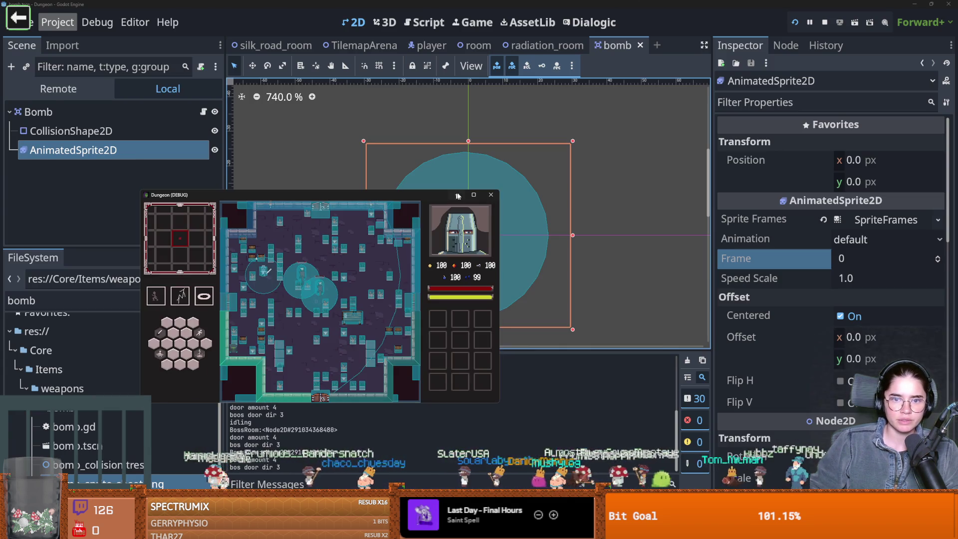
{"action": "left_click", "coordinate": [360, 178]}
{"action": "left_click", "coordinate": [360, 182]}
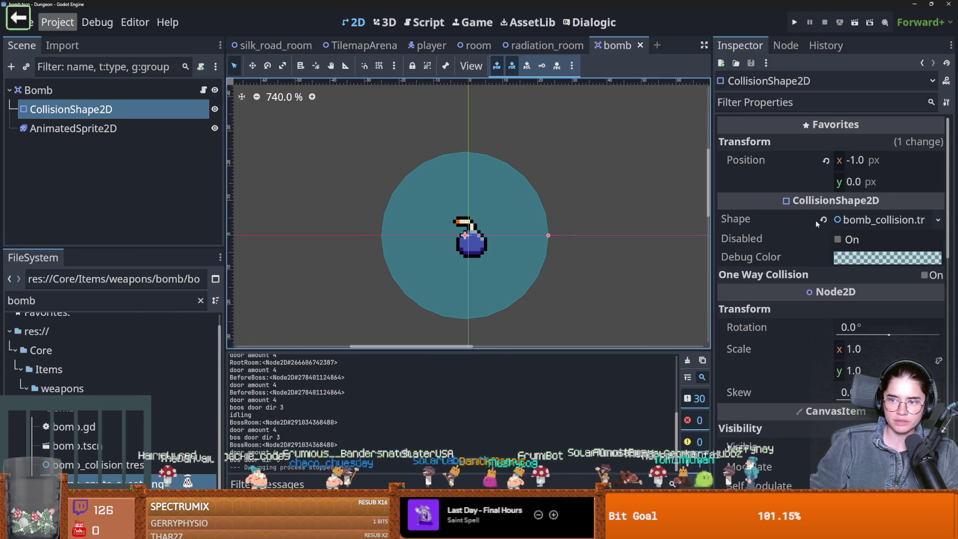
- Clear the CollisionShape2D's Shape and save the bomb scene
{"action": "left_click", "coordinate": [822, 218]}
{"action": "key", "text": "ctrl+s"}
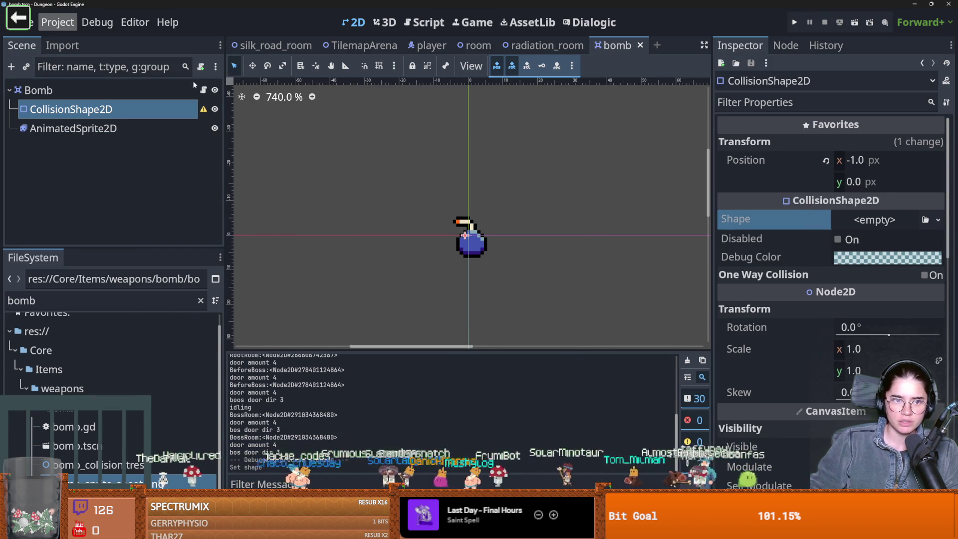
{"action": "key", "text": "ctrl+F3"}
- Add 'collision_shape_2d.shape = null' to _ready in bomb.gd and reassign bomb_collision.tres as Shape
{"action": "left_click", "coordinate": [554, 188]}
{"action": "key", "text": "Return"}
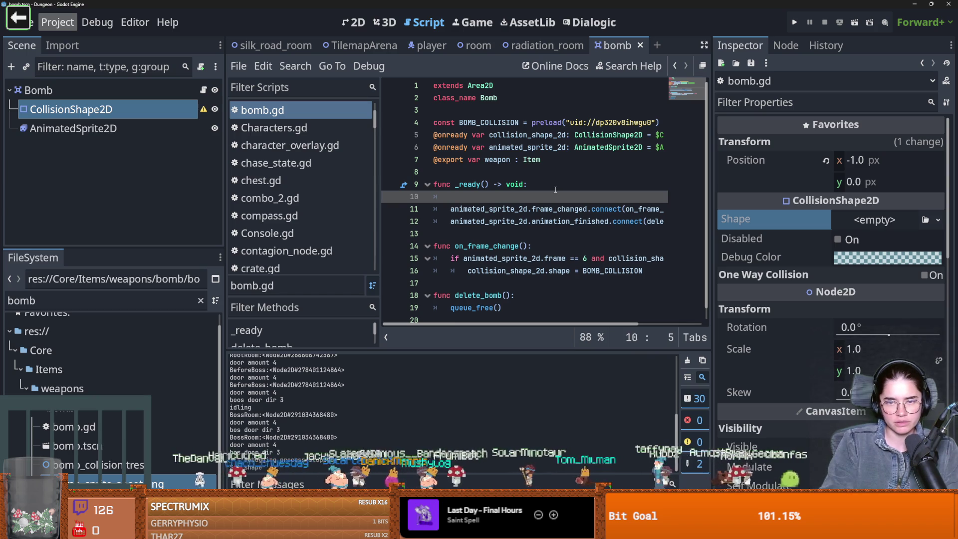
{"action": "type", "text": "coll"}
{"action": "key", "text": "Return"}
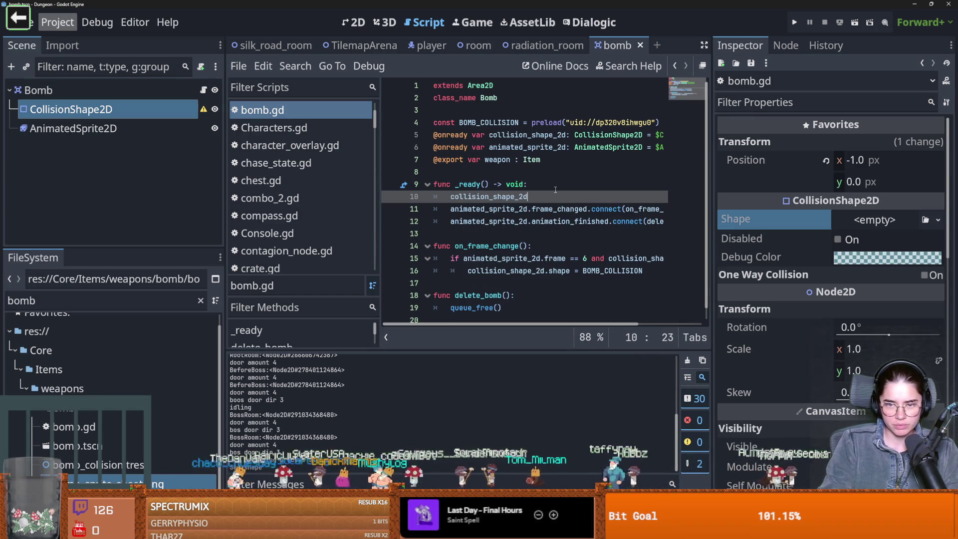
{"action": "type", "text": ".shape = null"}
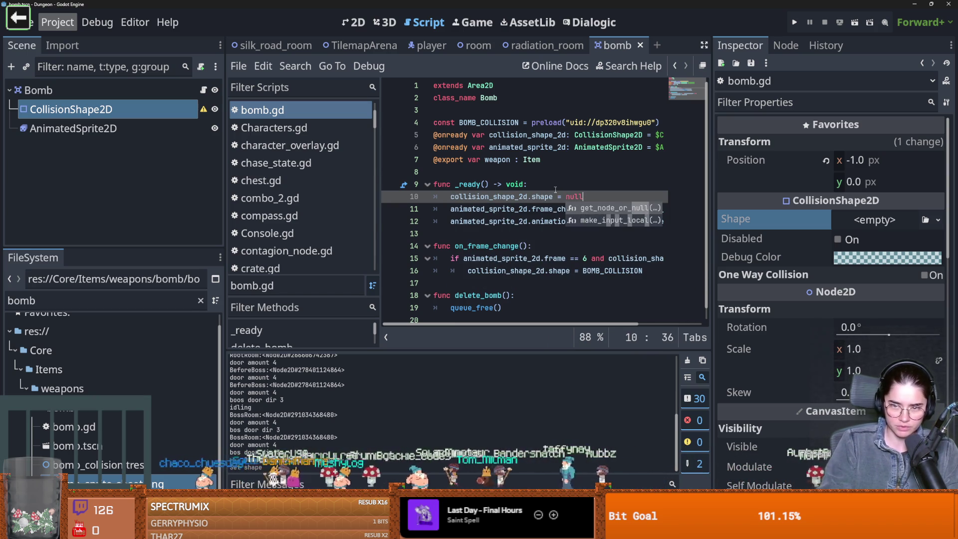
{"action": "key", "text": "BackSpace"}
{"action": "type", "text": "s"}
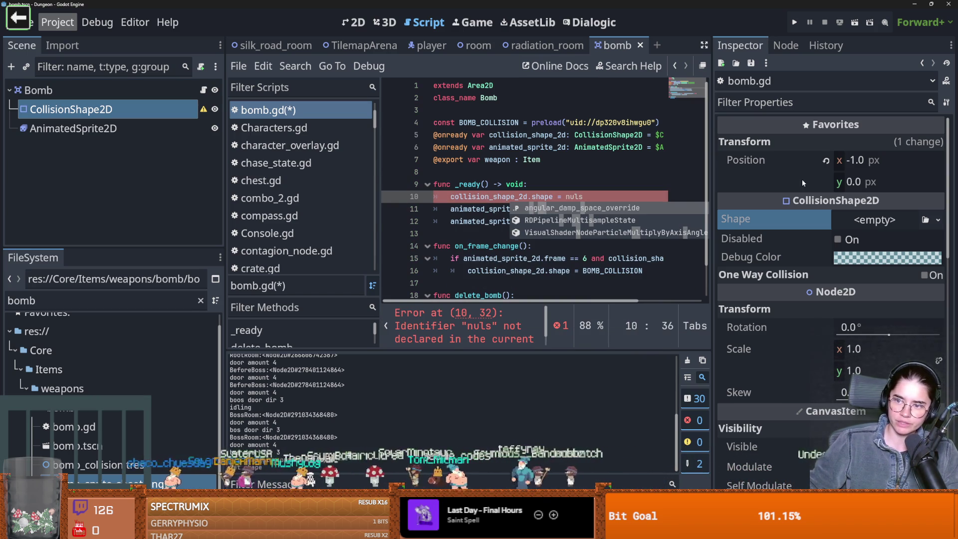
{"action": "left_click", "coordinate": [592, 197]}
{"action": "key", "text": "BackSpace"}
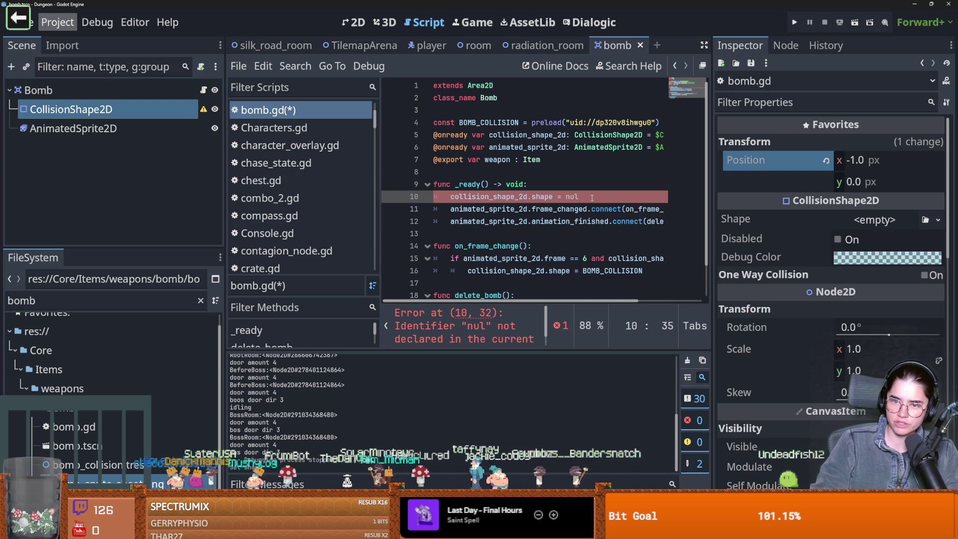
{"action": "mouse_move", "coordinate": [100, 465]}
{"action": "left_mouse_down"}
{"action": "mouse_move", "coordinate": [873, 271]}
{"action": "mouse_move", "coordinate": [881, 220]}
{"action": "left_mouse_up"}
{"action": "left_click", "coordinate": [794, 22]}
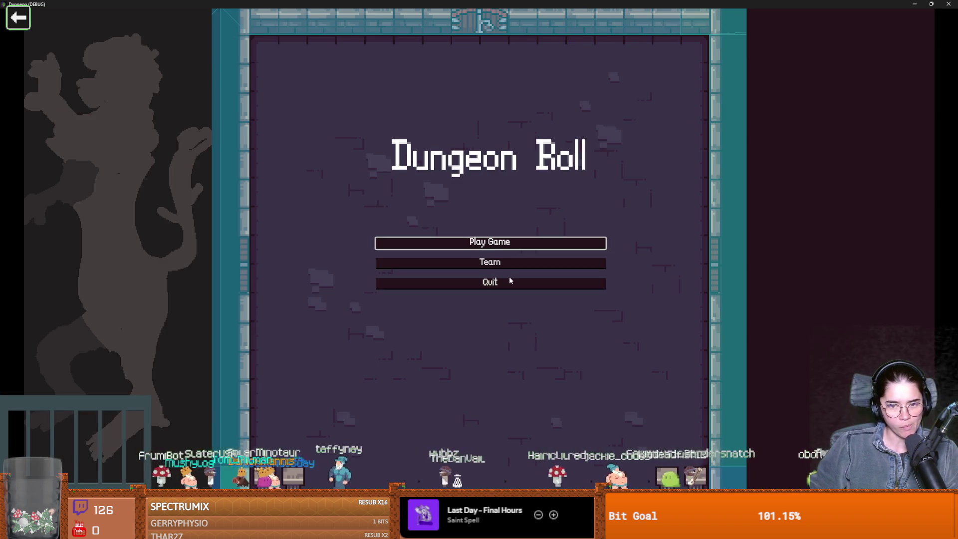
- Start the game as Warrior and walk around dropping two bombs
{"action": "key", "text": "Return"}
{"action": "key", "text": "Return"}
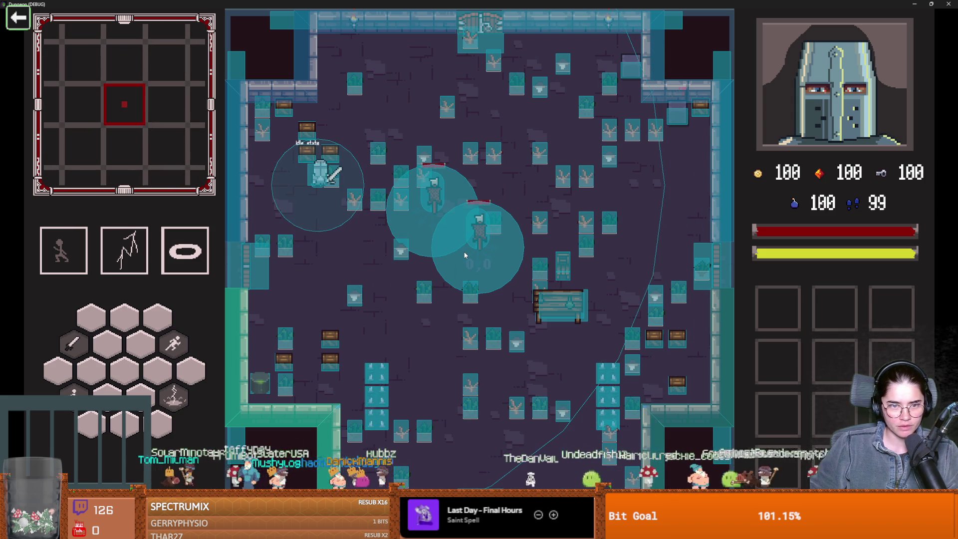
{"action": "key", "text": "s"}
{"action": "key", "text": "a"}
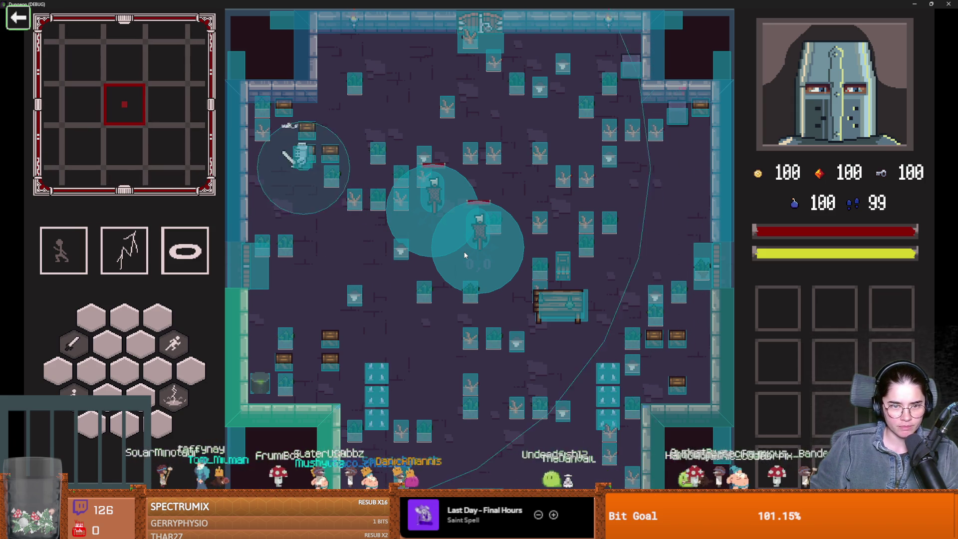
{"action": "key", "text": "s"}
{"action": "key", "text": "w"}
{"action": "key", "text": "space"}
- Collect the red gem, dash downward, then close the running game with F8
{"action": "key", "text": "s"}
{"action": "key", "text": "w"}
{"action": "key", "text": "d"}
{"action": "key", "text": "s"}
{"action": "key", "text": "shift"}
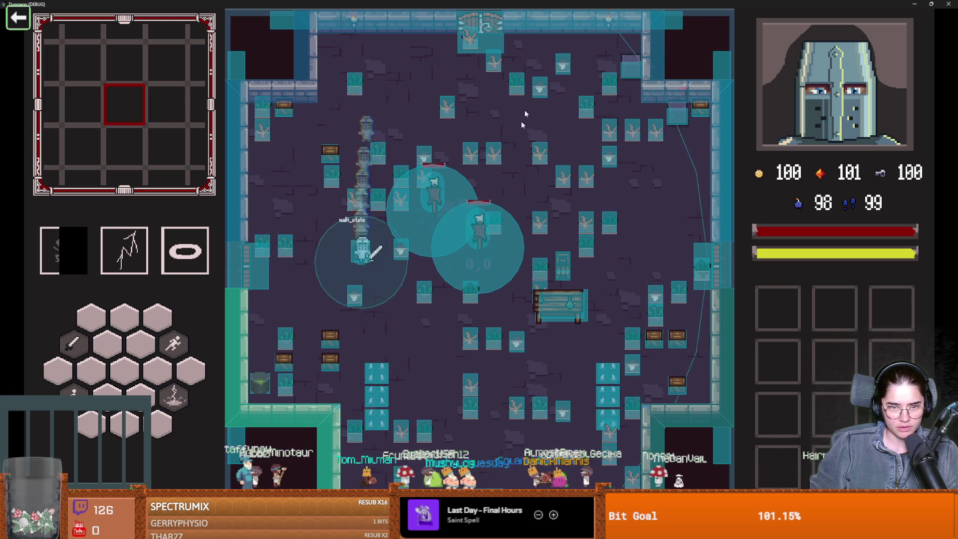
{"action": "key", "text": "F8"}
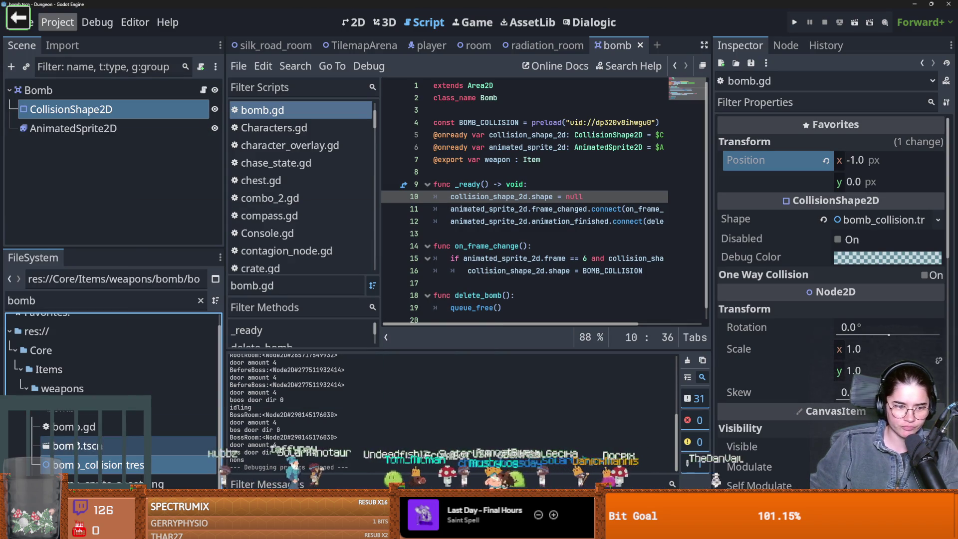
- Set bomb_weapon.tres Damage to 4 in the Inspector and save the resource
{"action": "left_click", "coordinate": [105, 501]}
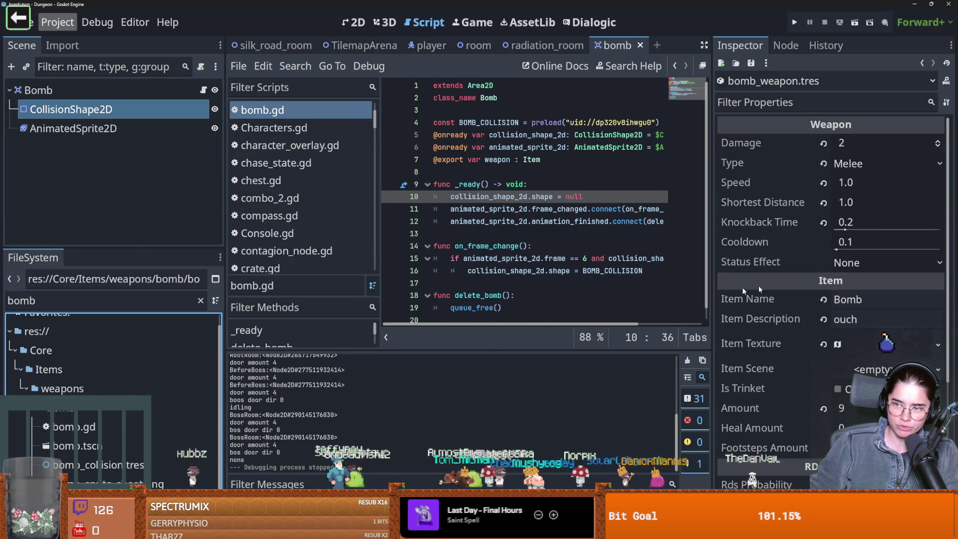
{"action": "left_click", "coordinate": [936, 140]}
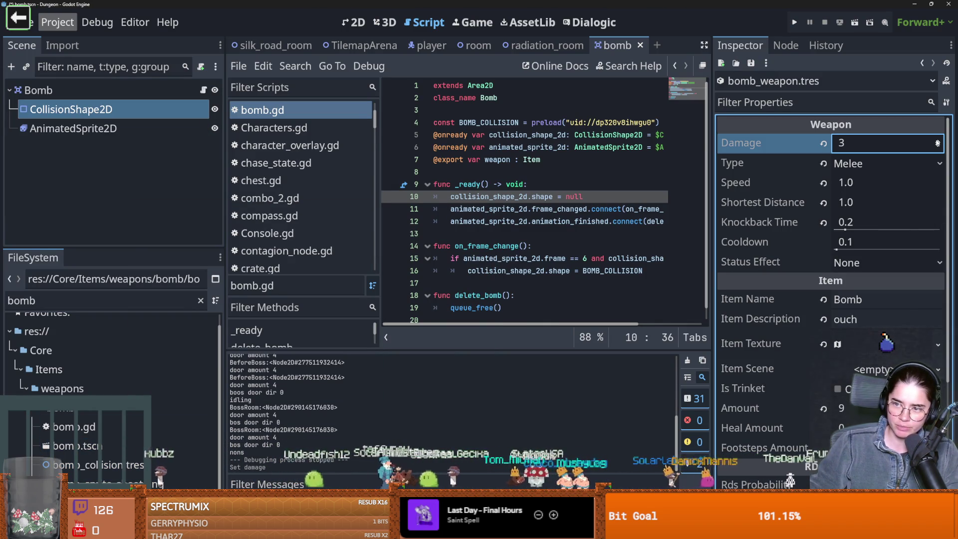
{"action": "key", "text": "ctrl+s"}
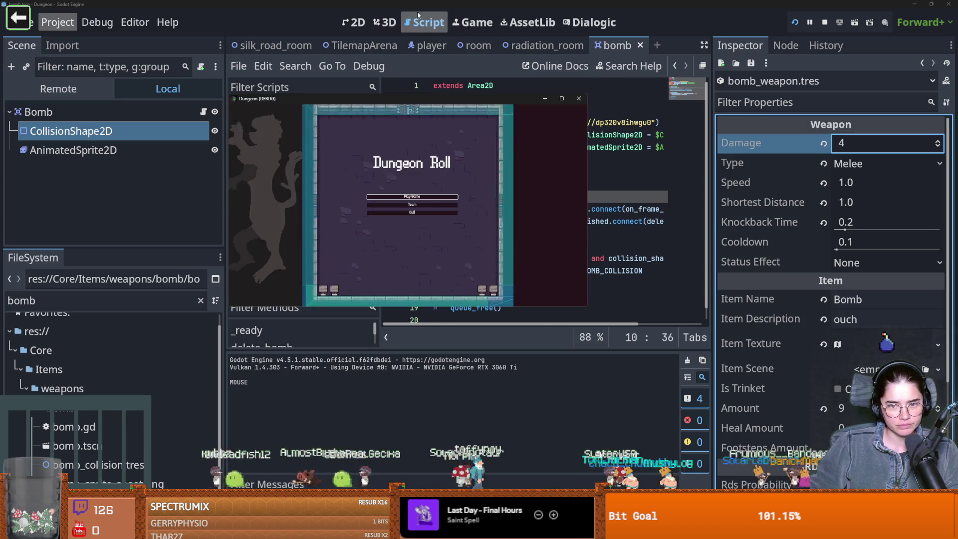
- Turn off visible collision shapes, relaunch the game, and start a new Warrior run
{"action": "left_click", "coordinate": [97, 22]}
{"action": "left_click", "coordinate": [122, 82]}
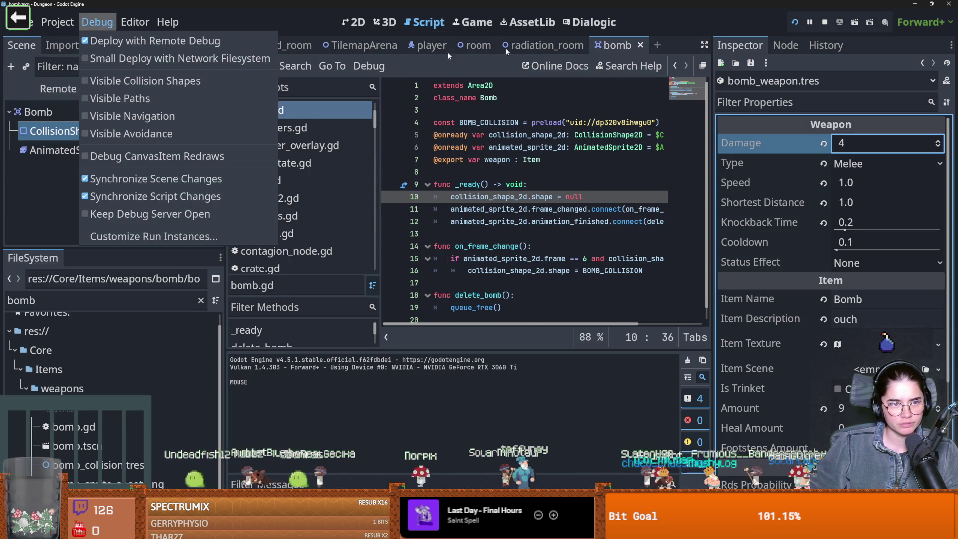
{"action": "left_click", "coordinate": [794, 22]}
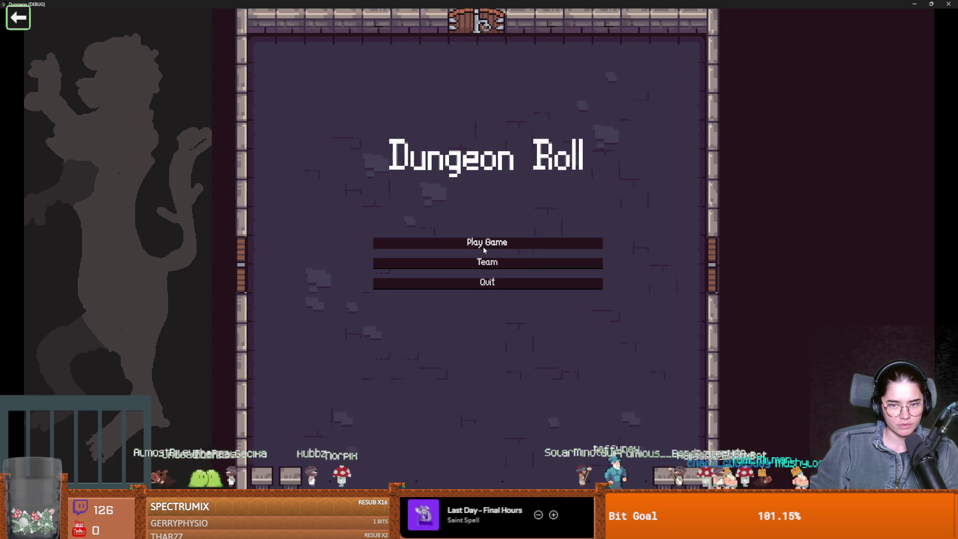
{"action": "left_click", "coordinate": [483, 245]}
{"action": "left_click", "coordinate": [404, 224]}
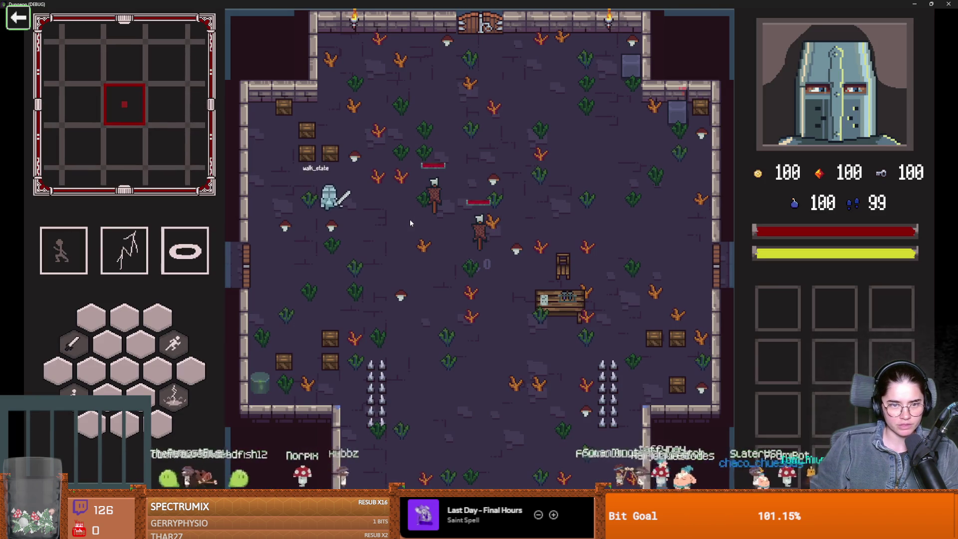
- Move and dash the knight through the first room, then choose the next room
{"action": "key", "text": "s"}
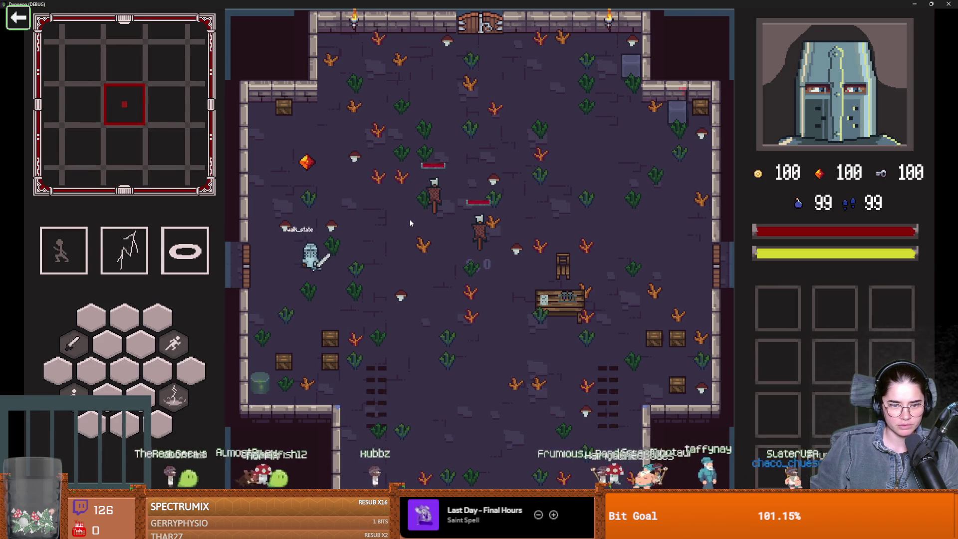
{"action": "key", "text": "w"}
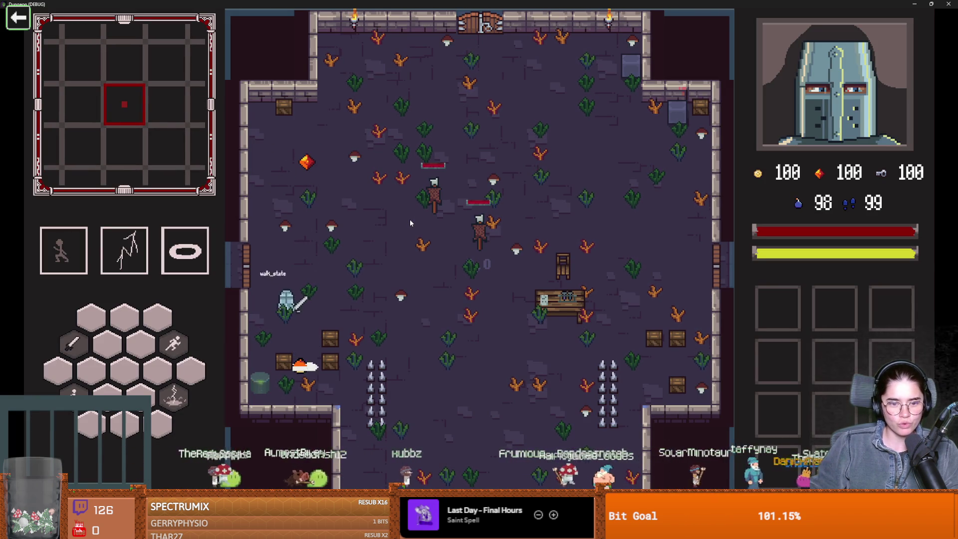
{"action": "key", "text": "s"}
{"action": "key", "text": "space"}
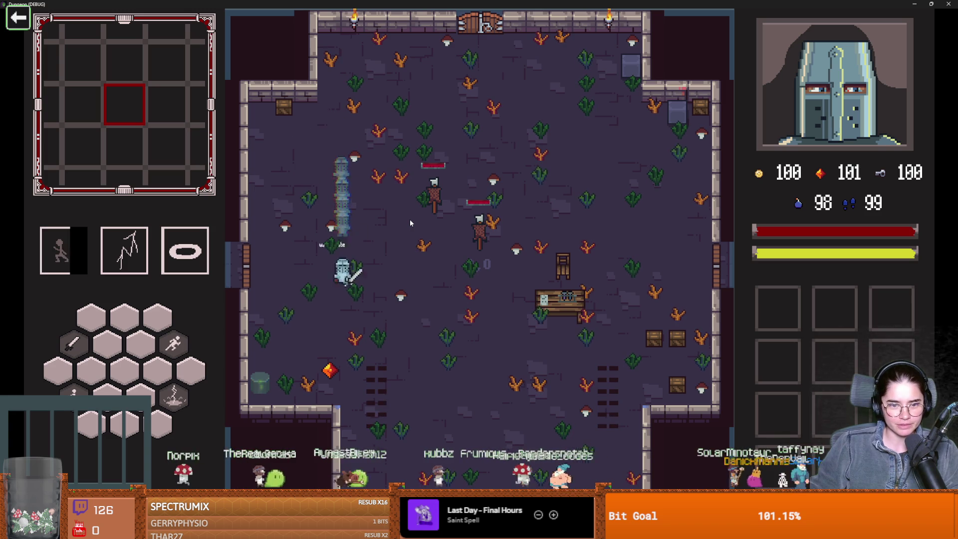
{"action": "key", "text": "space"}
{"action": "key", "text": "s"}
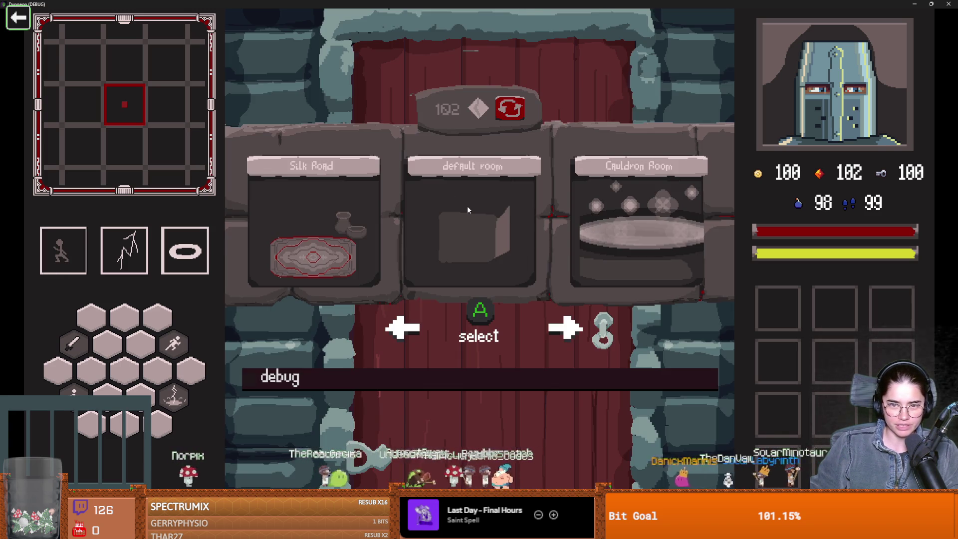
{"action": "left_click", "coordinate": [467, 210]}
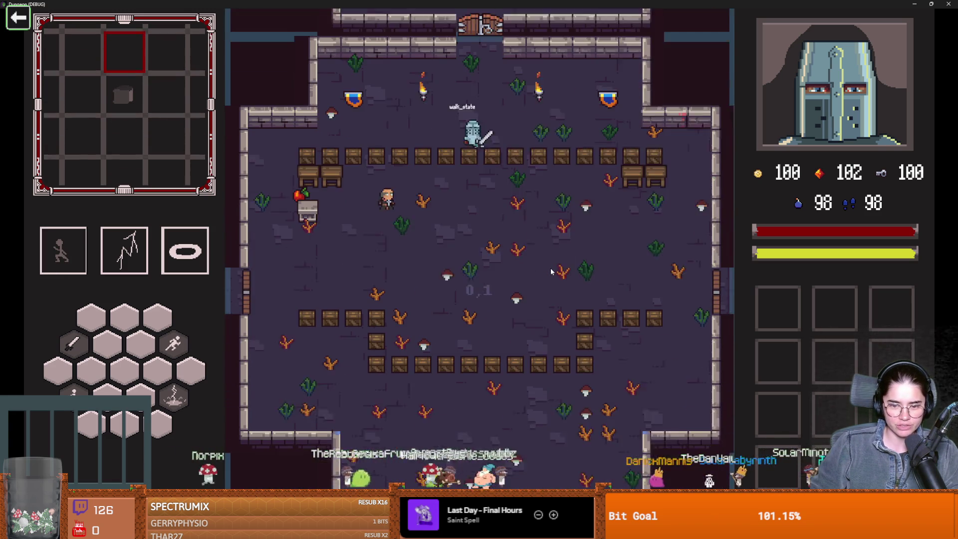
- Bomb the crates beside the knight and the top-left crate row, grabbing the gem
{"action": "key", "text": "a"}
{"action": "key", "text": "space"}
{"action": "key", "text": "d"}
{"action": "key", "text": "d"}
{"action": "key", "text": "space"}
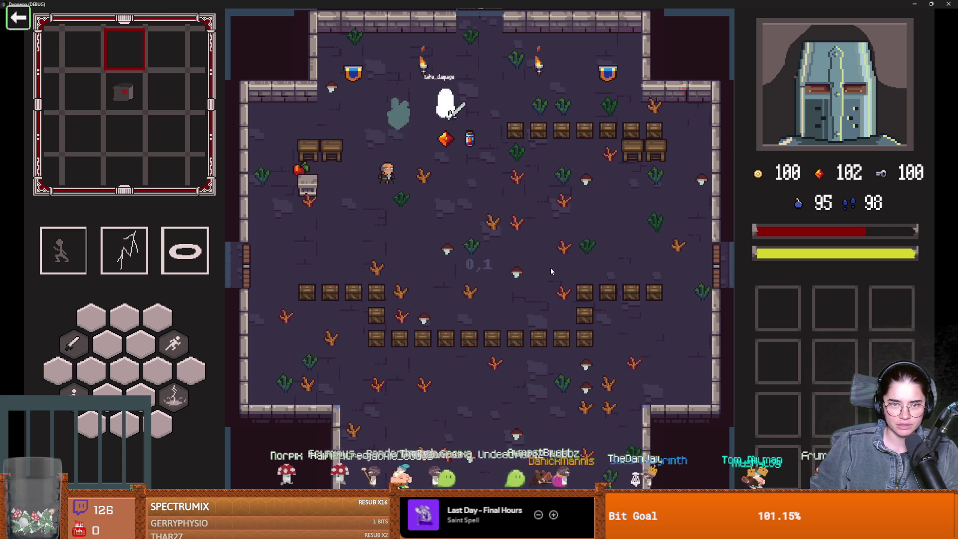
{"action": "key", "text": "s"}
{"action": "key", "text": "w"}
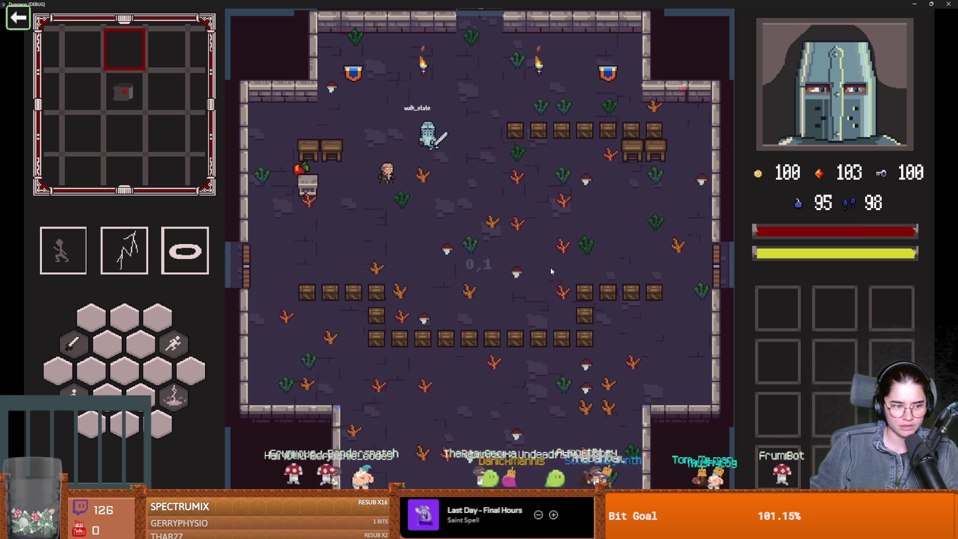
- Dash down, blast the lower crate rows, and shrink the game window over the editor
{"action": "key", "text": "shift"}
{"action": "key", "text": "s"}
{"action": "key", "text": "s"}
{"action": "key", "text": "space"}
{"action": "key", "text": "a"}
{"action": "key", "text": "a"}
{"action": "key", "text": "space"}
{"action": "key", "text": "w"}
{"action": "key", "text": "super+Down"}
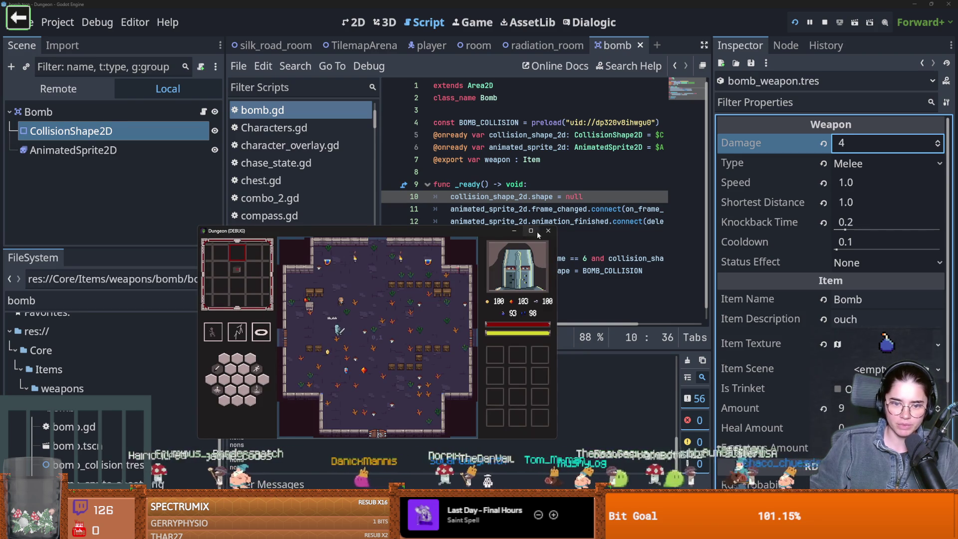
- Close the running game and stop debugging
{"action": "left_click", "coordinate": [547, 232]}
{"action": "left_click", "coordinate": [499, 233]}
{"action": "key", "text": "ctrl+s"}
- Shift the bomb's AnimatedSprite2D offset up to (-1.09, -5.31) and save the scene
{"action": "left_click", "coordinate": [85, 109]}
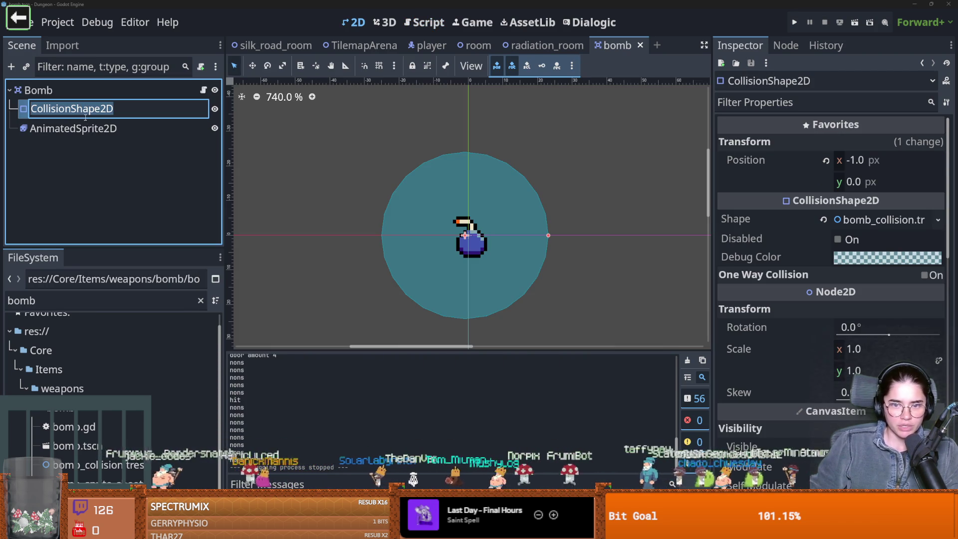
{"action": "left_click", "coordinate": [111, 126]}
{"action": "scroll", "coordinate": [873, 244], "scroll_direction": "down", "scroll_amount": 4}
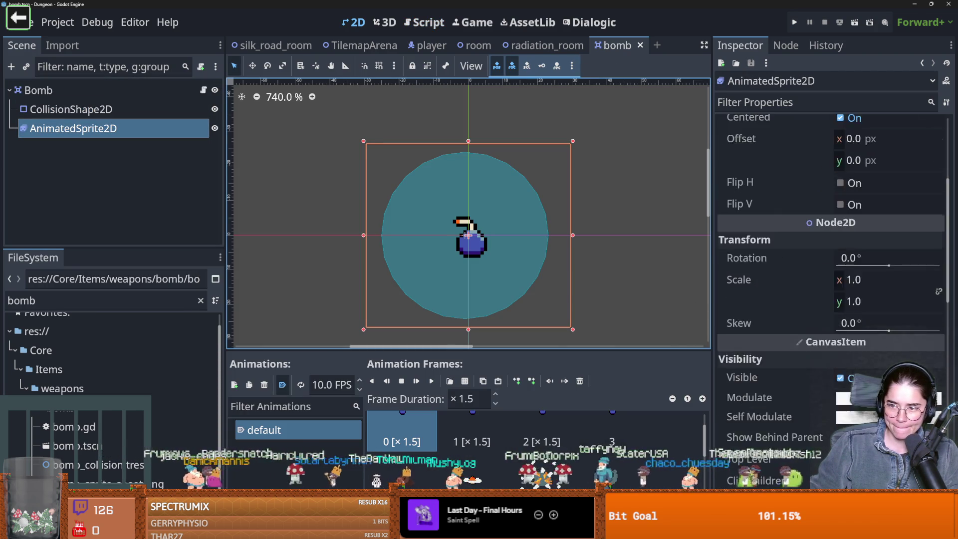
{"action": "scroll", "coordinate": [873, 244], "scroll_direction": "up", "scroll_amount": 3}
{"action": "scroll", "coordinate": [472, 247], "scroll_direction": "up", "scroll_amount": 4}
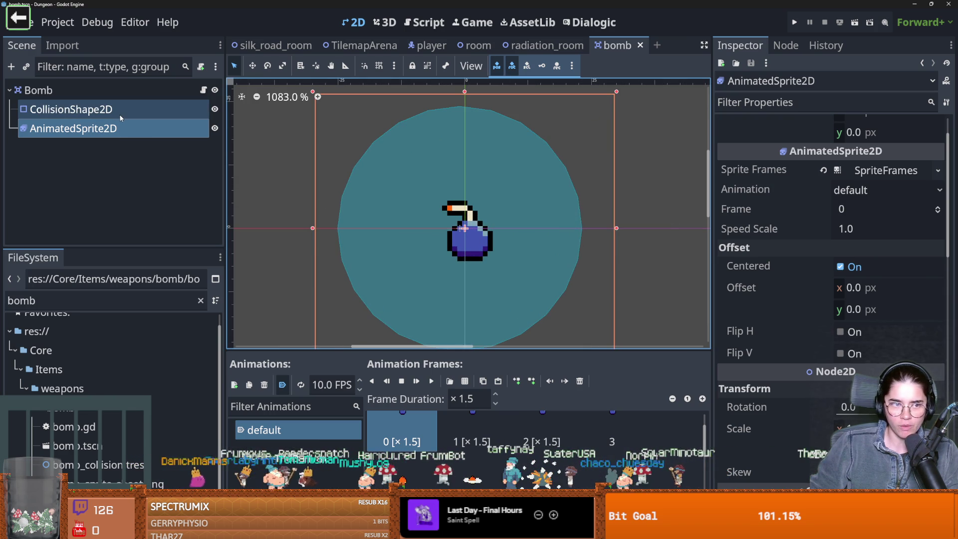
{"action": "scroll", "coordinate": [844, 299], "scroll_direction": "up", "scroll_amount": 2}
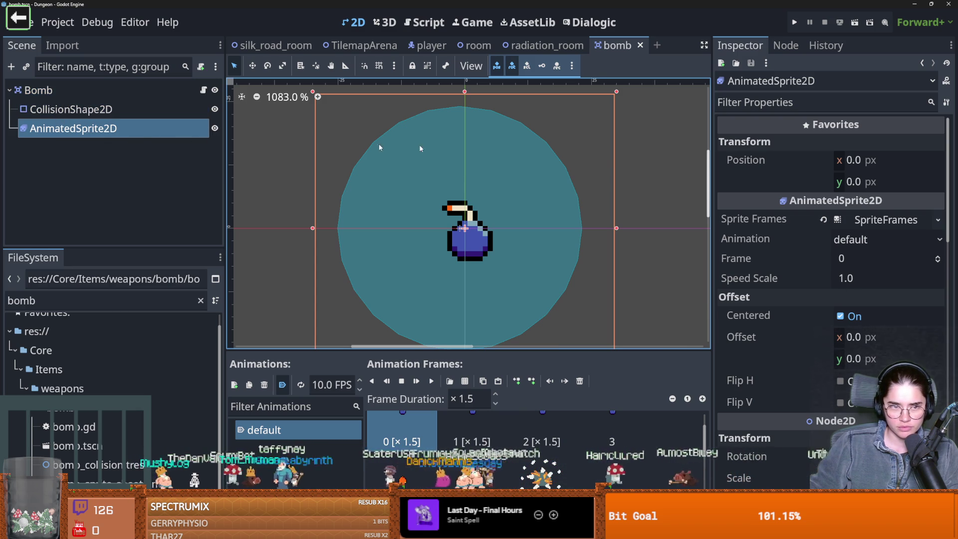
{"action": "mouse_move", "coordinate": [853, 359]}
{"action": "left_mouse_down"}
{"action": "mouse_move", "coordinate": [825, 358]}
{"action": "mouse_move", "coordinate": [842, 363]}
{"action": "mouse_move", "coordinate": [828, 345]}
{"action": "left_mouse_up"}
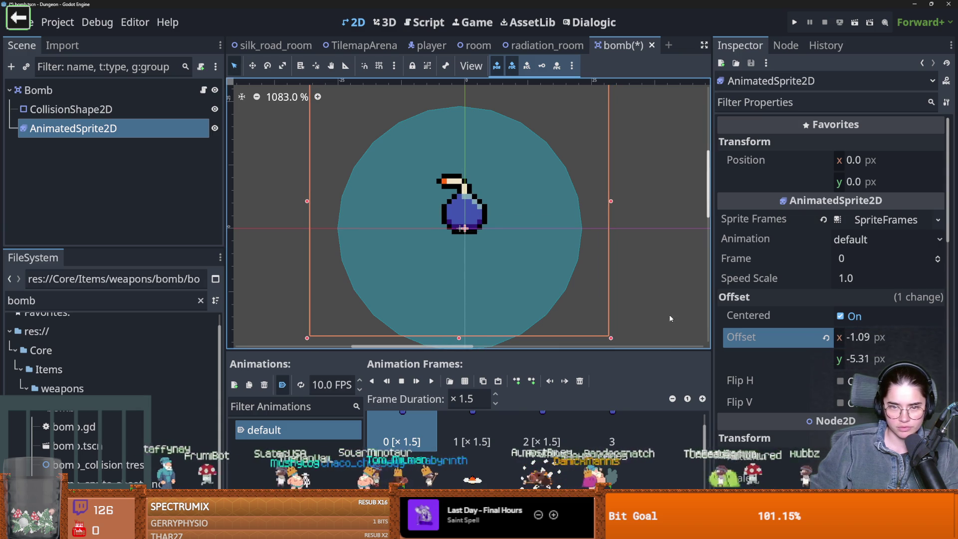
{"action": "key", "text": "ctrl+s"}
- Move the bomb's CollisionShape2D circle to (-1, -3) and save the scene
{"action": "left_click", "coordinate": [71, 109]}
{"action": "left_click_drag", "start_coordinate": [494, 233], "coordinate": [495, 220]}
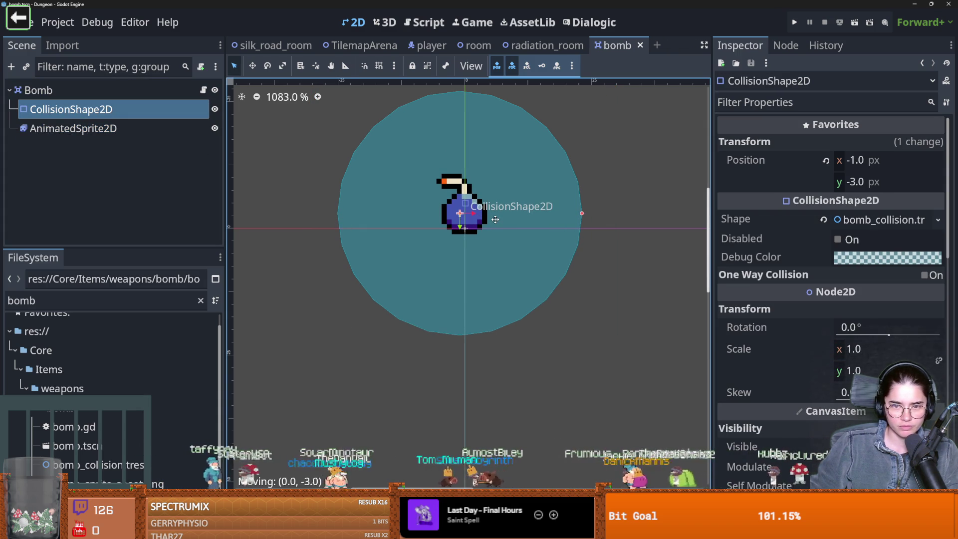
{"action": "key", "text": "ctrl+s"}
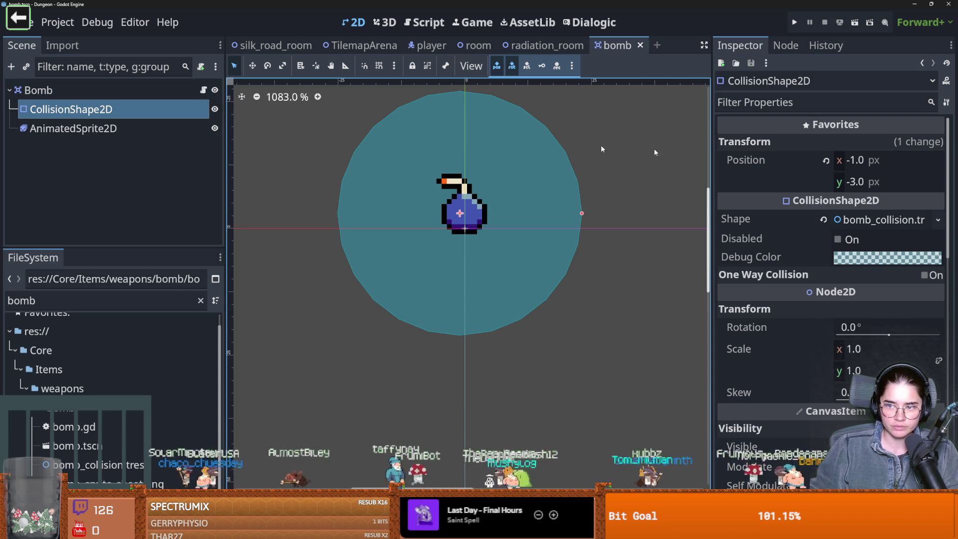
{"action": "left_click", "coordinate": [203, 90]}
- Insert a blank line 17 in bomb.gd below the collision_shape_2d.shape assignment and save
{"action": "left_click", "coordinate": [647, 272]}
{"action": "key", "text": "Return"}
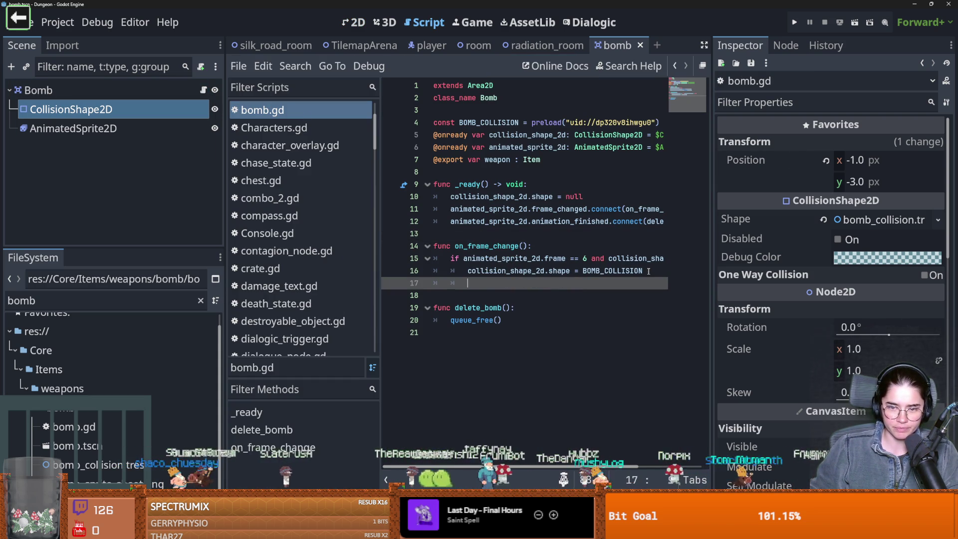
{"action": "type", "text": "coll"}
{"action": "key", "text": "Return"}
{"action": "type", "text": "."}
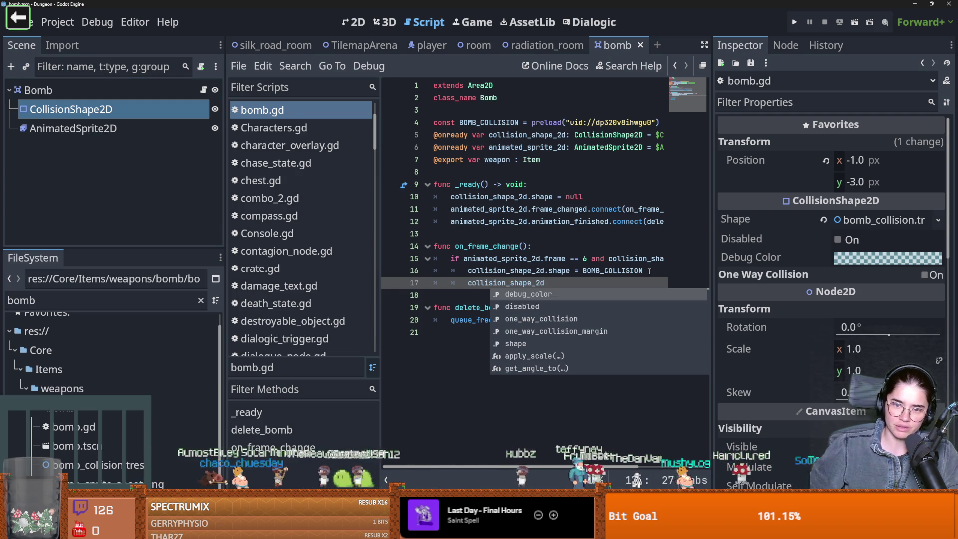
{"action": "key", "text": "Escape"}
{"action": "key", "text": "ctrl+s"}
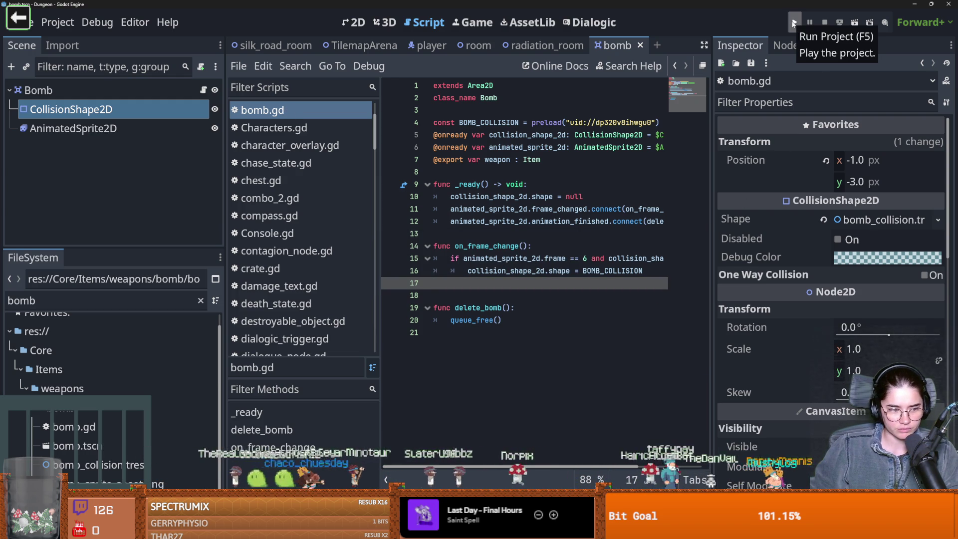
{"action": "left_click", "coordinate": [793, 22]}
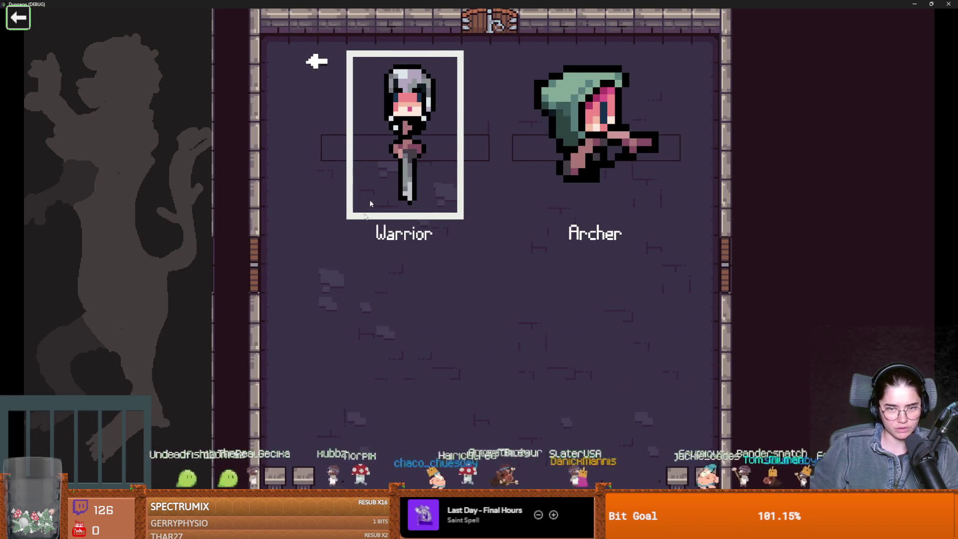
{"action": "left_click", "coordinate": [379, 180]}
{"action": "left_click", "coordinate": [576, 147]}
{"action": "left_click", "coordinate": [73, 128]}
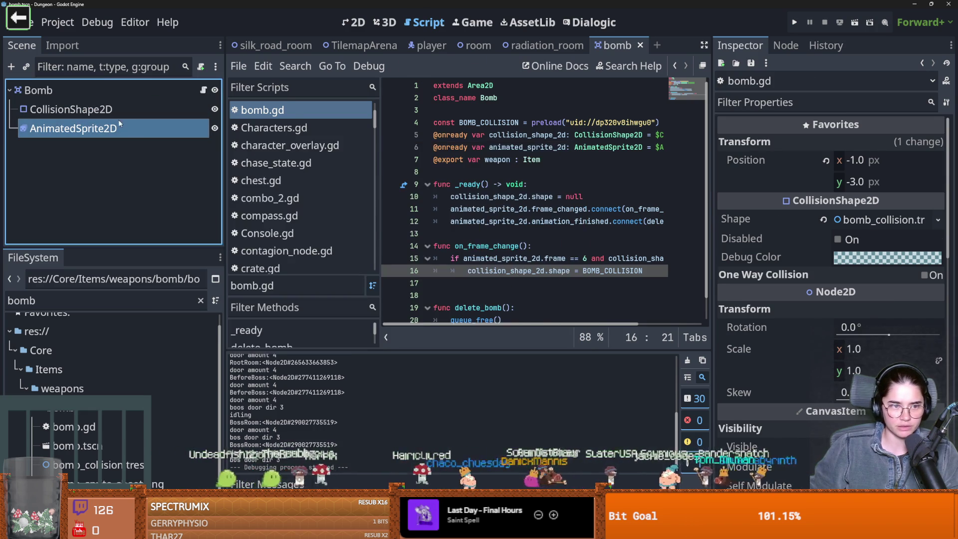
- Tick Ordering > Y Sort Enabled on the Bomb root node and save the bomb scene
{"action": "scroll", "coordinate": [847, 291], "scroll_direction": "down", "scroll_amount": 3}
{"action": "scroll", "coordinate": [838, 300], "scroll_direction": "down", "scroll_amount": 5}
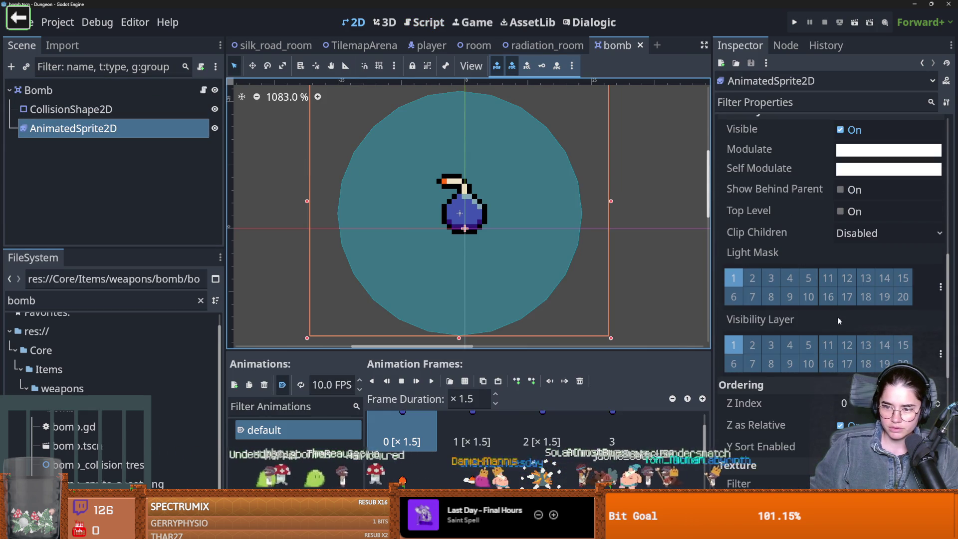
{"action": "scroll", "coordinate": [836, 310], "scroll_direction": "down", "scroll_amount": 4}
{"action": "left_click", "coordinate": [840, 249]}
{"action": "left_click", "coordinate": [38, 90]}
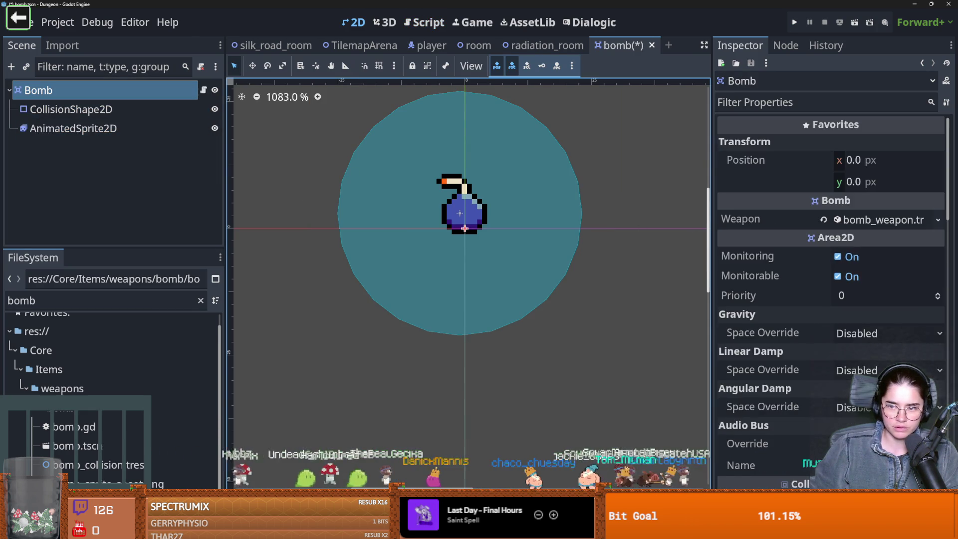
{"action": "scroll", "coordinate": [863, 361], "scroll_direction": "down", "scroll_amount": 10}
{"action": "scroll", "coordinate": [830, 415], "scroll_direction": "down", "scroll_amount": 6}
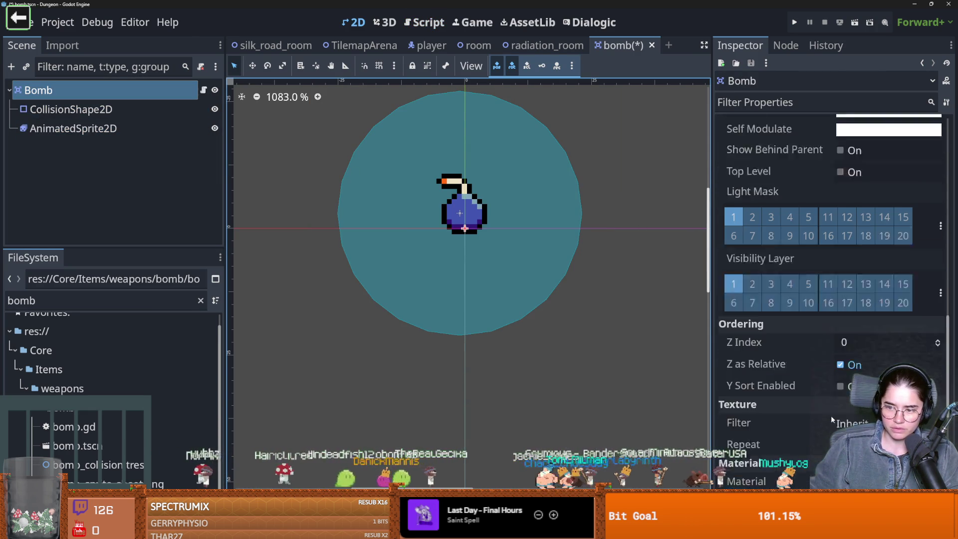
{"action": "left_click", "coordinate": [840, 337]}
{"action": "key", "text": "ctrl+s"}
- Run the project as Warrior and drop a bomb among the crates
{"action": "left_click", "coordinate": [792, 22]}
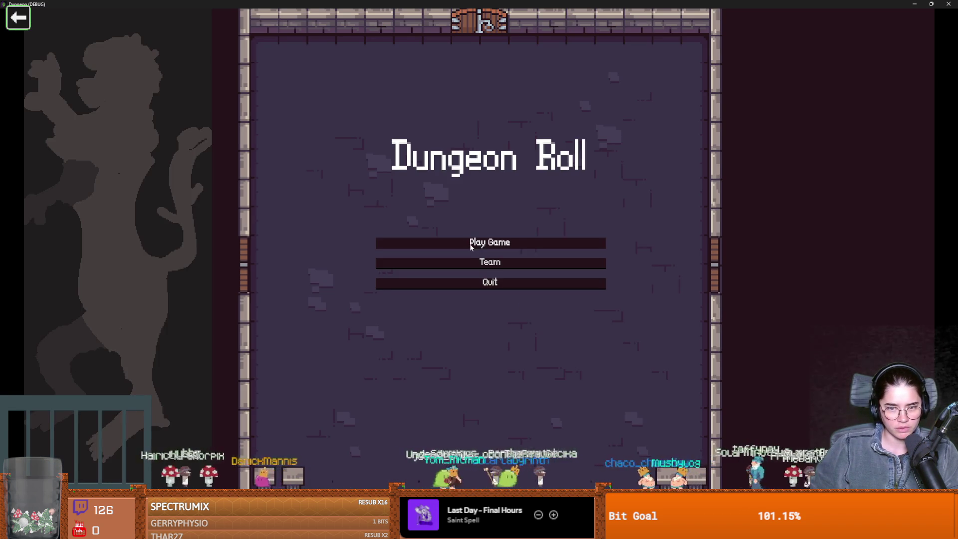
{"action": "left_click", "coordinate": [470, 244]}
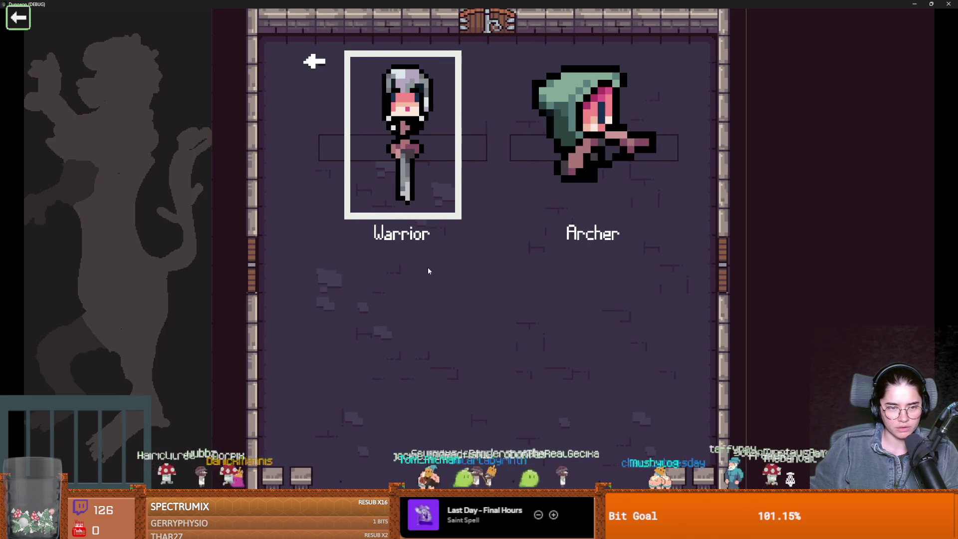
{"action": "left_click", "coordinate": [428, 269]}
{"action": "key", "text": "s"}
{"action": "key", "text": "w"}
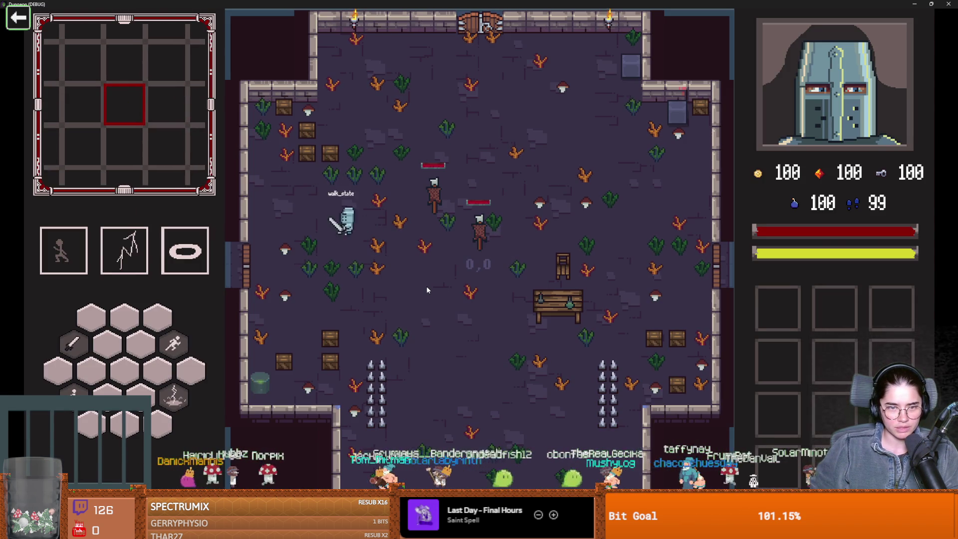
{"action": "key", "text": "a"}
{"action": "key", "text": "s"}
- Blow up the lower crates, collect the dropped coins, and close the game
{"action": "key", "text": "d"}
{"action": "key", "text": "s"}
{"action": "key", "text": "a"}
{"action": "key", "text": "a"}
{"action": "key", "text": "w"}
{"action": "key", "text": "s"}
{"action": "key", "text": "s"}
{"action": "key", "text": "d"}
{"action": "key", "text": "w"}
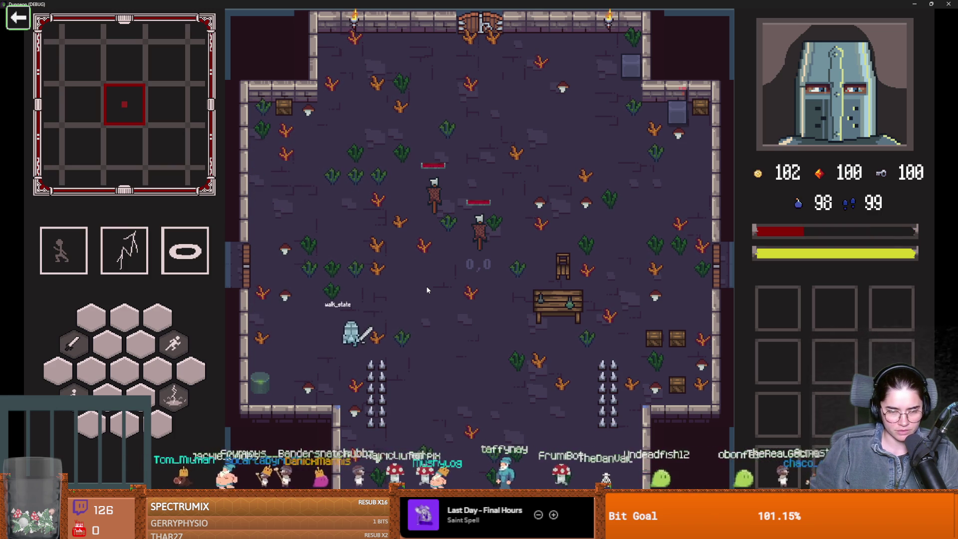
{"action": "key", "text": "s"}
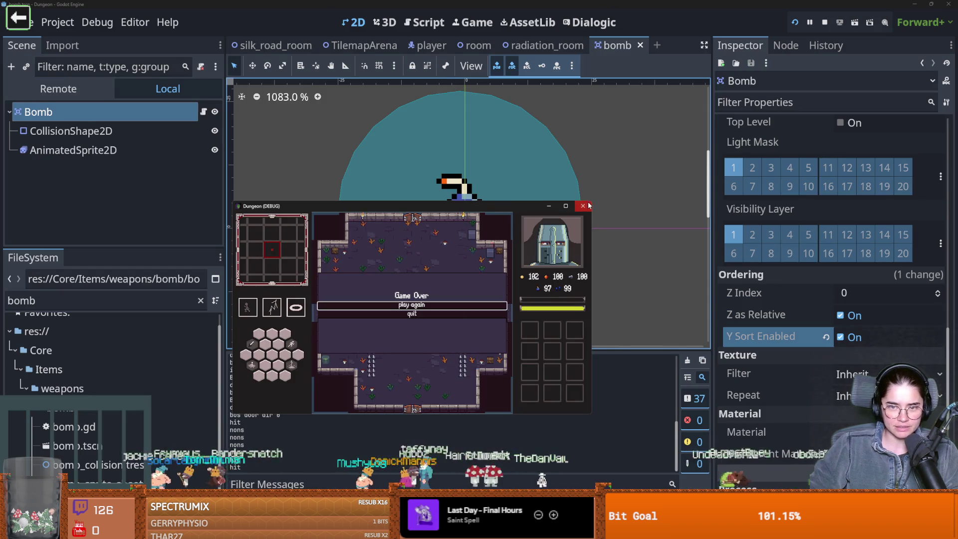
{"action": "left_click", "coordinate": [583, 206]}
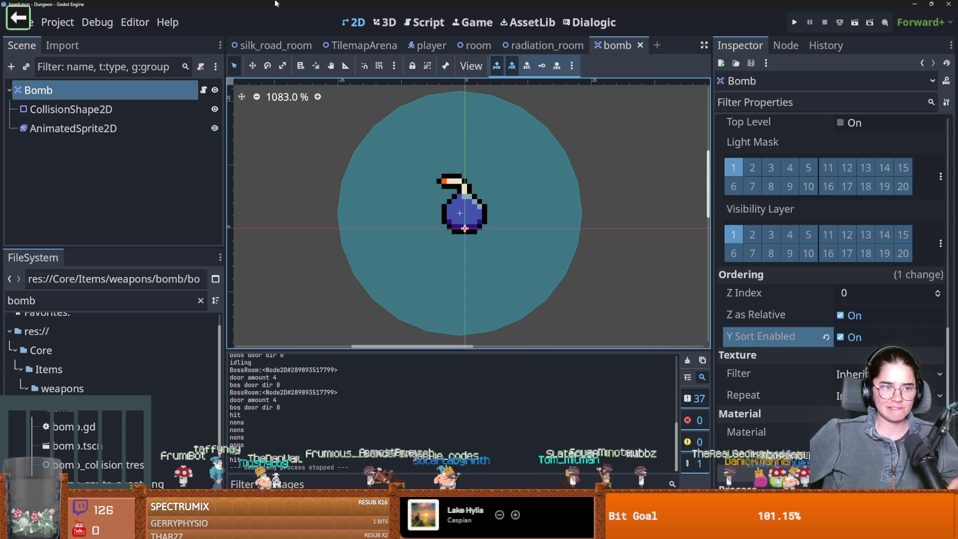
- Enlarge the AnimatedSprite2D's SpriteFrames panel and step through to explosion frame 6
{"action": "mouse_move", "coordinate": [370, 46]}
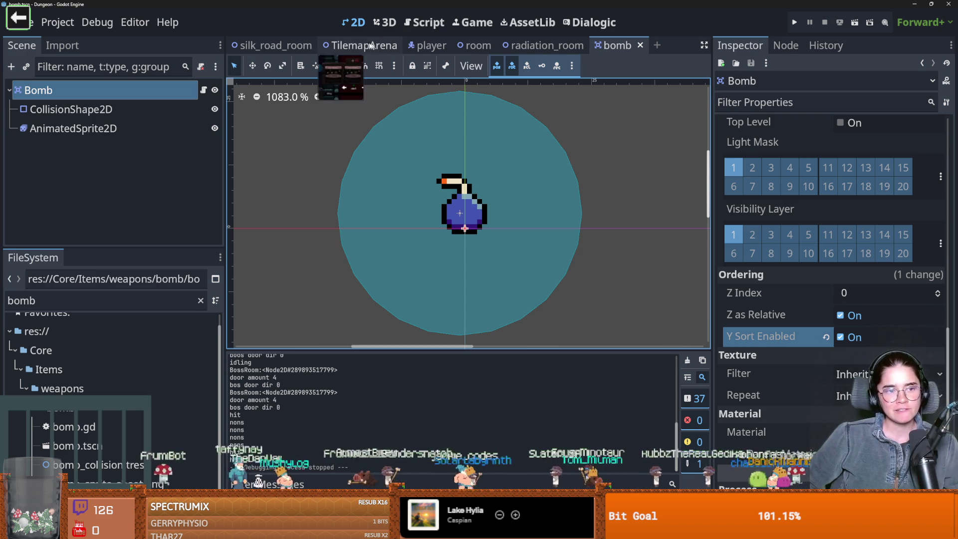
{"action": "left_click", "coordinate": [204, 90]}
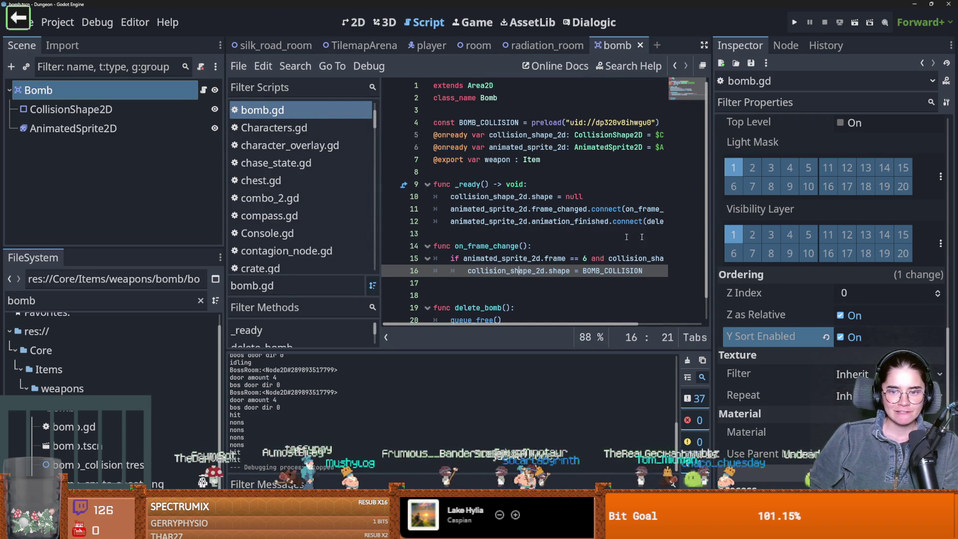
{"action": "left_click_drag", "start_coordinate": [713, 236], "coordinate": [832, 236]}
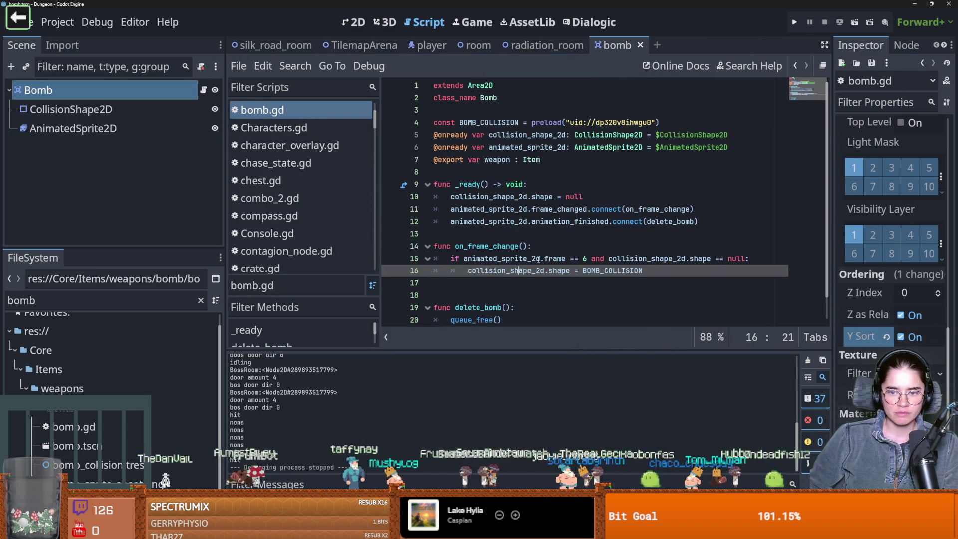
{"action": "scroll", "coordinate": [598, 199], "scroll_direction": "down", "scroll_amount": 1}
{"action": "left_click", "coordinate": [100, 129]}
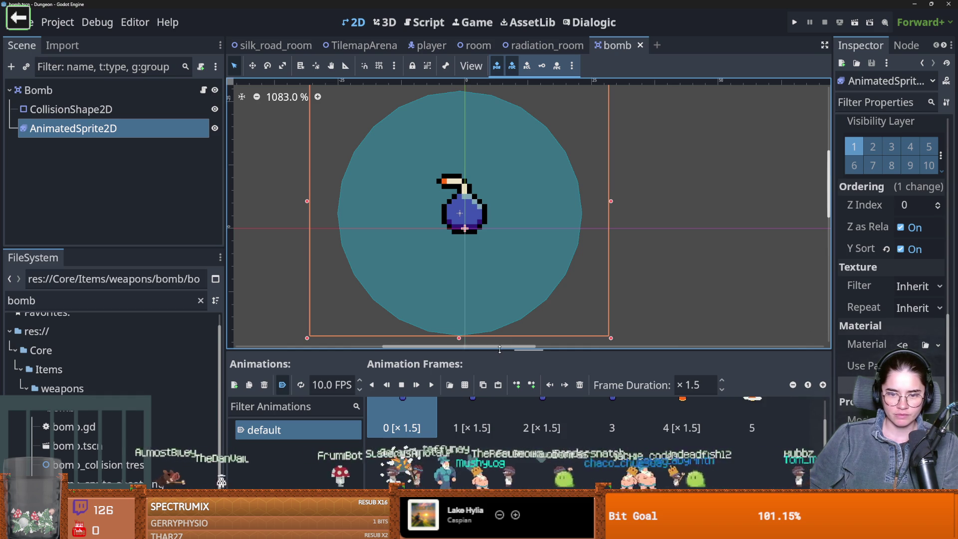
{"action": "left_click_drag", "start_coordinate": [500, 349], "coordinate": [499, 131]}
{"action": "left_click", "coordinate": [472, 215]}
{"action": "key", "text": "Right"}
{"action": "key", "text": "Right"}
{"action": "key", "text": "Right"}
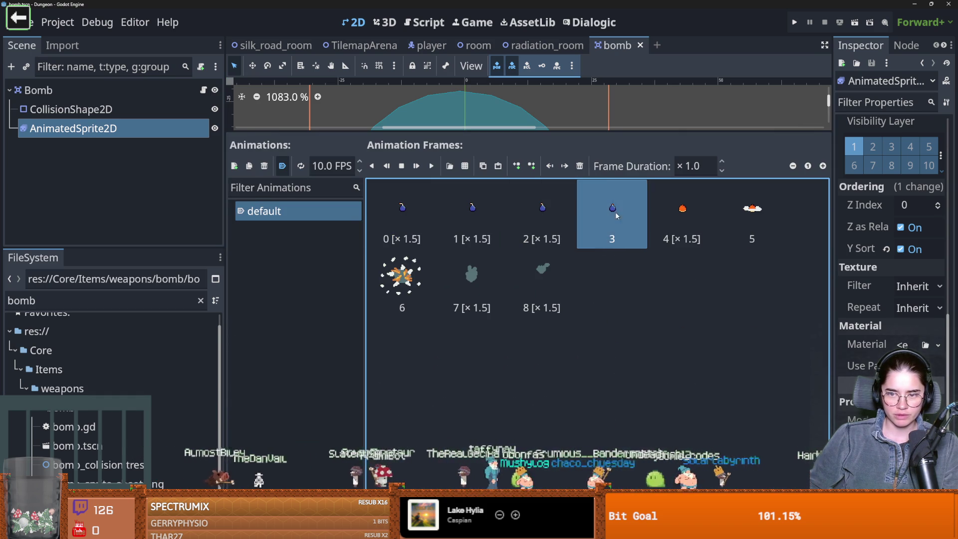
{"action": "left_click", "coordinate": [421, 277]}
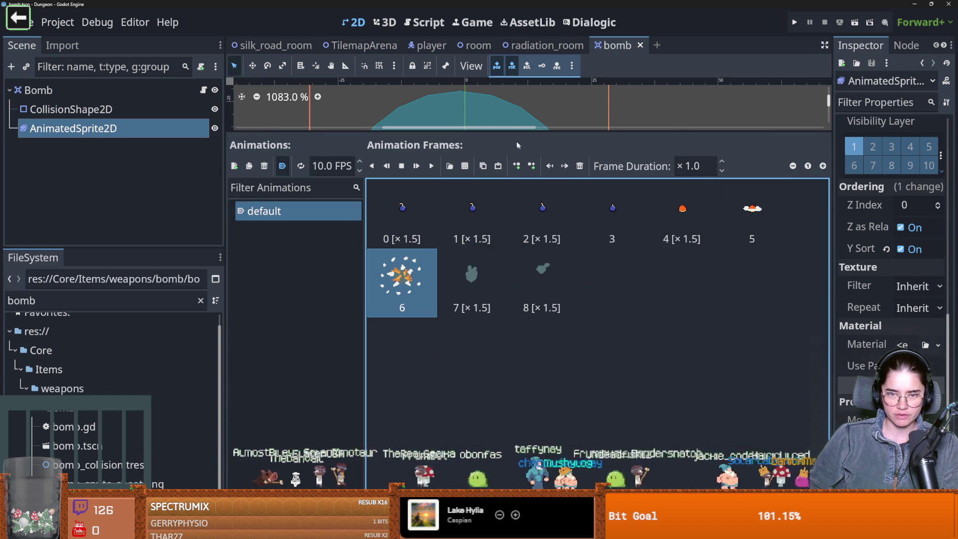
- Return to bomb.gd and place the caret in line 15's frame check
{"action": "left_click_drag", "start_coordinate": [511, 133], "coordinate": [498, 292]}
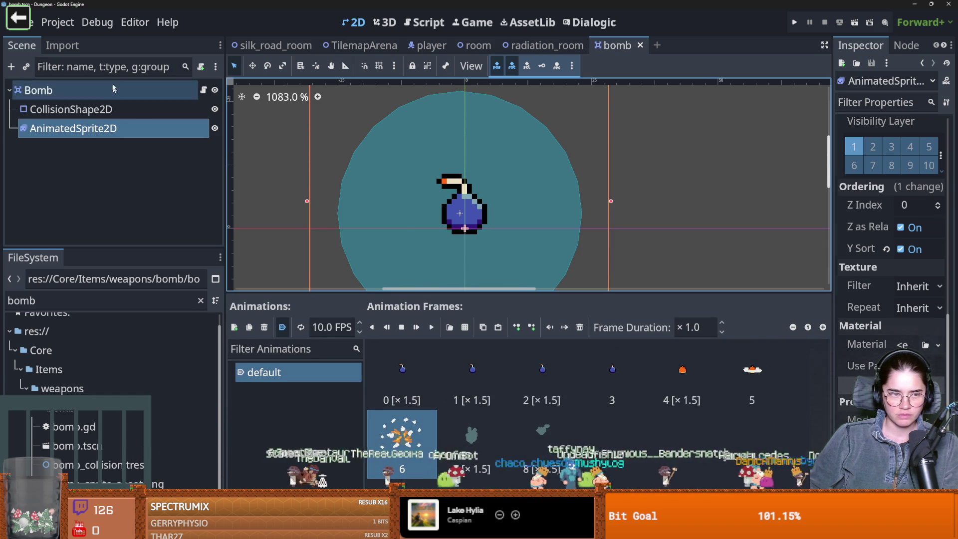
{"action": "left_click", "coordinate": [204, 91]}
{"action": "scroll", "coordinate": [583, 184], "scroll_direction": "down", "scroll_amount": 1}
{"action": "left_click", "coordinate": [587, 184]}
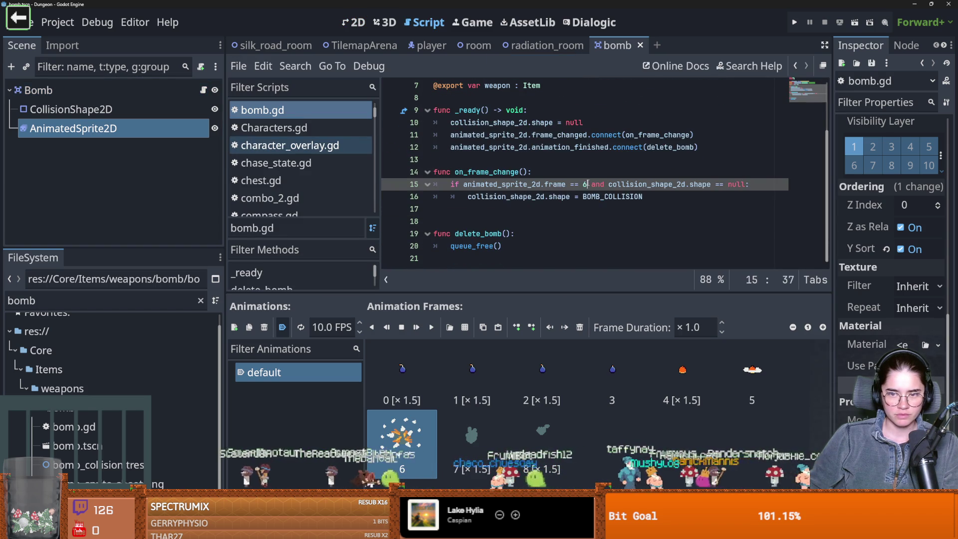
{"action": "type", "text": "7"}
- Copy line 15's frame condition onto a new line 17 in bomb.gd
{"action": "key", "text": "ctrl+s"}
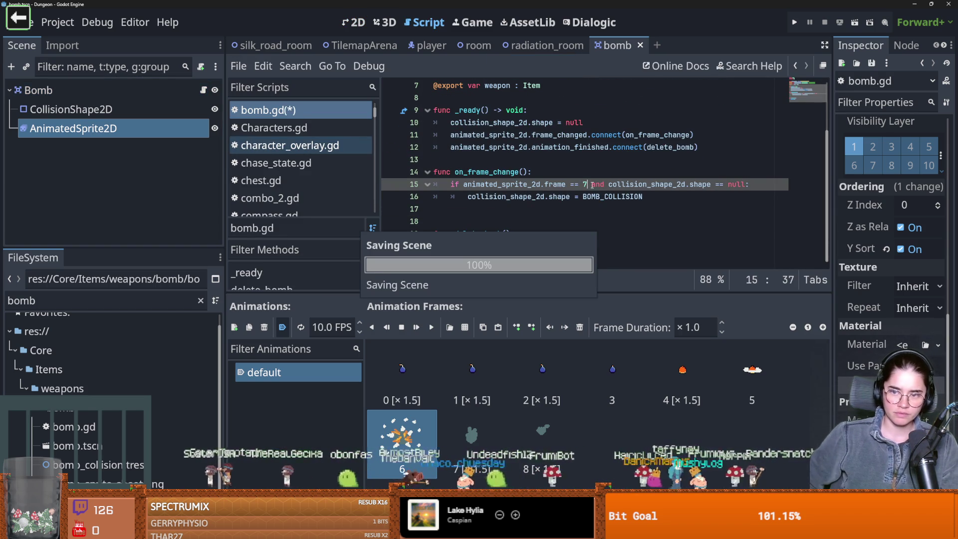
{"action": "double_click", "coordinate": [683, 184]}
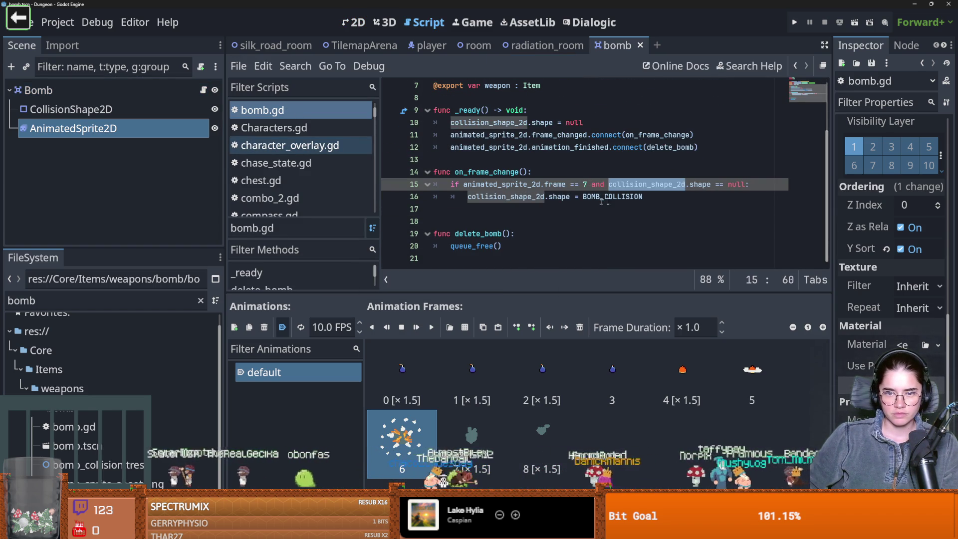
{"action": "left_click", "coordinate": [669, 196]}
{"action": "key", "text": "Return"}
{"action": "key", "text": "BackSpace"}
{"action": "type", "text": "if col"}
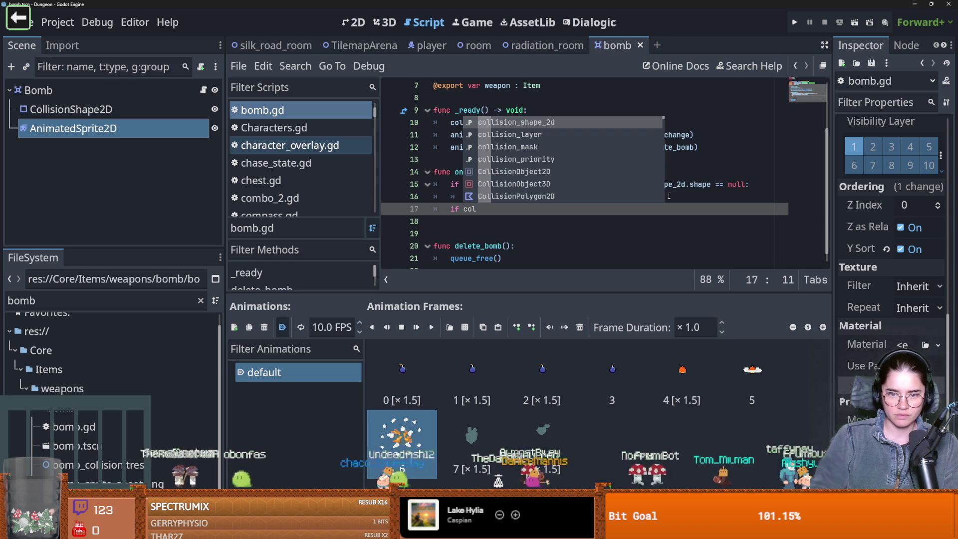
{"action": "key", "text": "BackSpace"}
{"action": "key", "text": "BackSpace"}
{"action": "key", "text": "BackSpace"}
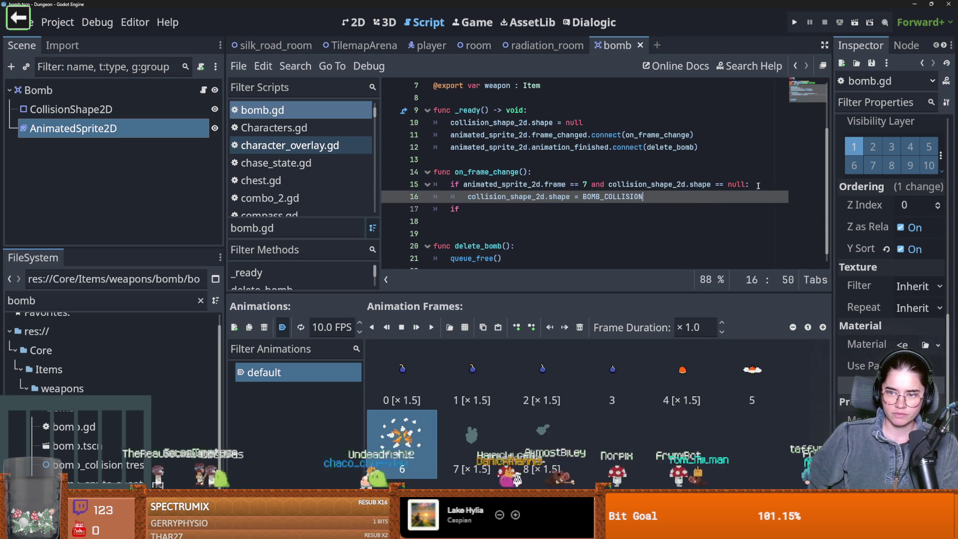
{"action": "left_click_drag", "start_coordinate": [752, 184], "coordinate": [432, 187]}
{"action": "key", "text": "ctrl+c"}
{"action": "left_click", "coordinate": [467, 209]}
{"action": "key", "text": "ctrl+v"}
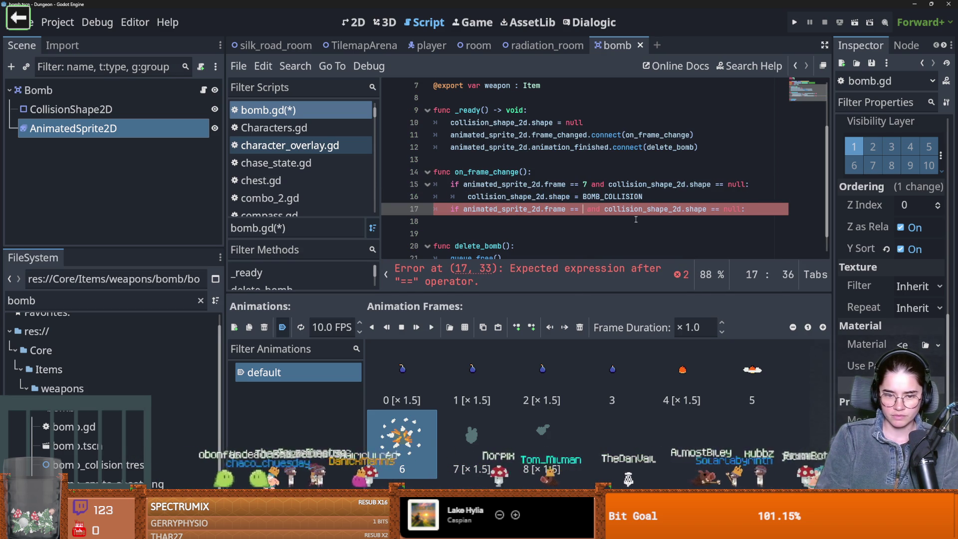
- Make line 15 check frame 6 and line 17 check frame 7, removing null there
{"action": "left_click", "coordinate": [587, 184]}
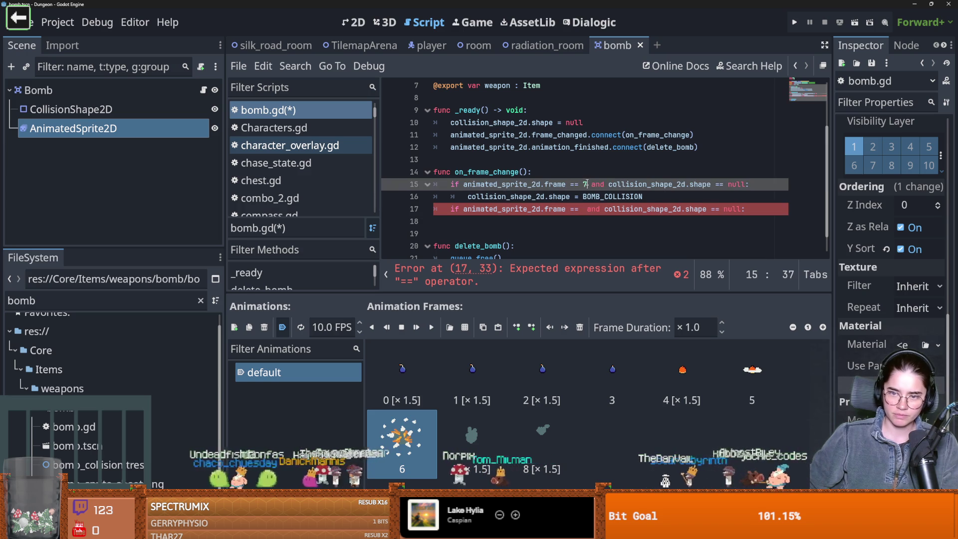
{"action": "key", "text": "BackSpace"}
{"action": "type", "text": "6"}
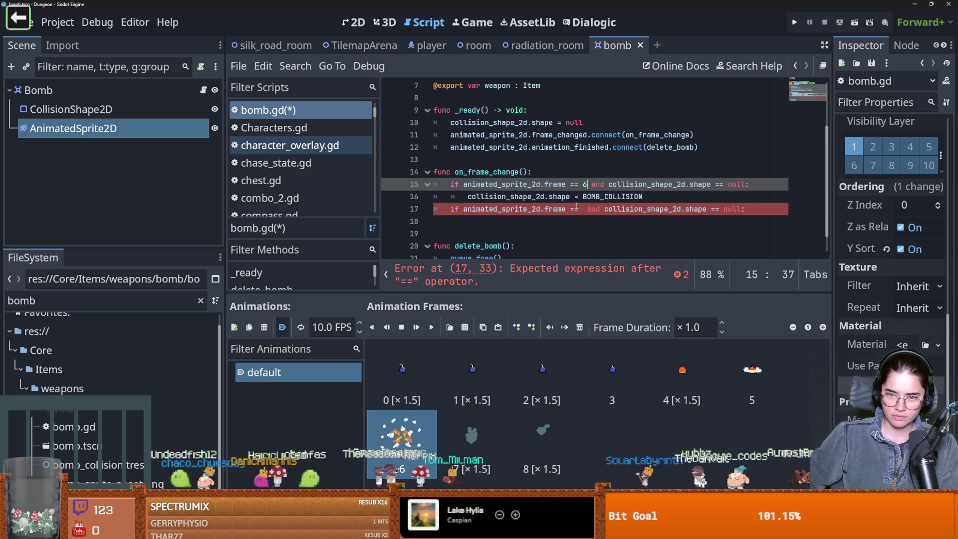
{"action": "left_click", "coordinate": [580, 208]}
{"action": "key", "text": "BackSpace"}
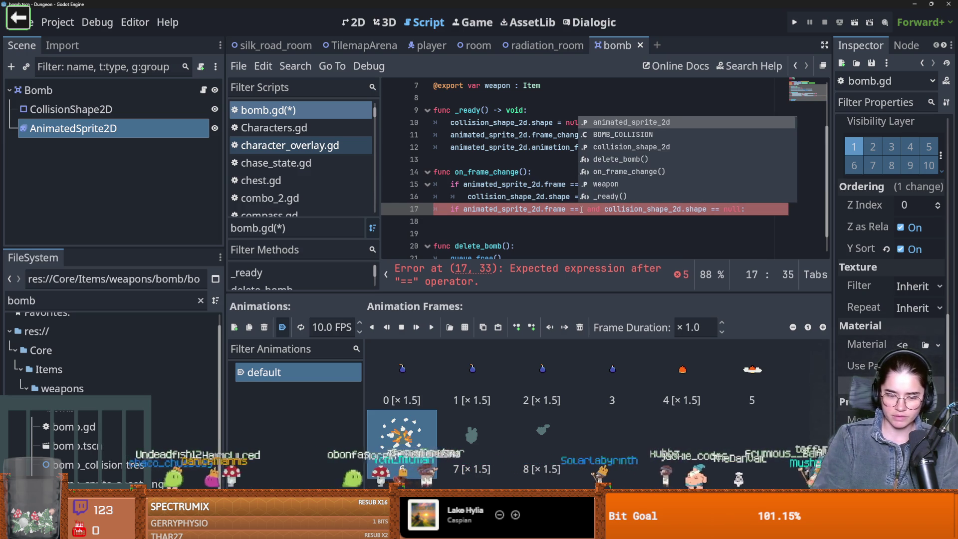
{"action": "type", "text": "7"}
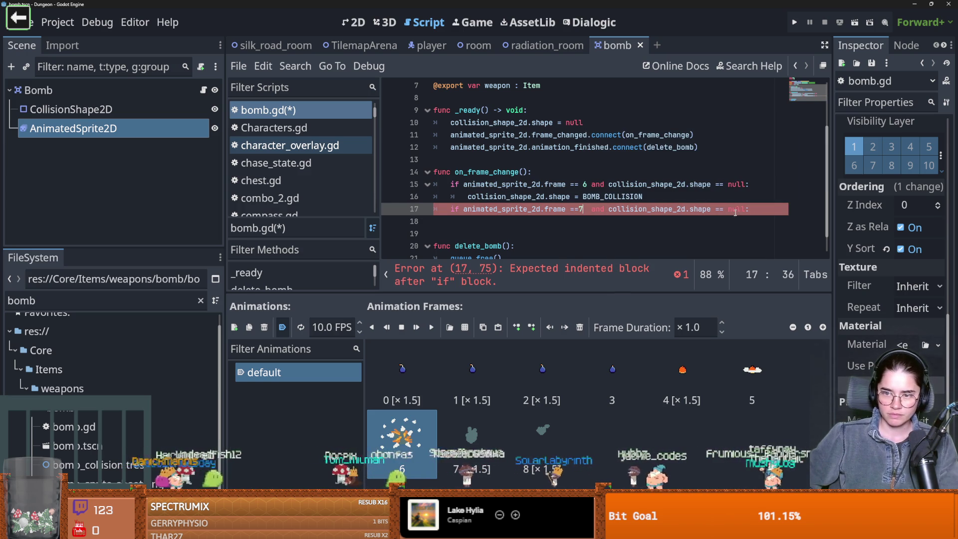
{"action": "double_click", "coordinate": [744, 209]}
{"action": "key", "text": "BackSpace"}
{"action": "type", "text": "!"}
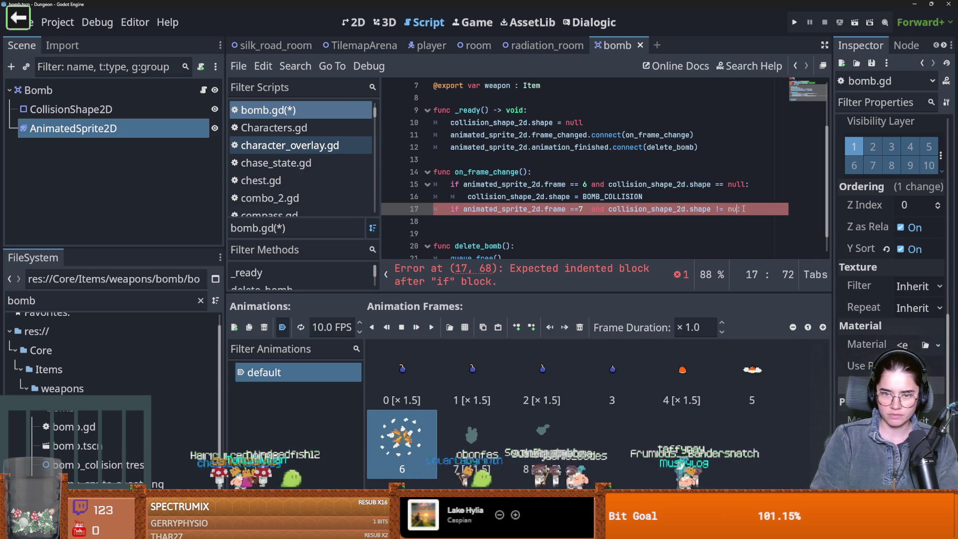
- Place delete_bomb() under the frame 7 check on line 18 and save the script
{"action": "scroll", "coordinate": [510, 205], "scroll_direction": "down", "scroll_amount": 1}
{"action": "left_click_drag", "start_coordinate": [511, 219], "coordinate": [455, 221]}
{"action": "left_click", "coordinate": [480, 193]}
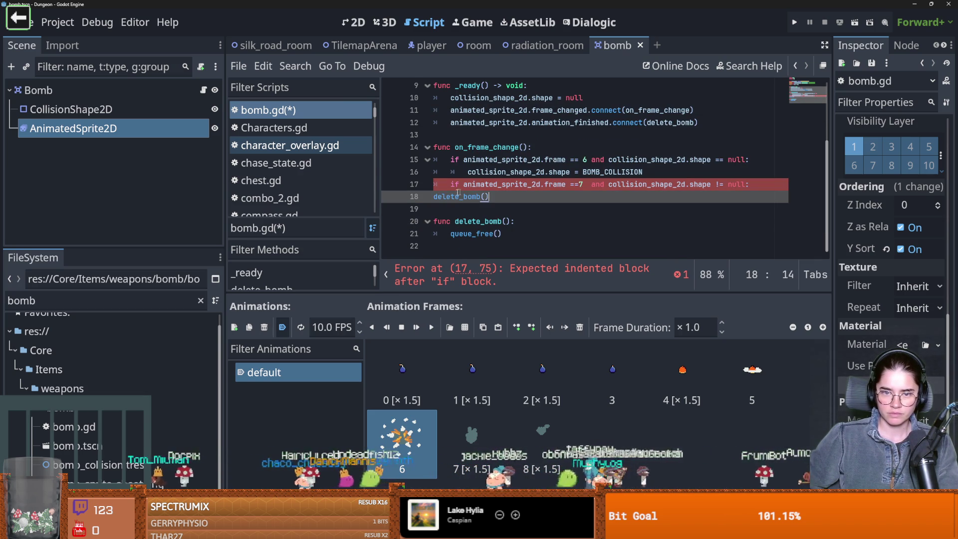
{"action": "left_click", "coordinate": [437, 196]}
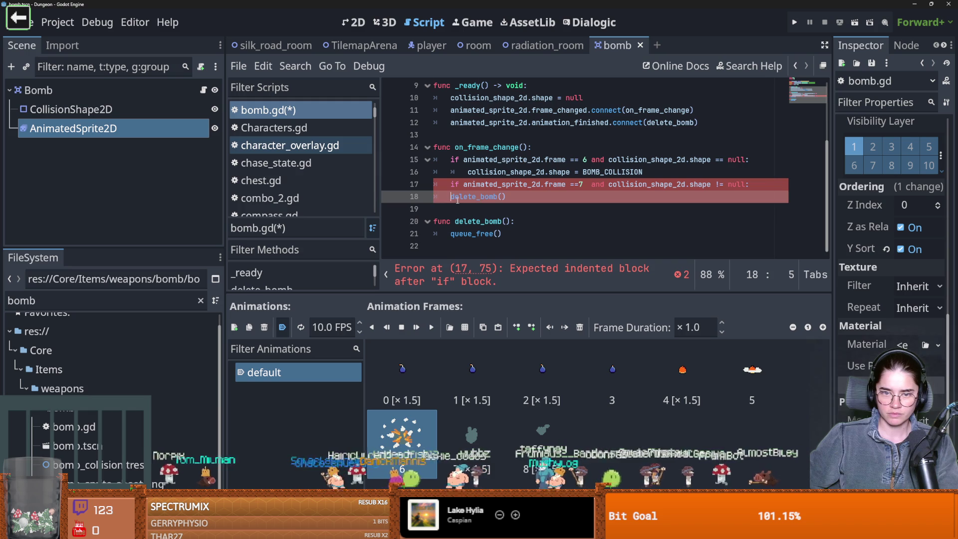
{"action": "key", "text": "ctrl+s"}
- Delete the animation_finished.connect line from _ready on line 12
{"action": "left_click", "coordinate": [693, 135]}
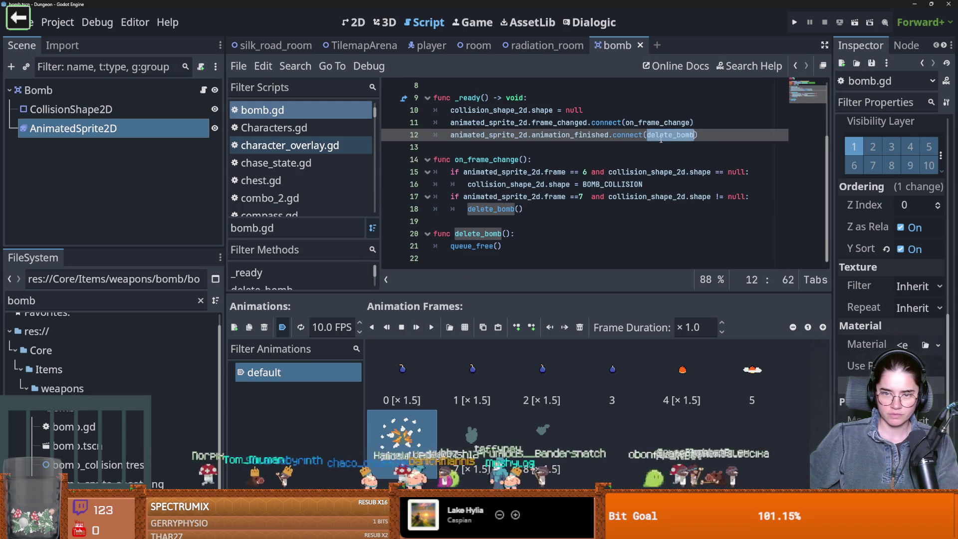
{"action": "scroll", "coordinate": [693, 147], "scroll_direction": "up", "scroll_amount": 1}
{"action": "left_click", "coordinate": [698, 135]}
{"action": "key", "text": "shift+Home"}
{"action": "key", "text": "BackSpace"}
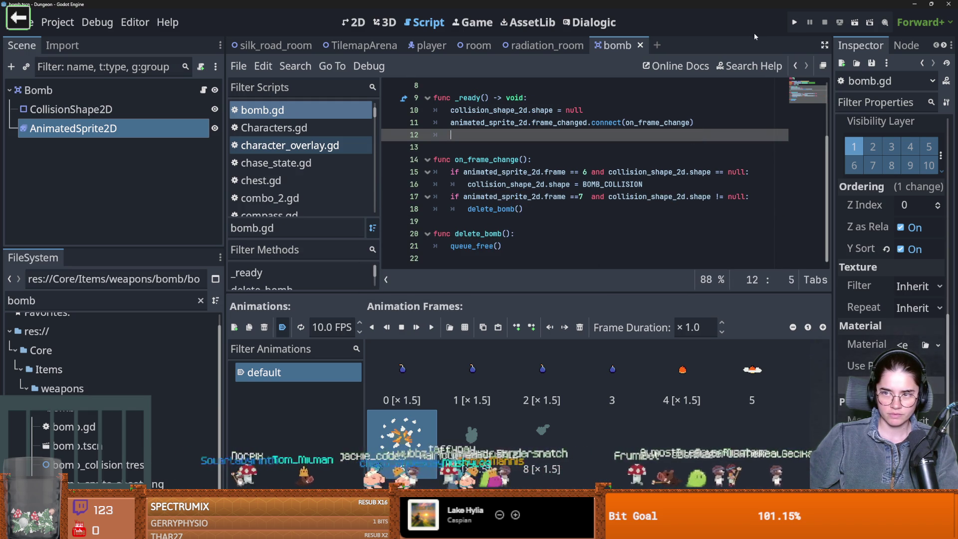
- Launch the game and start a new run as the Warrior
{"action": "key", "text": "F5"}
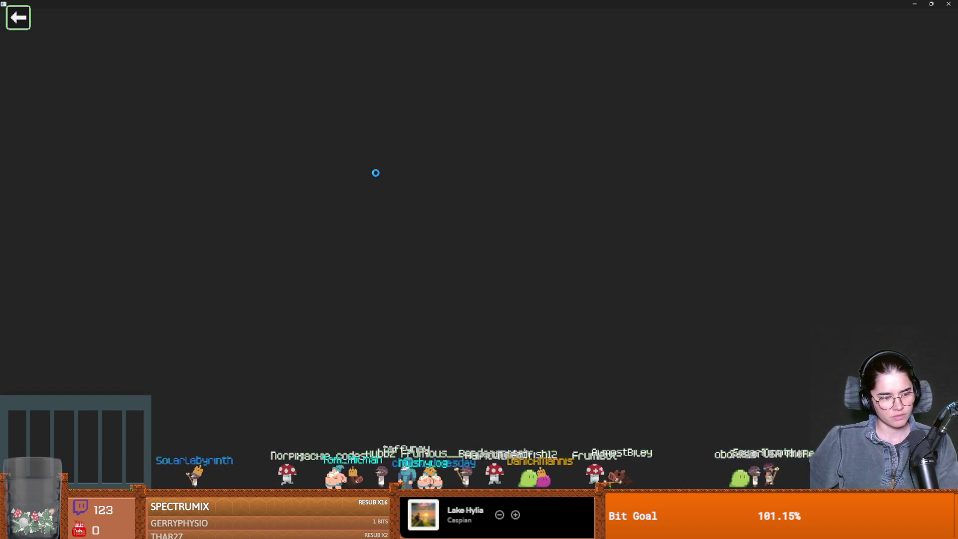
{"action": "key", "text": "Return"}
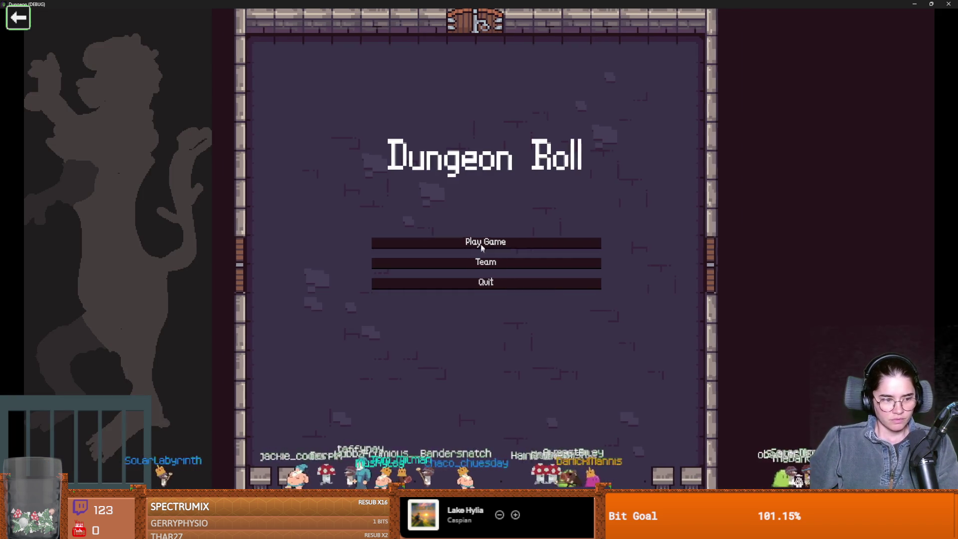
{"action": "key", "text": "Return"}
- Drop a bomb and walk the Warrior clear as it blasts near the crates
{"action": "key", "text": "s"}
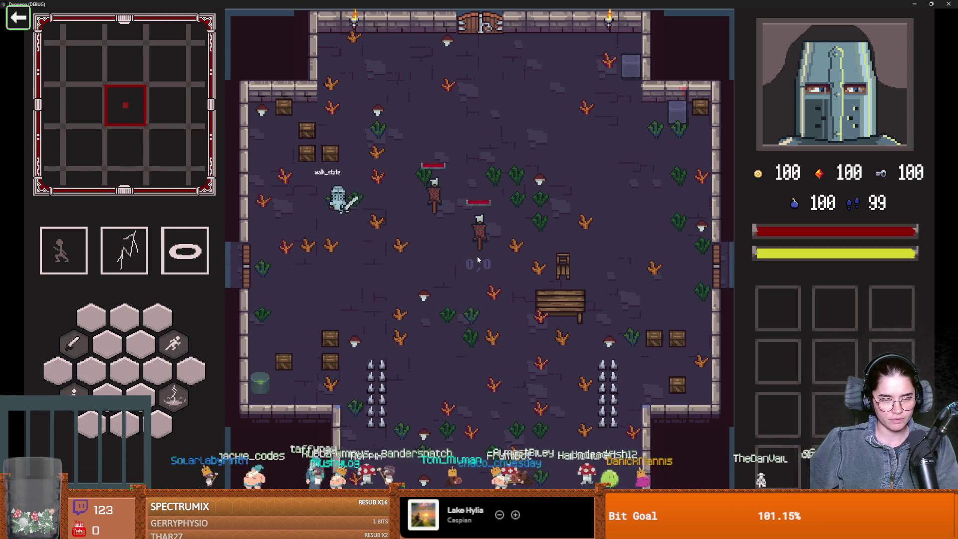
{"action": "key", "text": "space"}
{"action": "key", "text": "w"}
{"action": "key", "text": "s"}
{"action": "key", "text": "a"}
{"action": "key", "text": "w"}
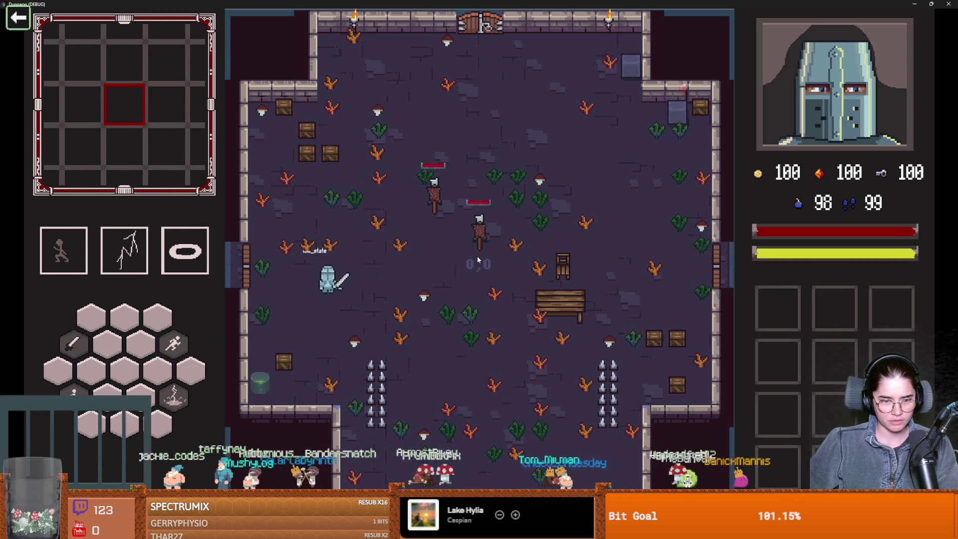
- Dash the Warrior upward, then move over and attack the training dummy
{"action": "key", "text": "w"}
{"action": "key", "text": "shift"}
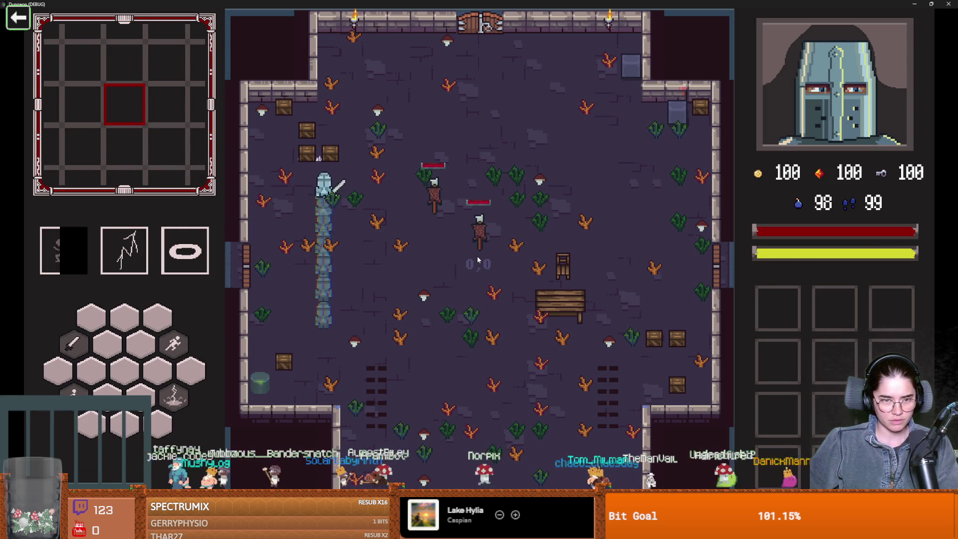
{"action": "key", "text": "s"}
{"action": "key", "text": "d"}
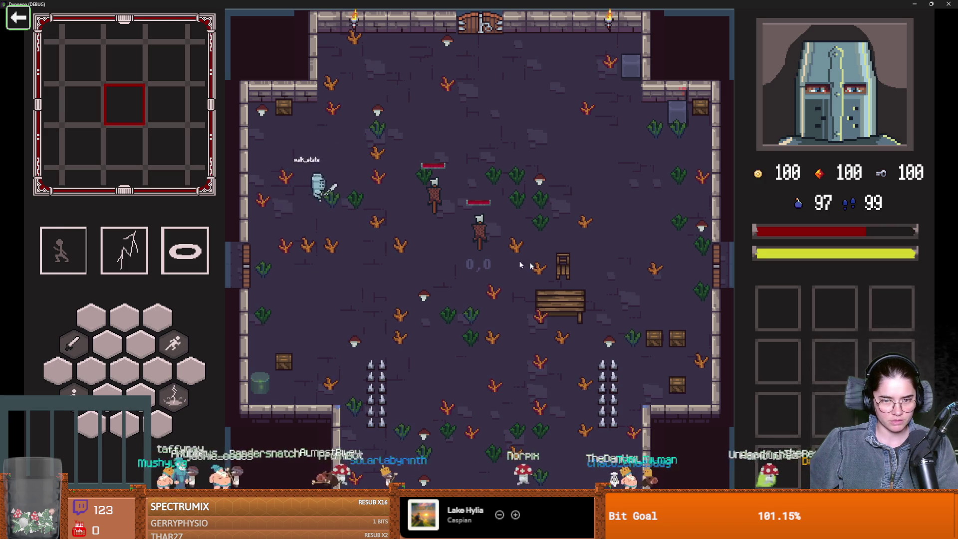
{"action": "key", "text": "shift"}
{"action": "left_click", "coordinate": [460, 217]}
- Dash around the room, swinging the sword at the training dummy
{"action": "key", "text": "s"}
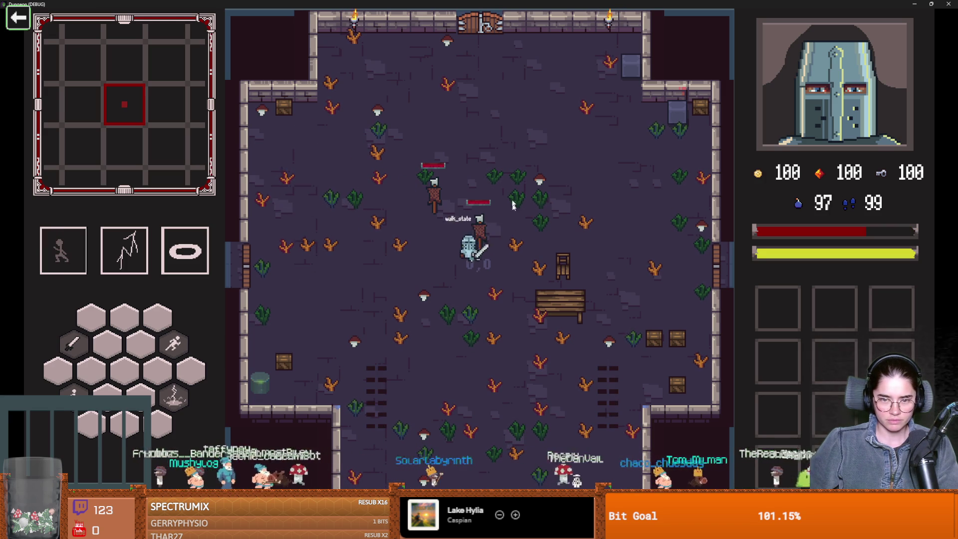
{"action": "key", "text": "w"}
{"action": "key", "text": "shift"}
{"action": "left_click", "coordinate": [390, 199]}
{"action": "key", "text": "shift"}
{"action": "key", "text": "a"}
{"action": "key", "text": "shift"}
{"action": "left_click", "coordinate": [395, 200]}
- Roam the room and chain sword attacks on the dummies
{"action": "key", "text": "w+a"}
{"action": "key", "text": "d"}
{"action": "key", "text": "s+a"}
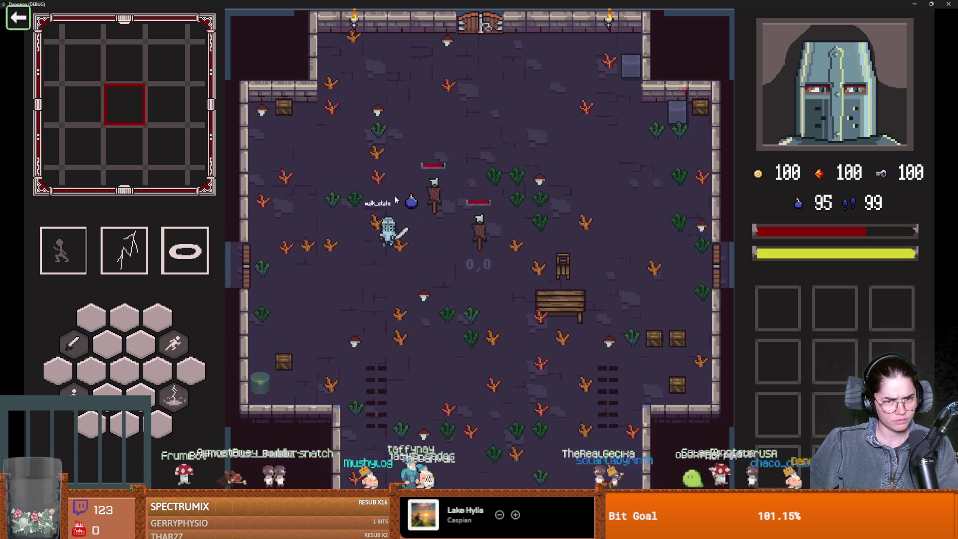
{"action": "key", "text": "d"}
{"action": "key", "text": "d"}
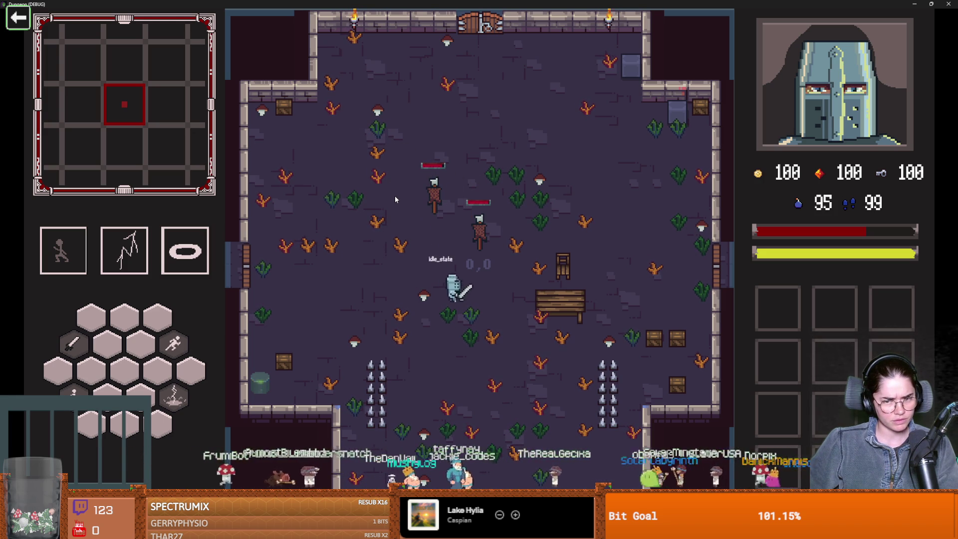
{"action": "key", "text": "a"}
{"action": "key", "text": "d"}
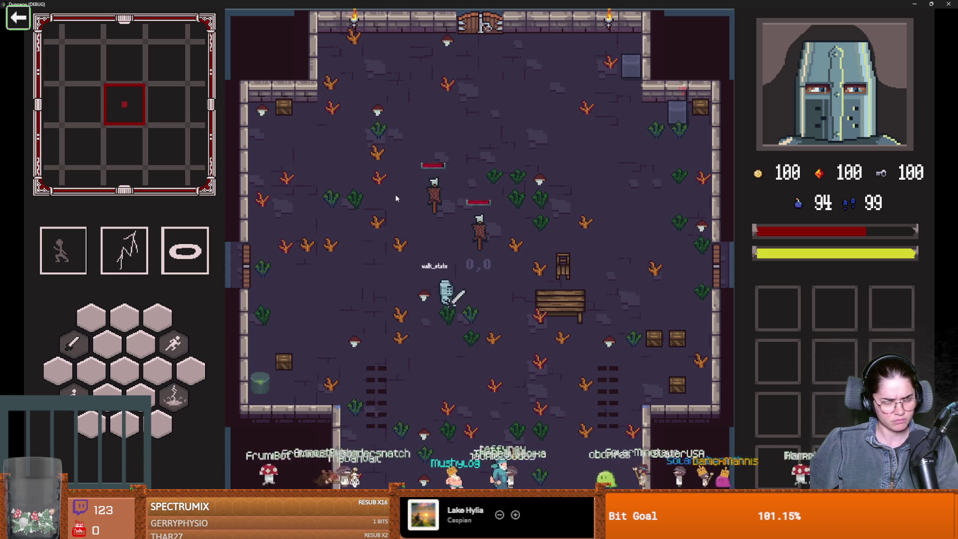
{"action": "left_click", "coordinate": [448, 239]}
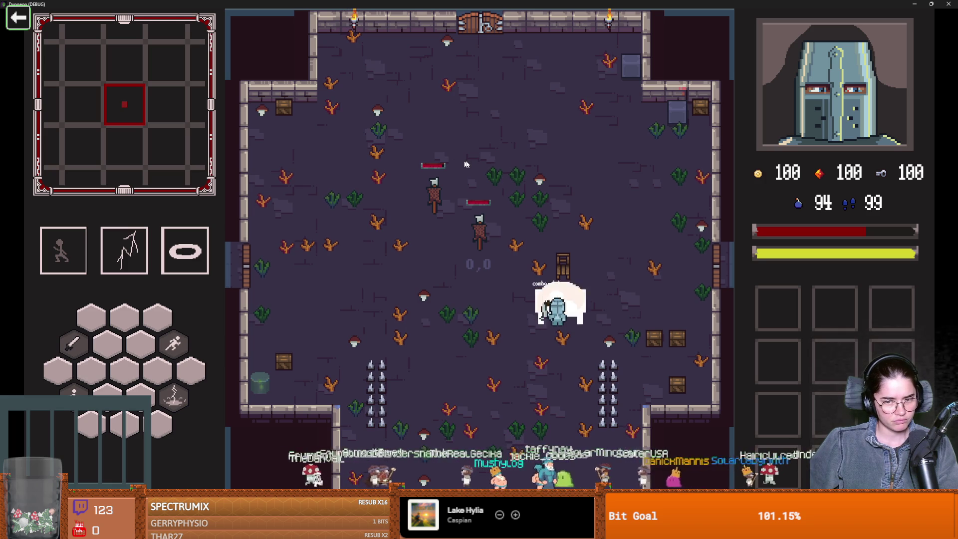
{"action": "key", "text": "a"}
{"action": "left_click", "coordinate": [600, 315]}
- Dash to the table, drop a bomb beside it, and back away from the blast
{"action": "key", "text": "a"}
{"action": "key", "text": "space"}
{"action": "key", "text": "w"}
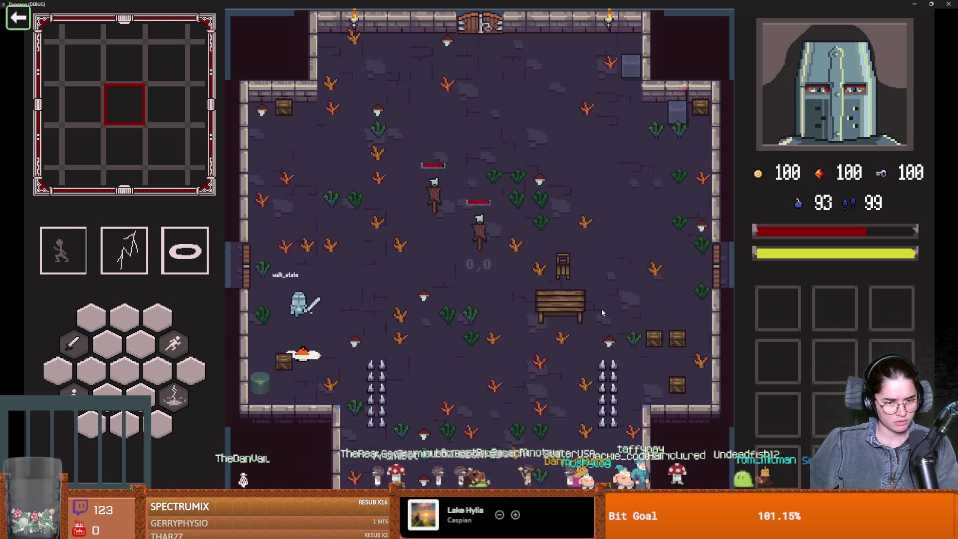
{"action": "key", "text": "d"}
{"action": "key", "text": "space"}
{"action": "key", "text": "w"}
{"action": "key", "text": "s"}
{"action": "key", "text": "d"}
- Shrink, re-maximize and reposition the Dungeon (DEBUG) window, then close it
{"action": "key", "text": "super+Down"}
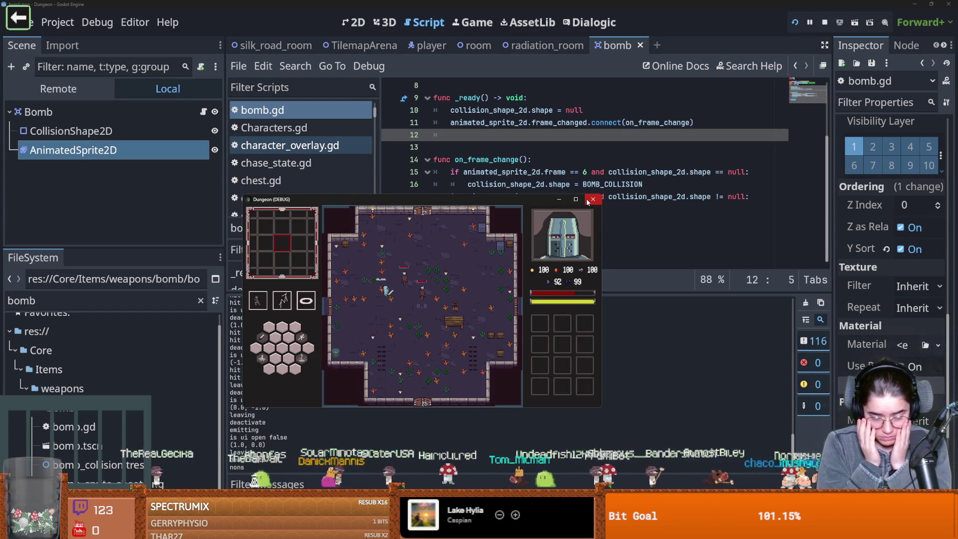
{"action": "left_click", "coordinate": [577, 199]}
{"action": "key", "text": "d"}
{"action": "key", "text": "s"}
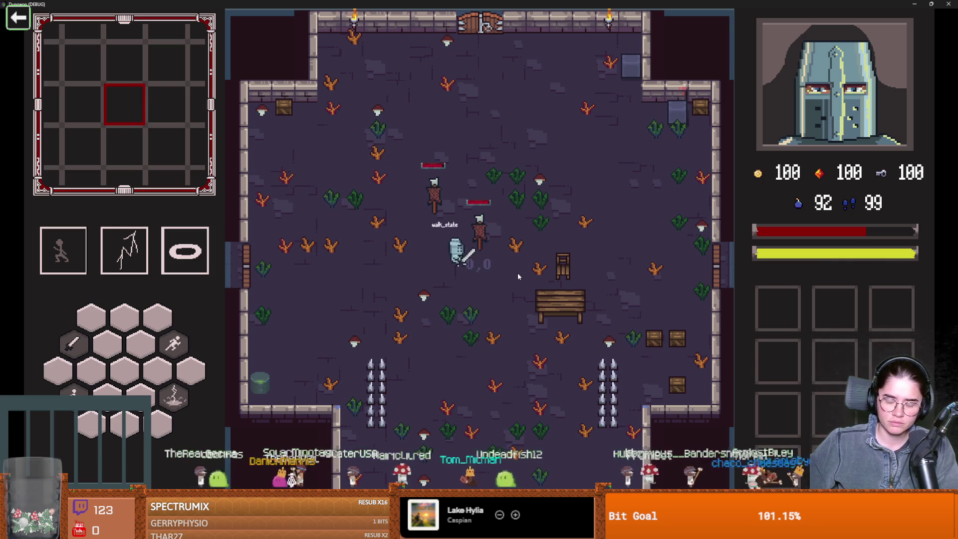
{"action": "key", "text": "a"}
{"action": "key", "text": "w"}
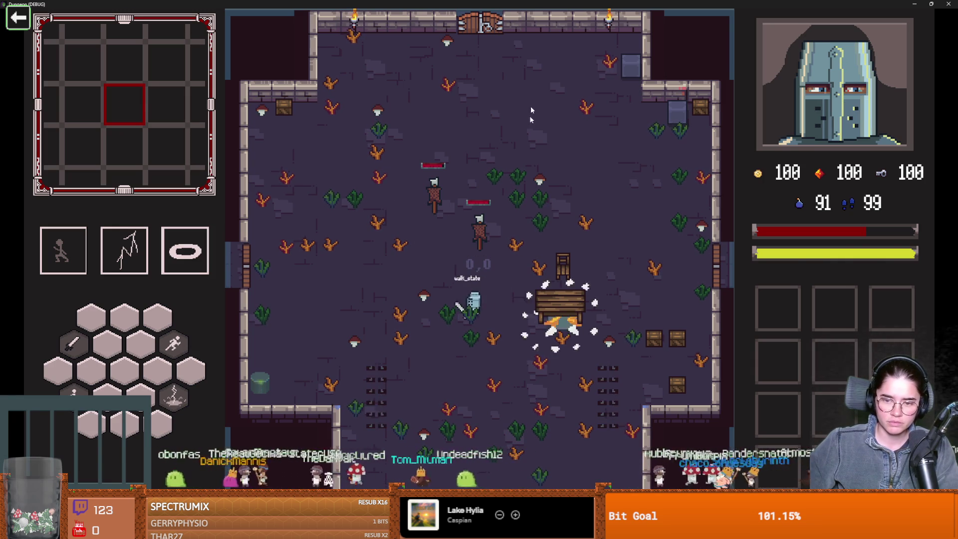
{"action": "left_click_drag", "start_coordinate": [813, 4], "coordinate": [542, 236]}
{"action": "left_click", "coordinate": [591, 232]}
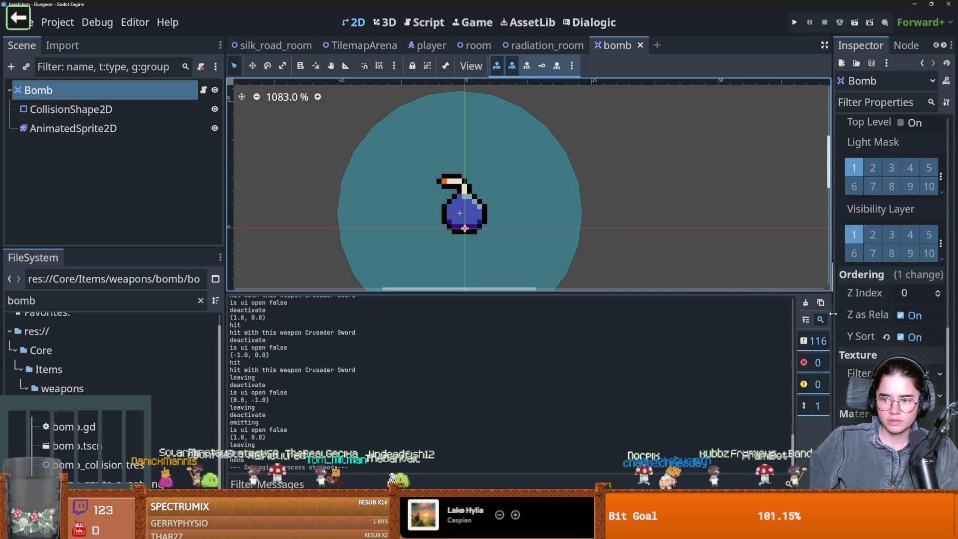
- Widen the Inspector, add TileDamageArea to the Bomb's collision mask, and run the project
{"action": "left_click_drag", "start_coordinate": [832, 313], "coordinate": [568, 272]}
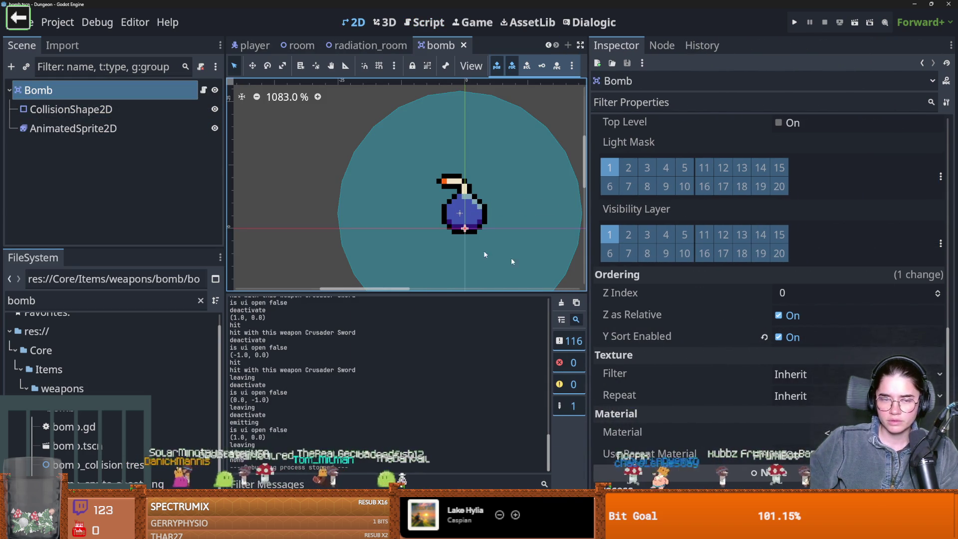
{"action": "scroll", "coordinate": [719, 287], "scroll_direction": "up", "scroll_amount": 10}
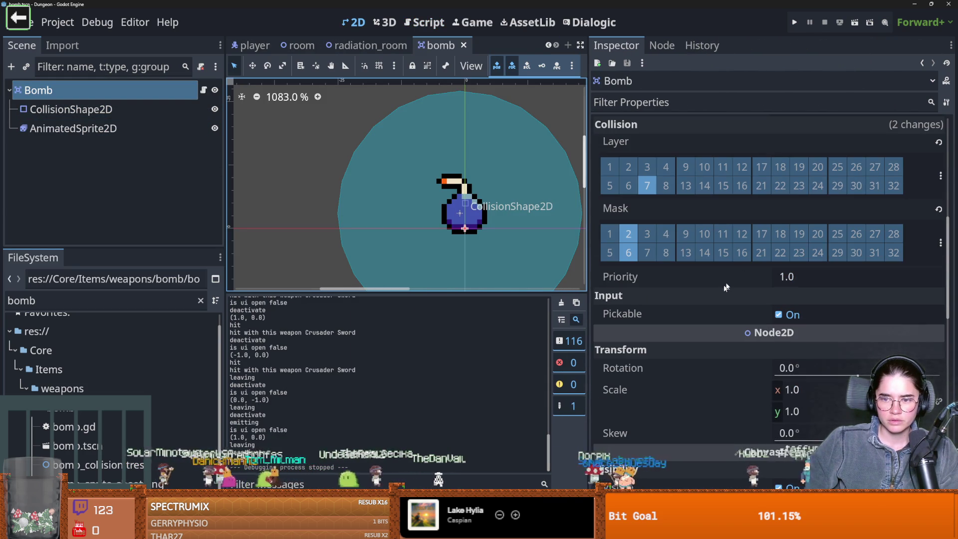
{"action": "left_click", "coordinate": [940, 243]}
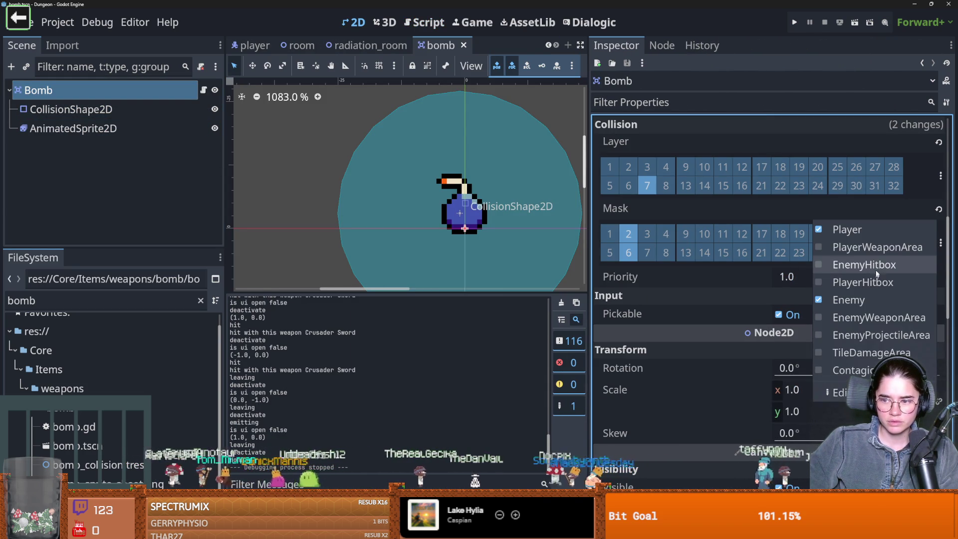
{"action": "left_click", "coordinate": [876, 353]}
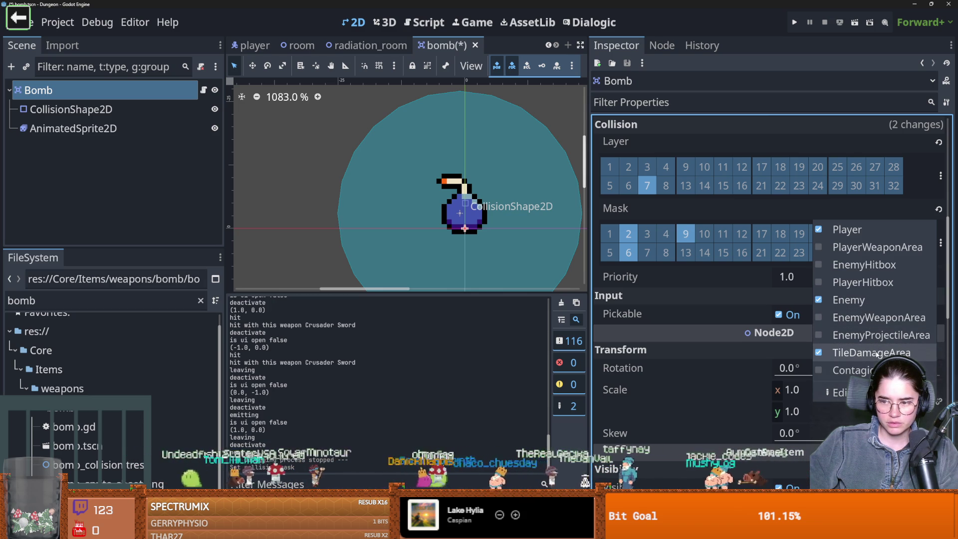
{"action": "left_click", "coordinate": [874, 260]}
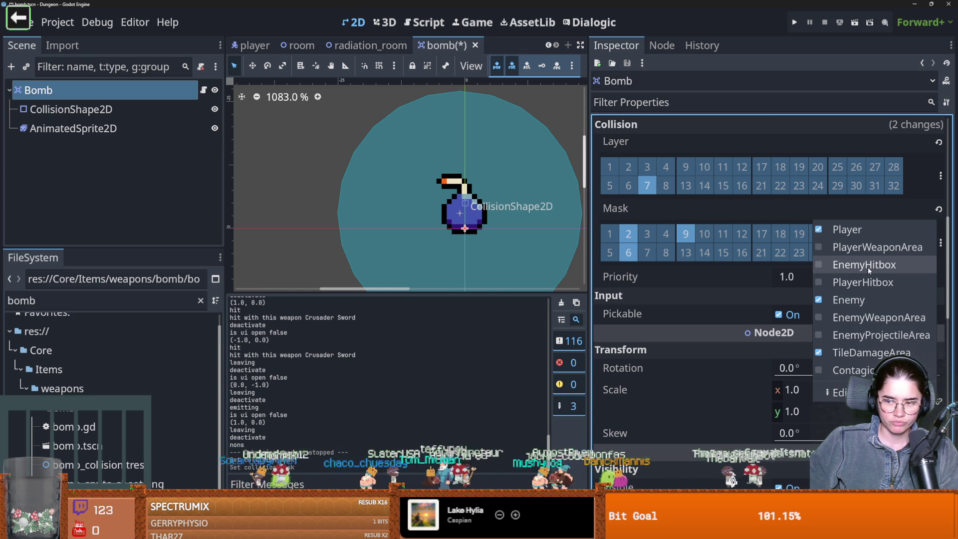
{"action": "left_click", "coordinate": [801, 20]}
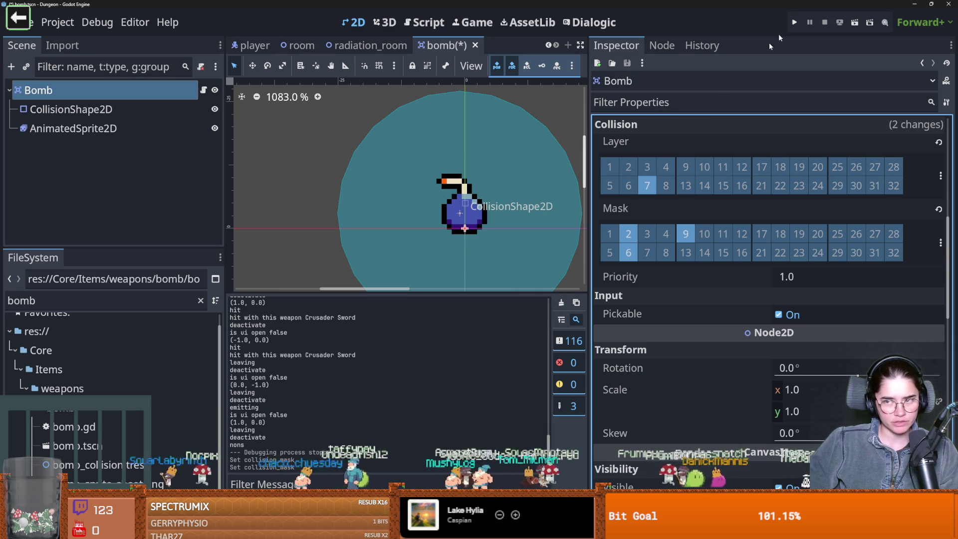
{"action": "left_click", "coordinate": [794, 22]}
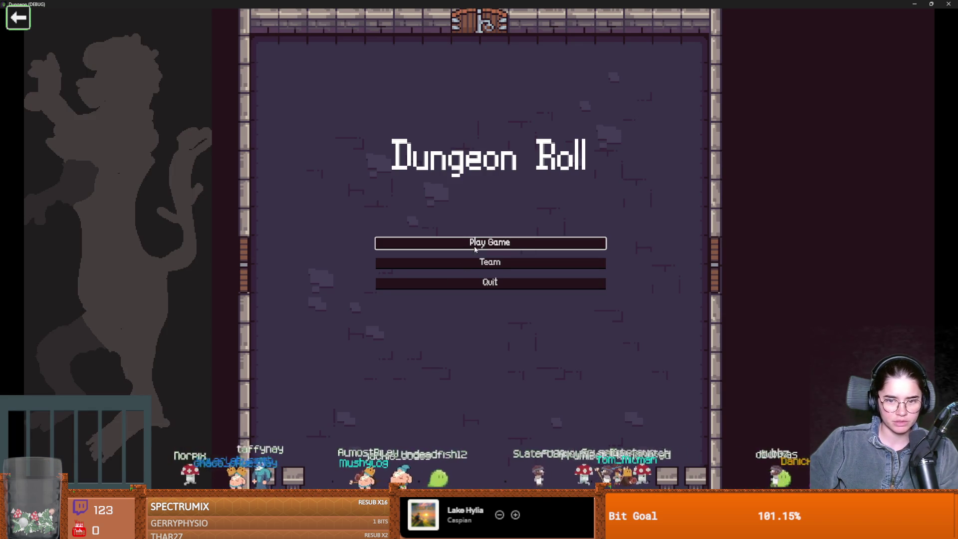
- Start a game as the Warrior, drop bombs by the table, then window the game
{"action": "left_click", "coordinate": [470, 246]}
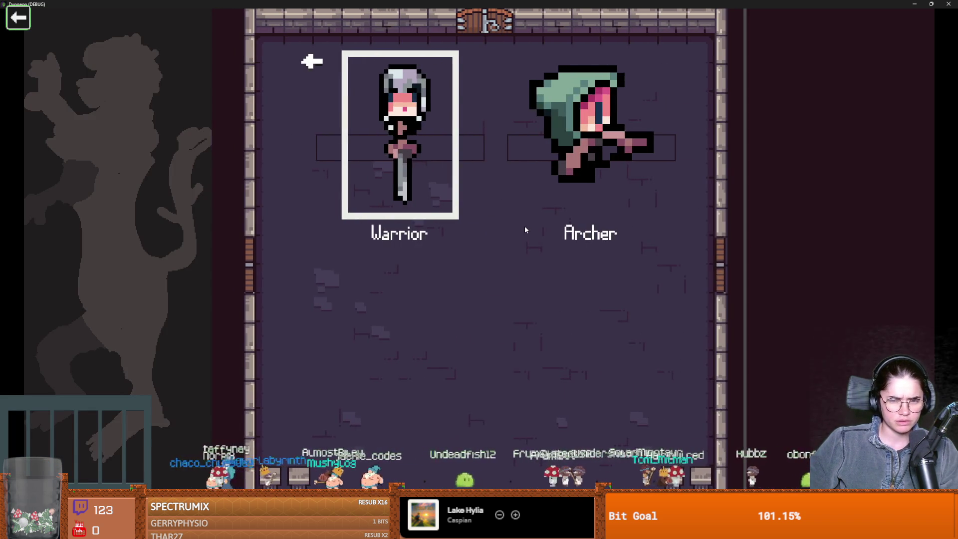
{"action": "key", "text": "Return"}
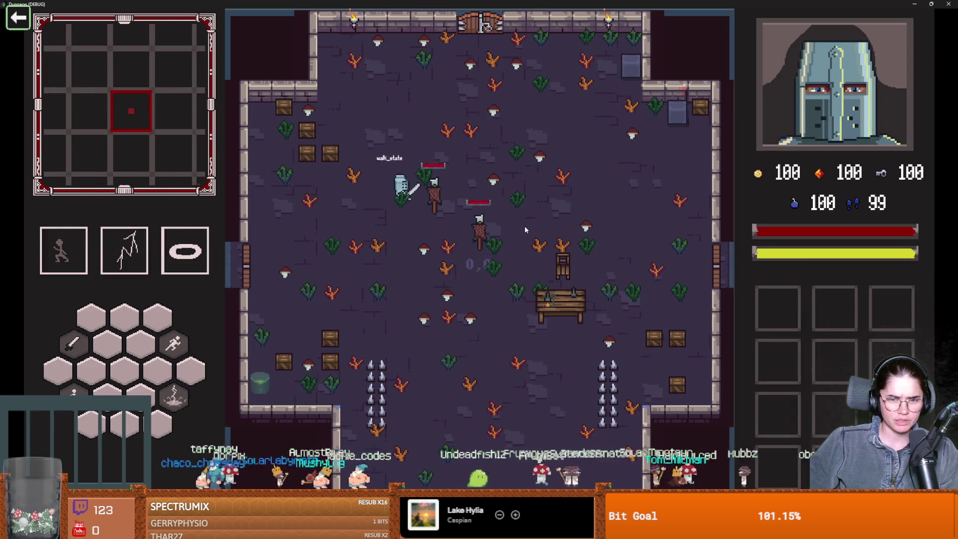
{"action": "key", "text": "d"}
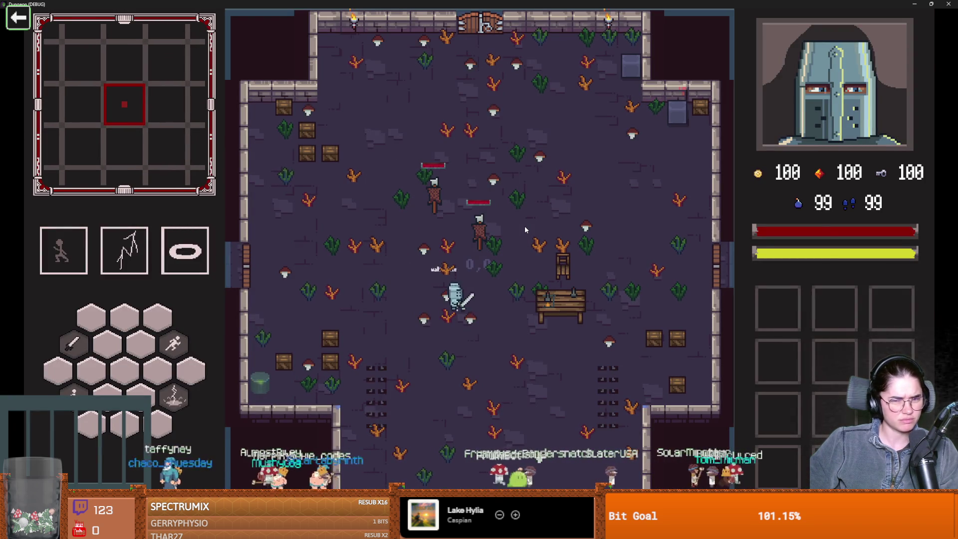
{"action": "key", "text": "a"}
{"action": "key", "text": "s"}
{"action": "key", "text": "d"}
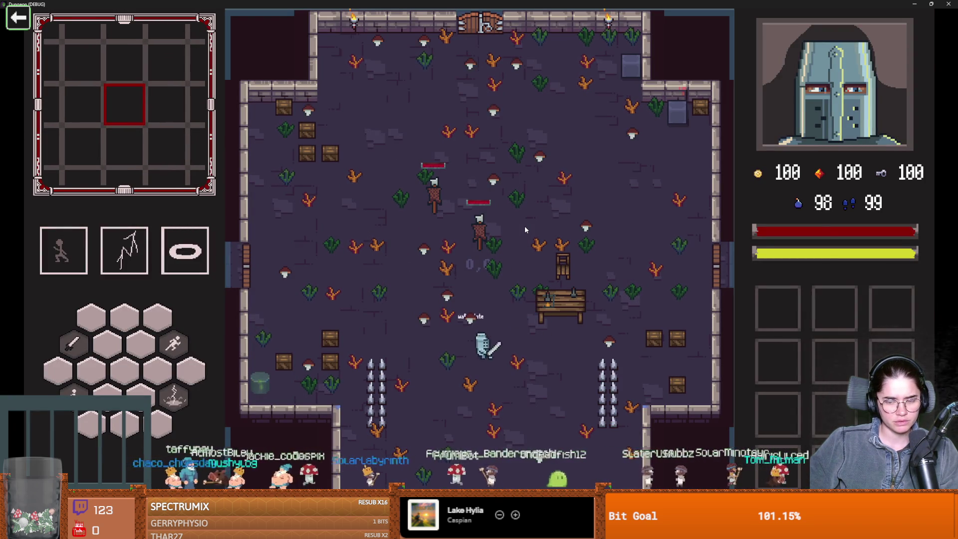
{"action": "key", "text": "w"}
{"action": "key", "text": "a"}
{"action": "key", "text": "a"}
{"action": "key", "text": "s"}
{"action": "key", "text": "a"}
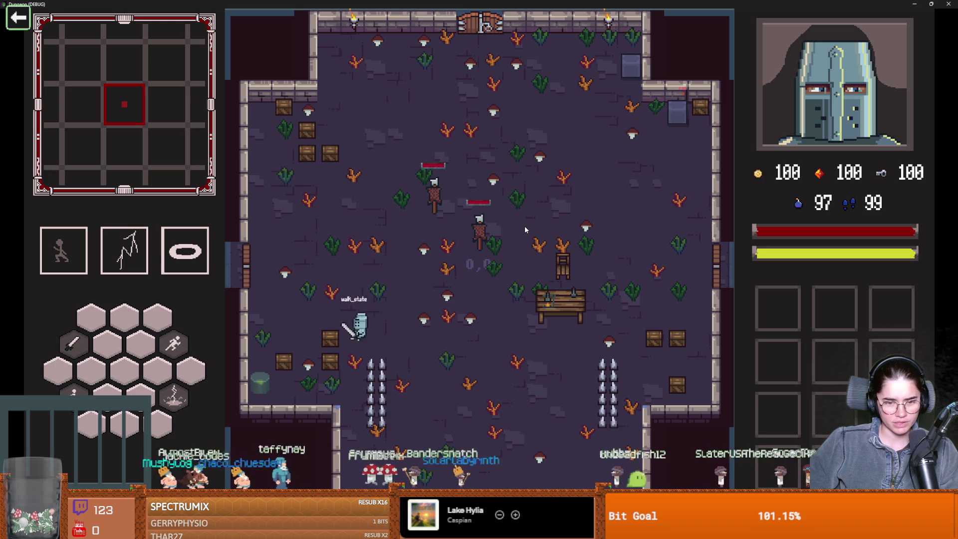
{"action": "key", "text": "w"}
{"action": "double_click", "coordinate": [485, 4]}
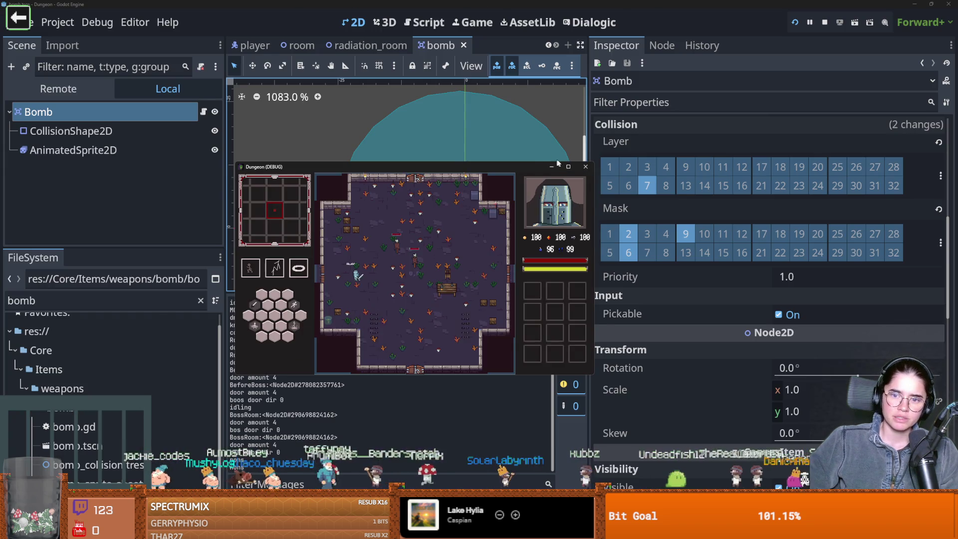
- Close the game, add PlayerWeaponArea to the Bomb's collision layers, then save and relaunch
{"action": "left_click", "coordinate": [585, 166]}
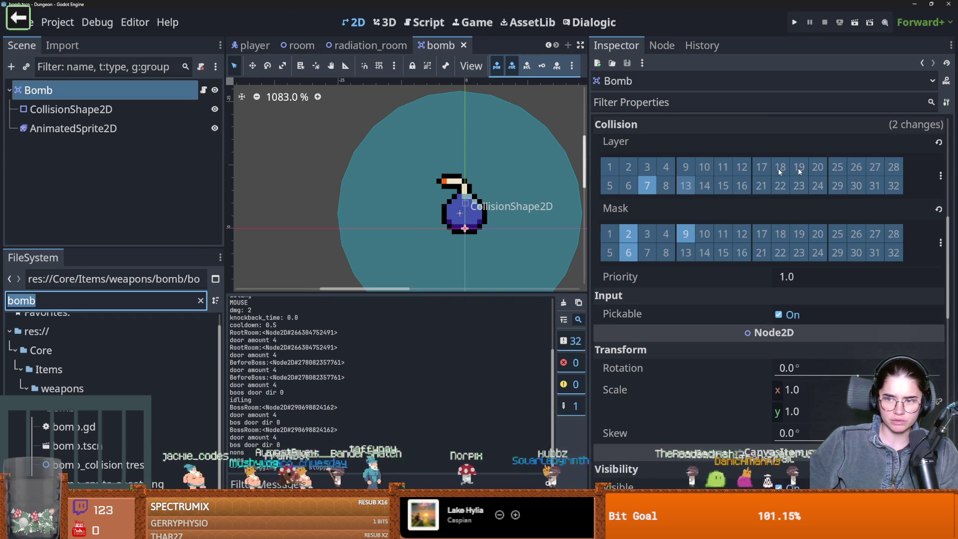
{"action": "left_click", "coordinate": [940, 175]}
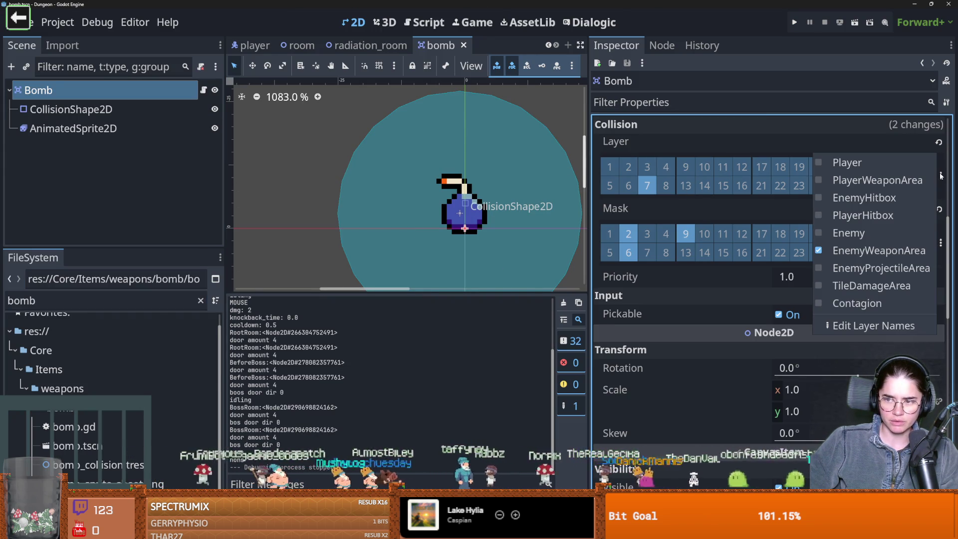
{"action": "left_click", "coordinate": [853, 180]}
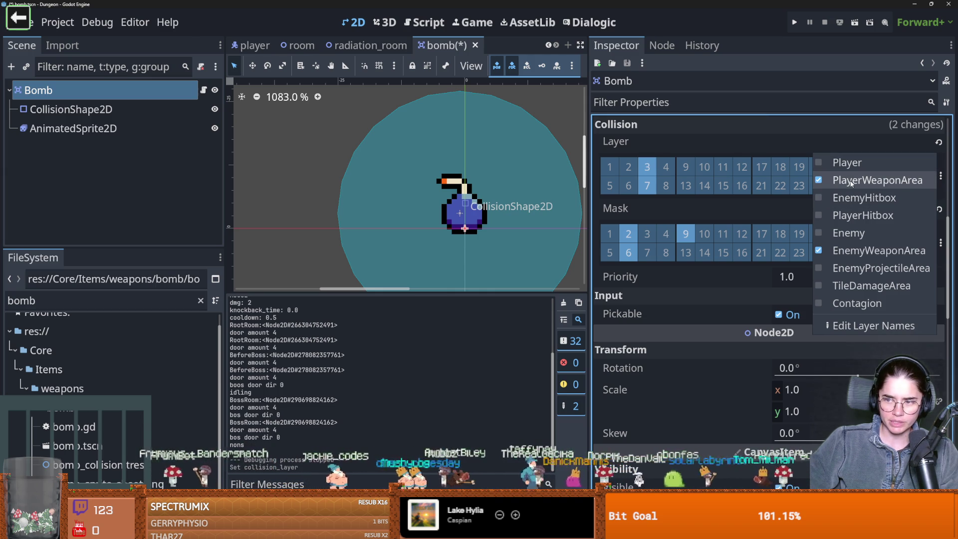
{"action": "left_click", "coordinate": [794, 23]}
{"action": "left_click", "coordinate": [794, 23]}
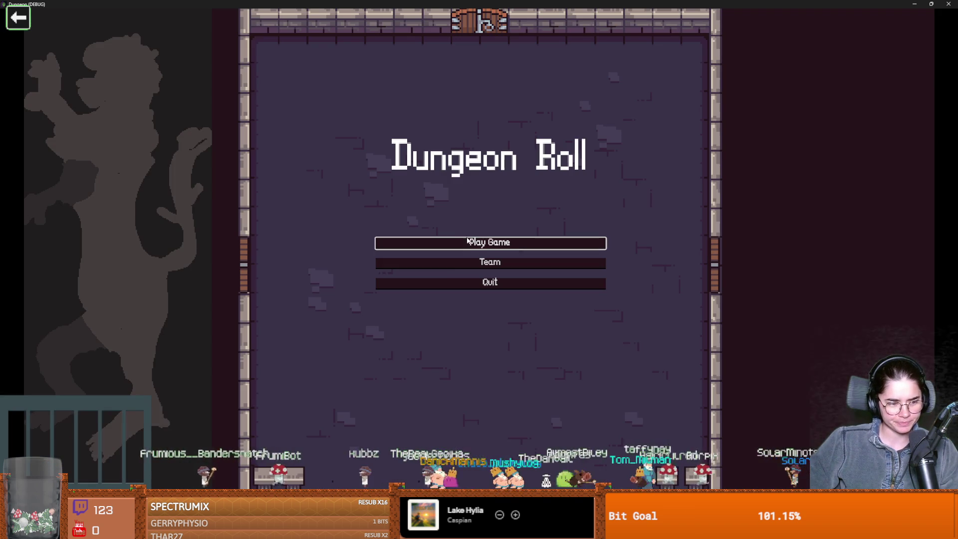
- Start a game as the Warrior and inspect the destroyable_object.gd frame behind the error
{"action": "left_click", "coordinate": [474, 242]}
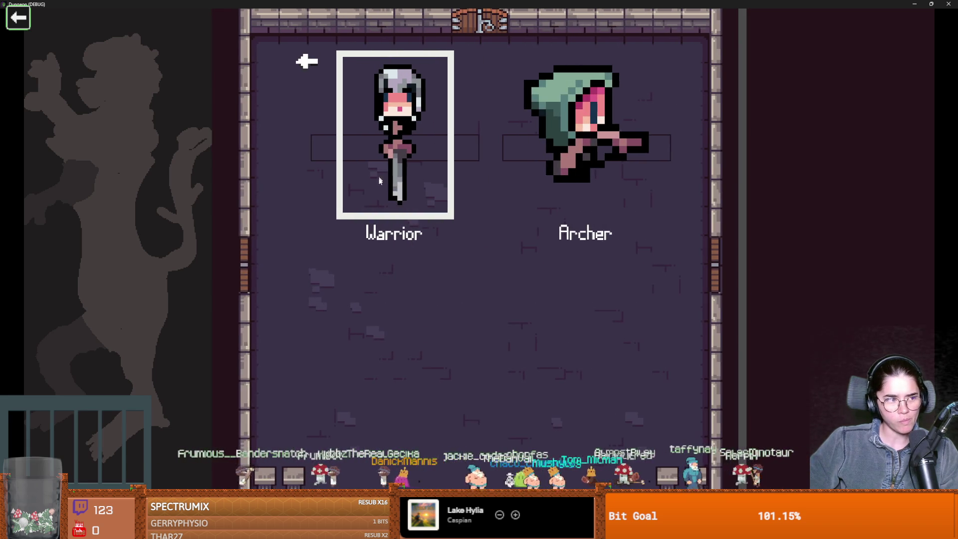
{"action": "left_click", "coordinate": [397, 190]}
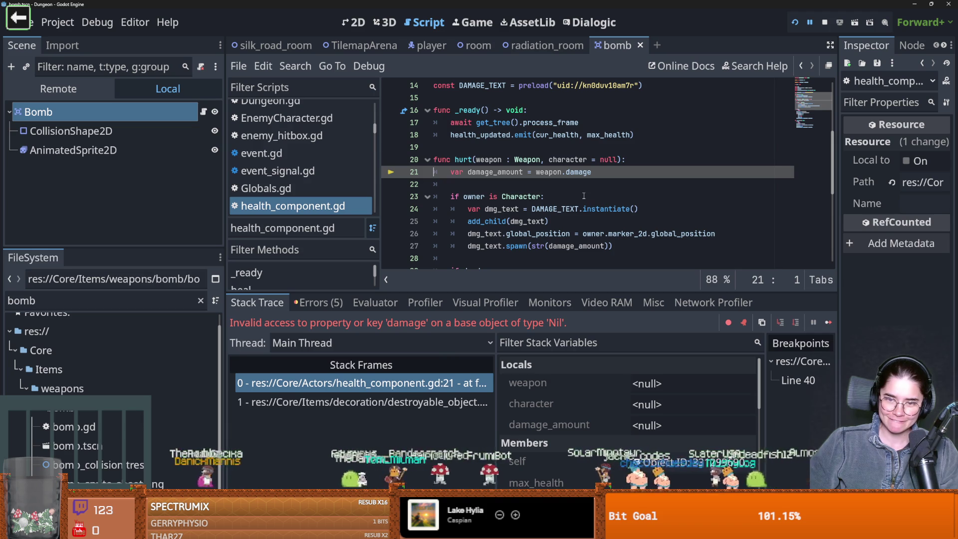
{"action": "scroll", "coordinate": [583, 196], "scroll_direction": "up", "scroll_amount": 2}
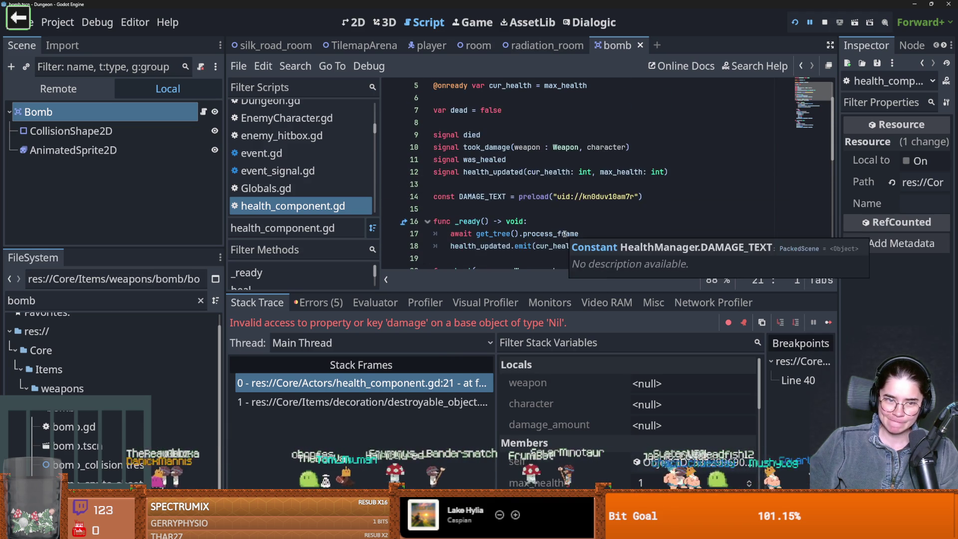
{"action": "scroll", "coordinate": [526, 233], "scroll_direction": "down", "scroll_amount": 2}
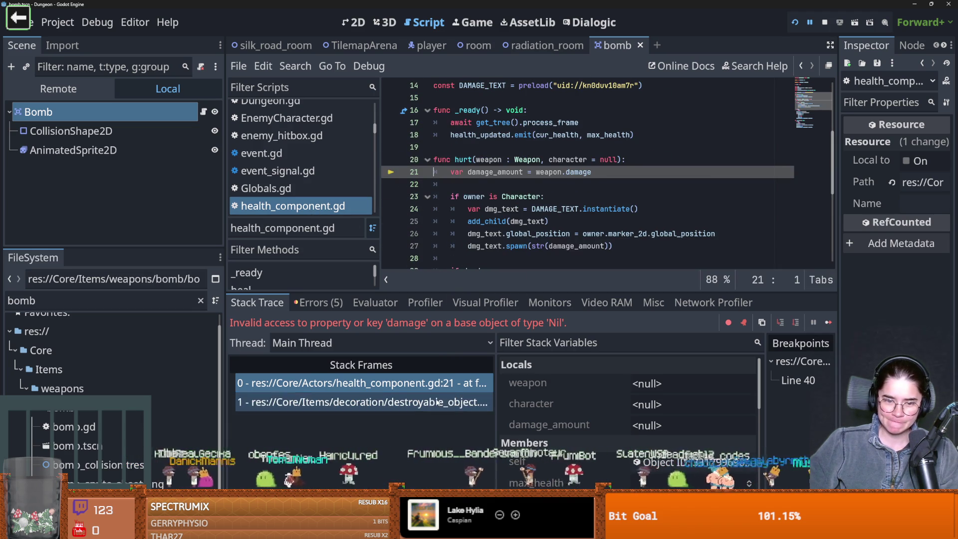
{"action": "left_click", "coordinate": [349, 402]}
{"action": "scroll", "coordinate": [493, 251], "scroll_direction": "up", "scroll_amount": 2}
{"action": "scroll", "coordinate": [497, 243], "scroll_direction": "down", "scroll_amount": 4}
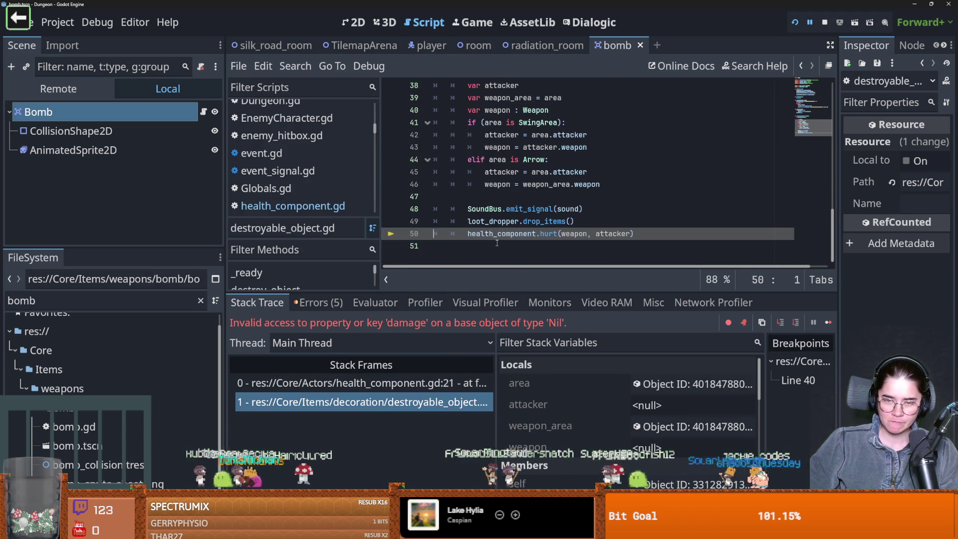
- Add an else branch setting attacker = area and weapon = area.weapon, save, and run
{"action": "left_click", "coordinate": [611, 187]}
{"action": "key", "text": "Return"}
{"action": "type", "text": "lse:"}
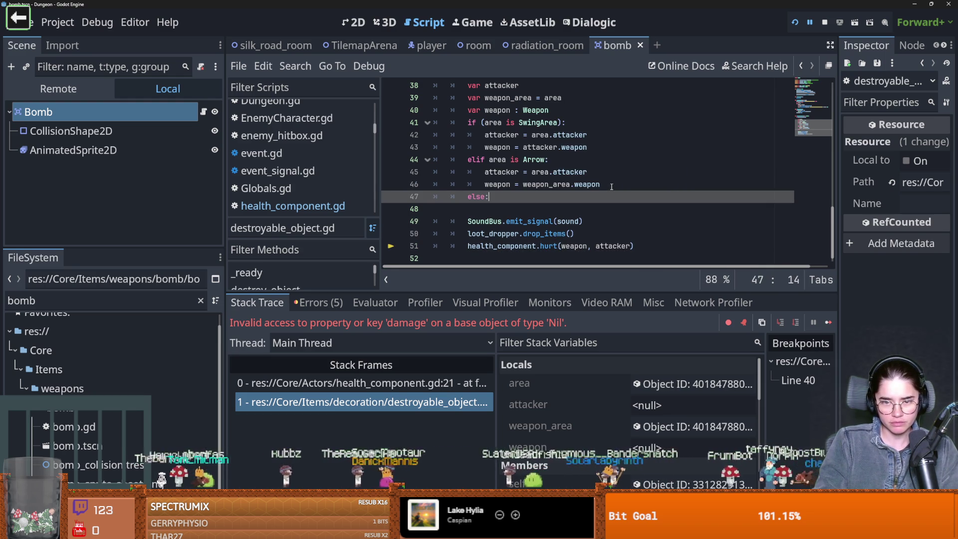
{"action": "key", "text": "Return"}
{"action": "type", "text": "attacker = area"}
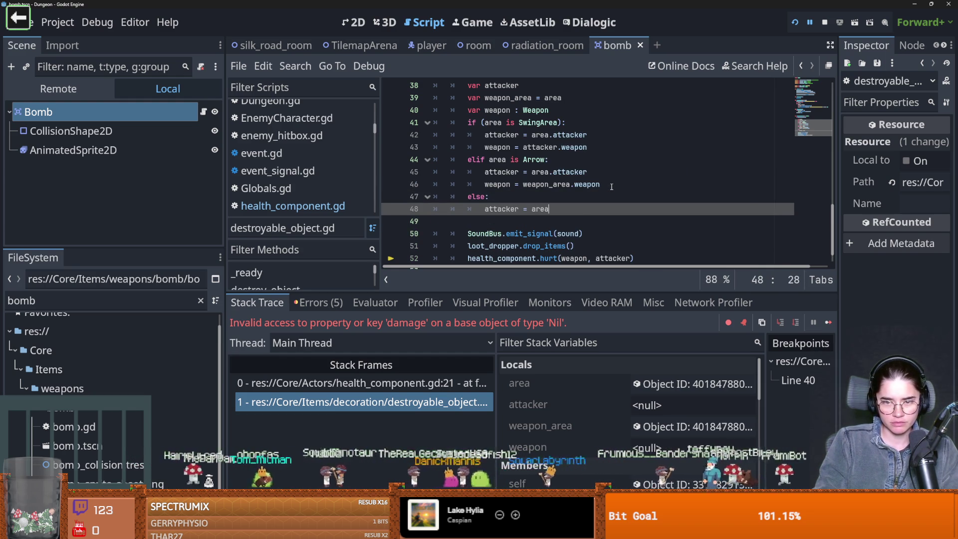
{"action": "key", "text": "BackSpace"}
{"action": "key", "text": "BackSpace"}
{"action": "key", "text": "BackSpace"}
{"action": "key", "text": "Return"}
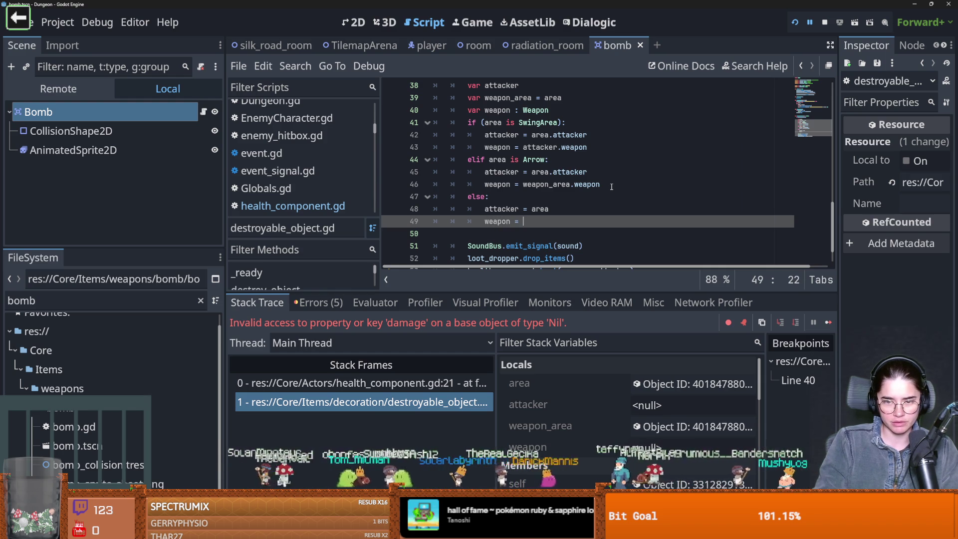
{"action": "type", "text": "attack"}
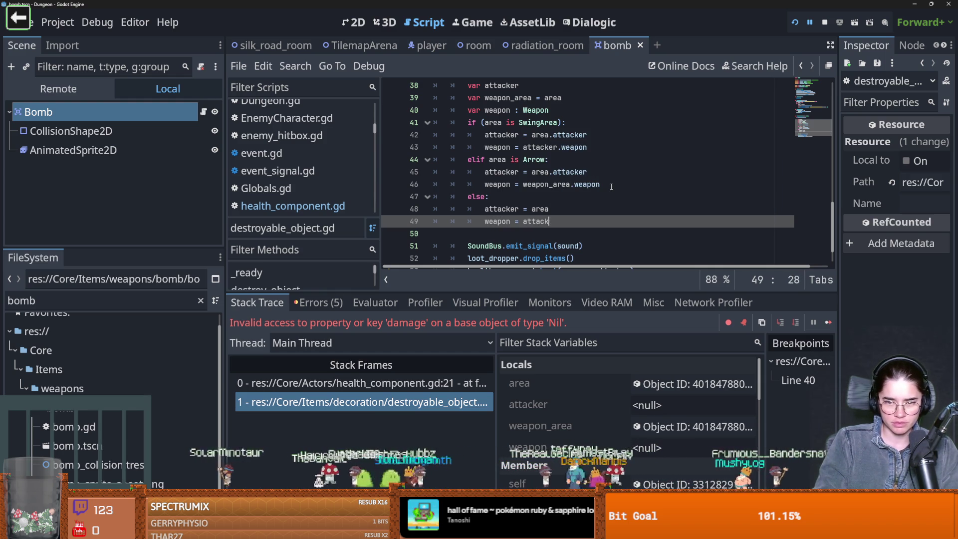
{"action": "type", "text": "ea.weapon"}
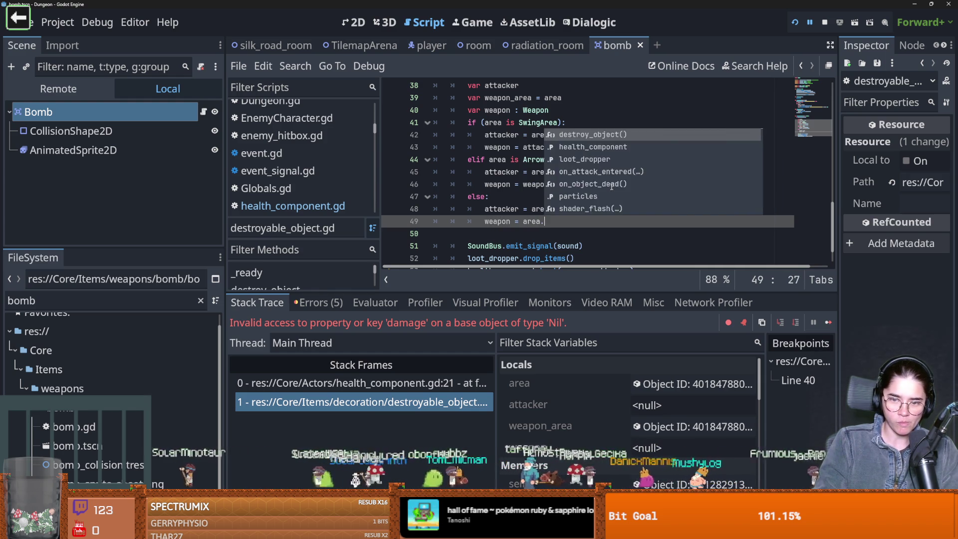
{"action": "key", "text": "ctrl+s"}
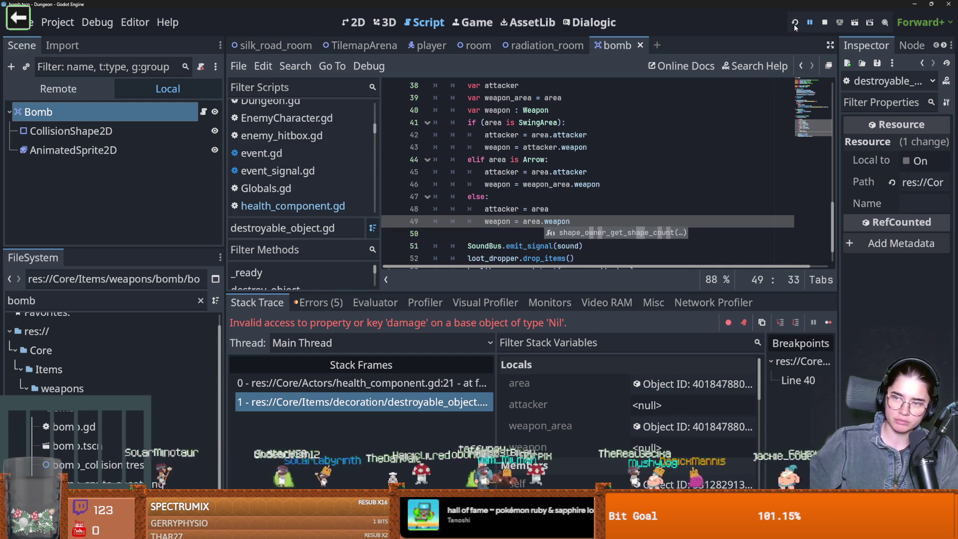
{"action": "key", "text": "F5"}
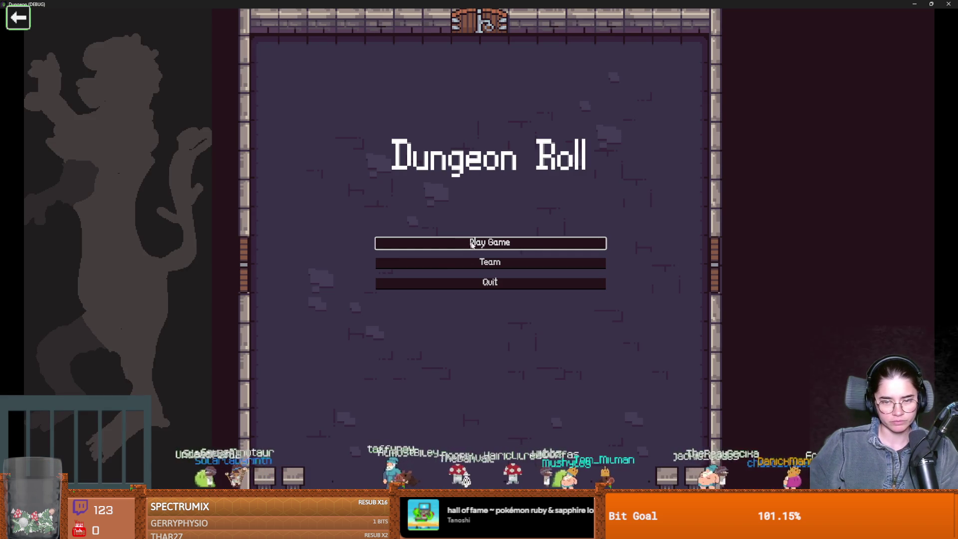
- Start a game as the Warrior and walk and dash around until the error hits
{"action": "left_click", "coordinate": [474, 244]}
{"action": "left_click", "coordinate": [408, 208]}
{"action": "key", "text": "d"}
{"action": "key", "text": "s"}
{"action": "key", "text": "d"}
{"action": "key", "text": "d"}
{"action": "key", "text": "w"}
{"action": "key", "text": "a"}
{"action": "key", "text": "space"}
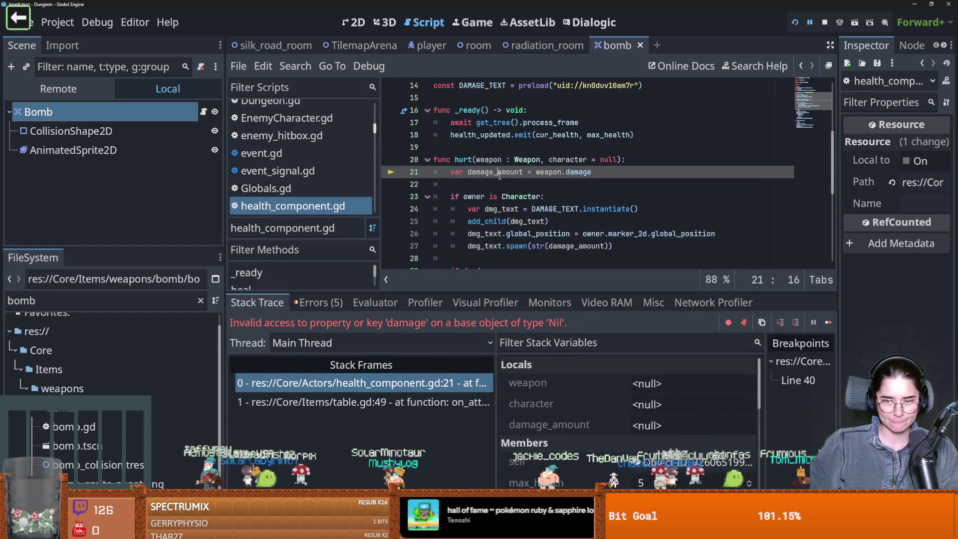
- Jump to table.gd line 49 and add 'else:' after the Arrow branch
{"action": "left_click", "coordinate": [362, 401]}
{"action": "scroll", "coordinate": [508, 229], "scroll_direction": "up", "scroll_amount": 1}
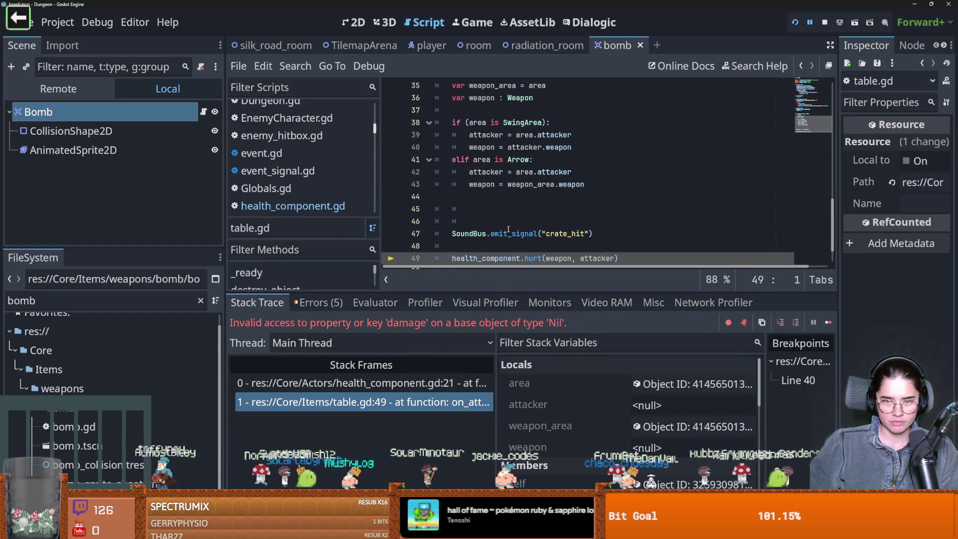
{"action": "left_click", "coordinate": [609, 186]}
{"action": "key", "text": "super"}
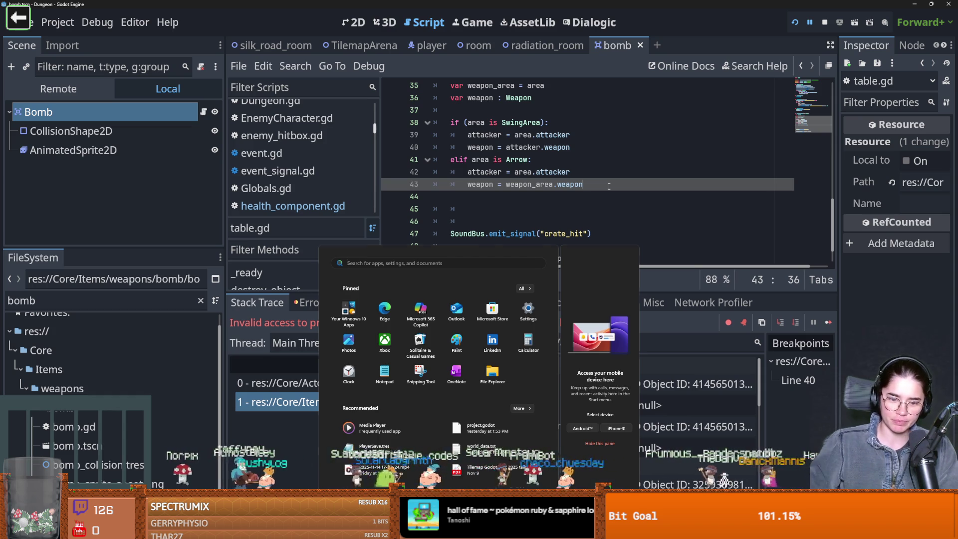
{"action": "key", "text": "super"}
{"action": "left_click", "coordinate": [482, 196]}
{"action": "type", "text": "else"}
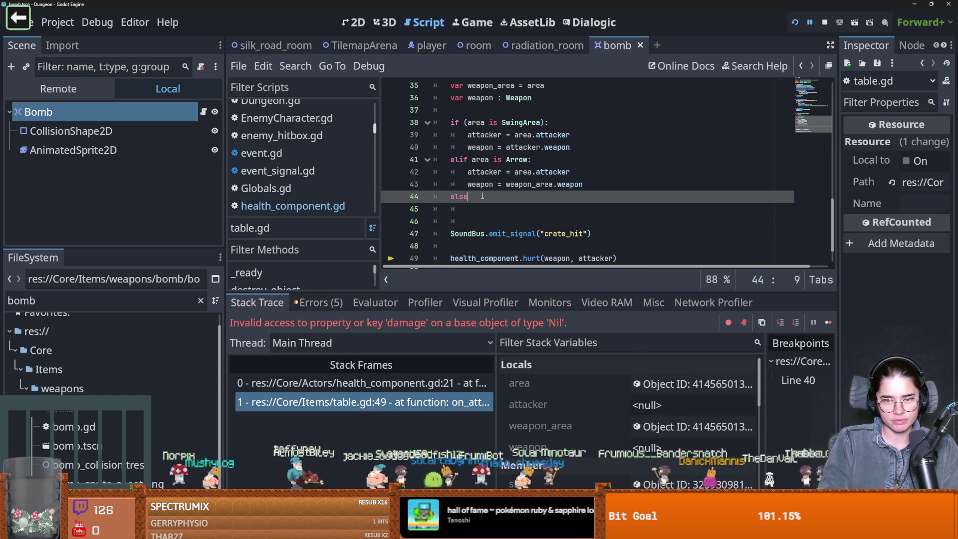
{"action": "type", "text": ":"}
{"action": "key", "text": "Return"}
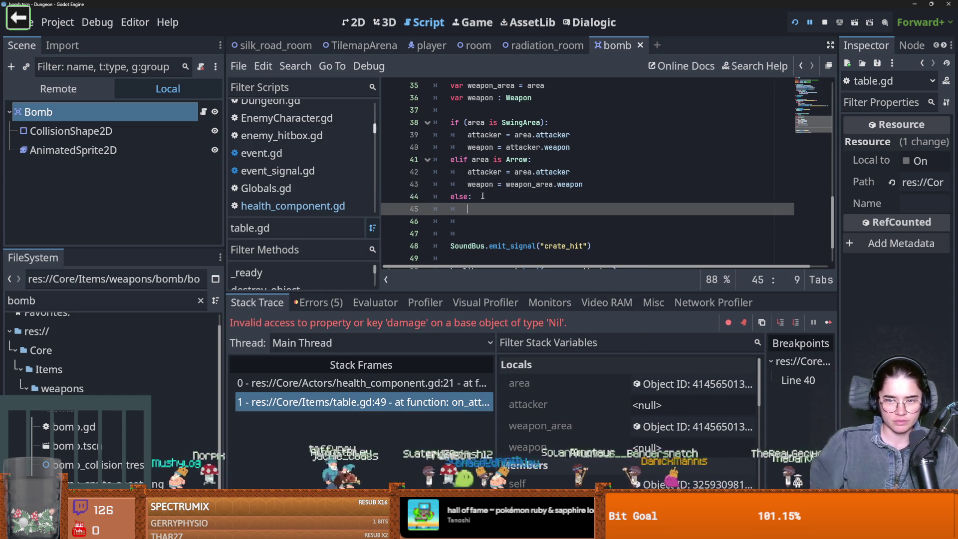
{"action": "key", "text": "BackSpace"}
- Paste the assignments into else as attacker = area, weapon = area.weapon, then relaunch
{"action": "mouse_move", "coordinate": [582, 184]}
{"action": "left_mouse_down"}
{"action": "mouse_move", "coordinate": [503, 184]}
{"action": "mouse_move", "coordinate": [472, 172]}
{"action": "left_mouse_up"}
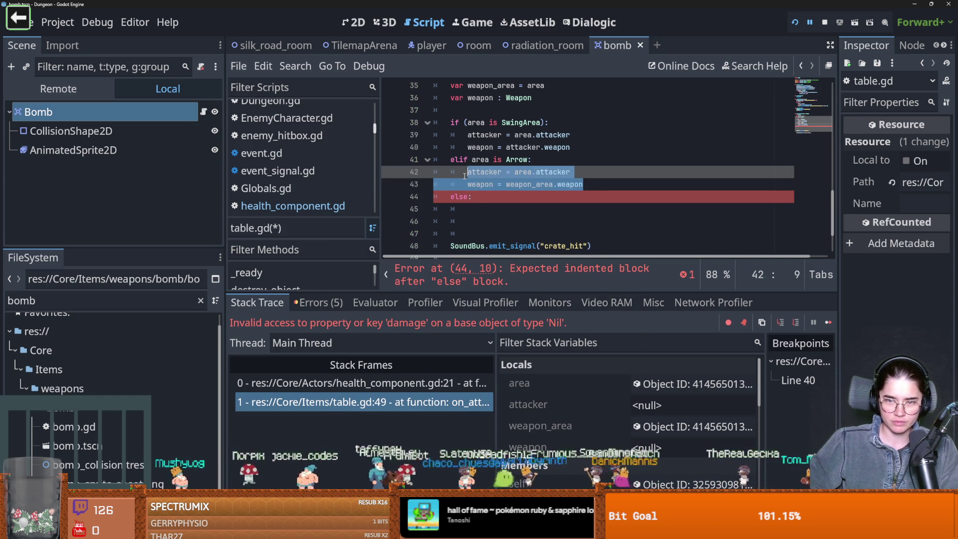
{"action": "key", "text": "ctrl+c"}
{"action": "left_click", "coordinate": [462, 209]}
{"action": "key", "text": "Tab"}
{"action": "key", "text": "ctrl+v"}
{"action": "double_click", "coordinate": [538, 210]}
{"action": "key", "text": "BackSpace"}
{"action": "key", "text": "BackSpace"}
{"action": "double_click", "coordinate": [538, 210]}
{"action": "double_click", "coordinate": [528, 221]}
{"action": "type", "text": "area"}
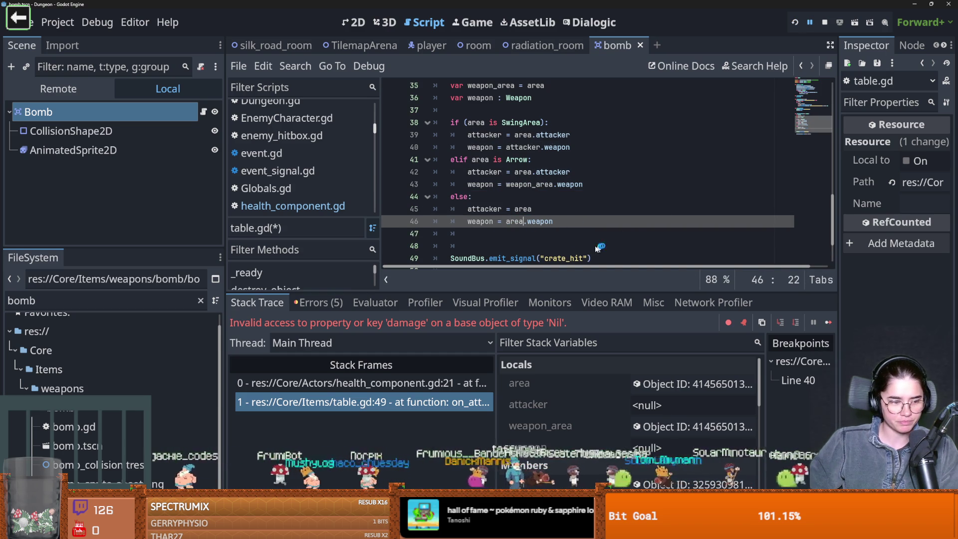
{"action": "key", "text": "F5"}
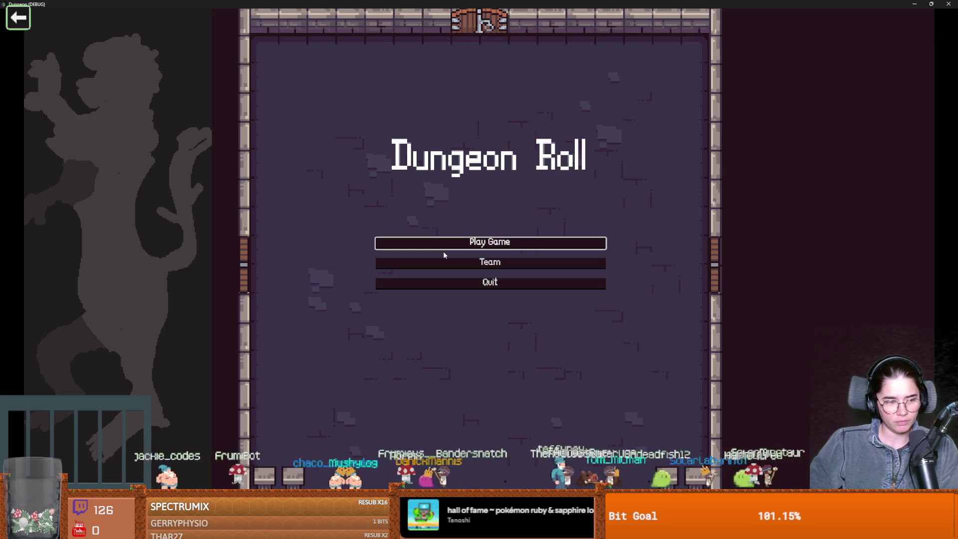
- Start a new game as the Warrior and dash at the training dummies before heading through the top door
{"action": "left_click", "coordinate": [466, 244]}
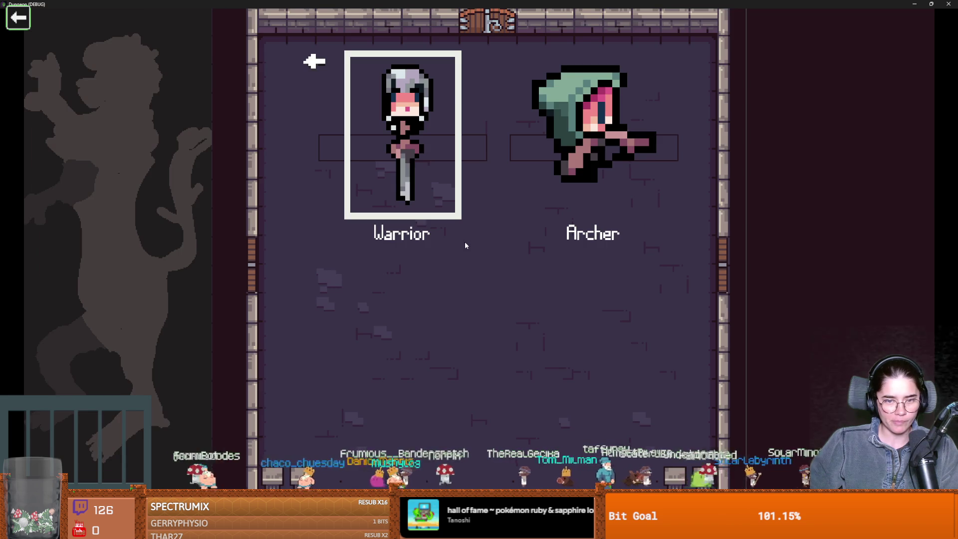
{"action": "key", "text": "Return"}
{"action": "key", "text": "d"}
{"action": "key", "text": "space"}
{"action": "key", "text": "s"}
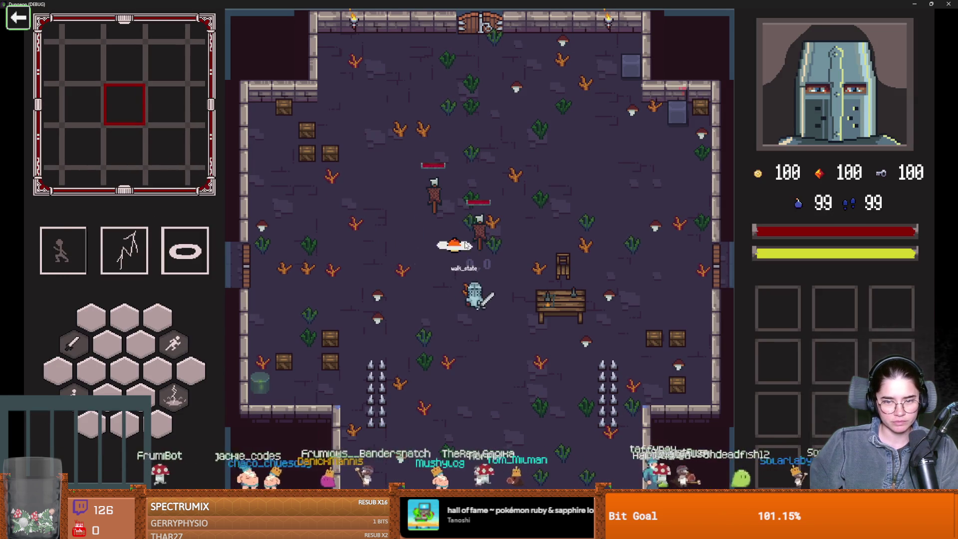
{"action": "key", "text": "a"}
{"action": "key", "text": "d"}
{"action": "key", "text": "d"}
{"action": "key", "text": "w"}
{"action": "key", "text": "a"}
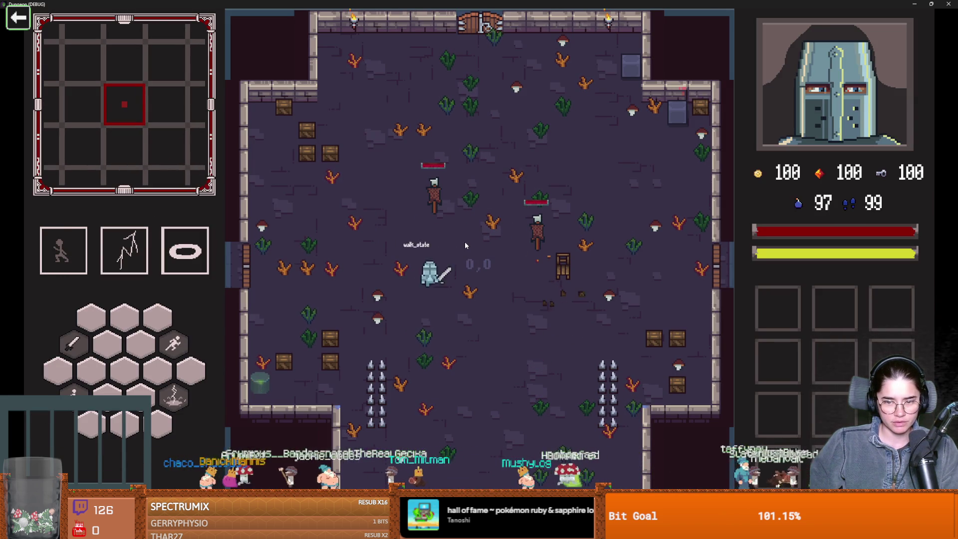
{"action": "key", "text": "space"}
{"action": "key", "text": "w"}
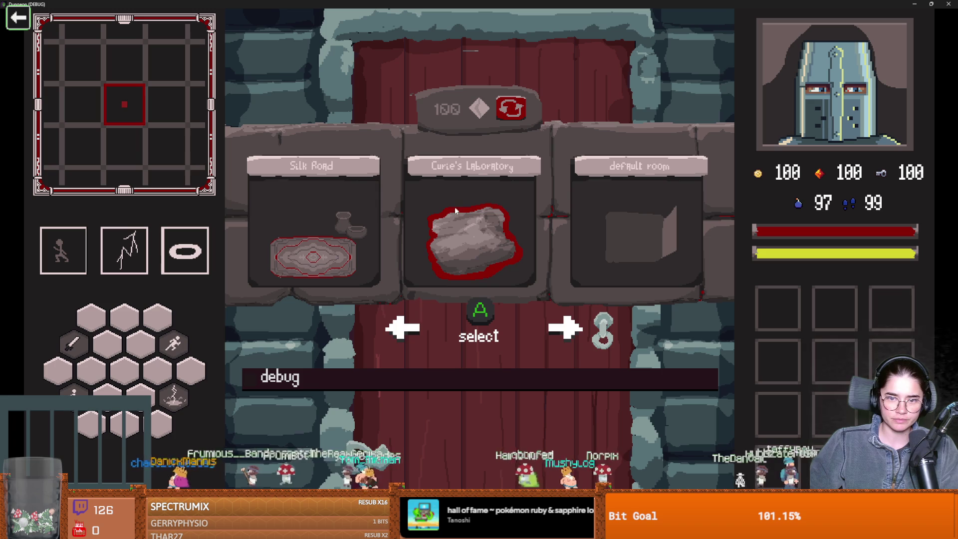
- Enter Curie's Laboratory and fight enemies toward the top of the room with combos
{"action": "left_click", "coordinate": [428, 215]}
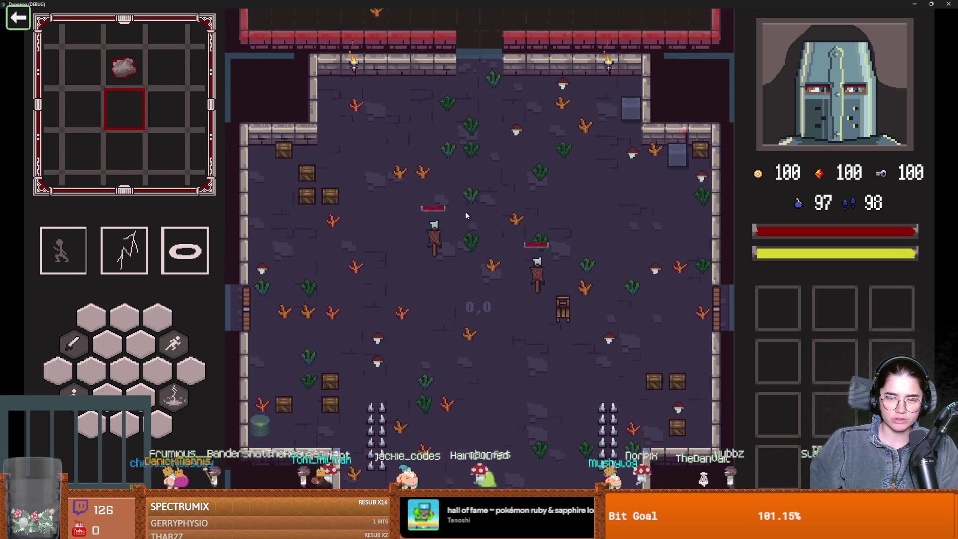
{"action": "key", "text": "w"}
{"action": "key", "text": "space"}
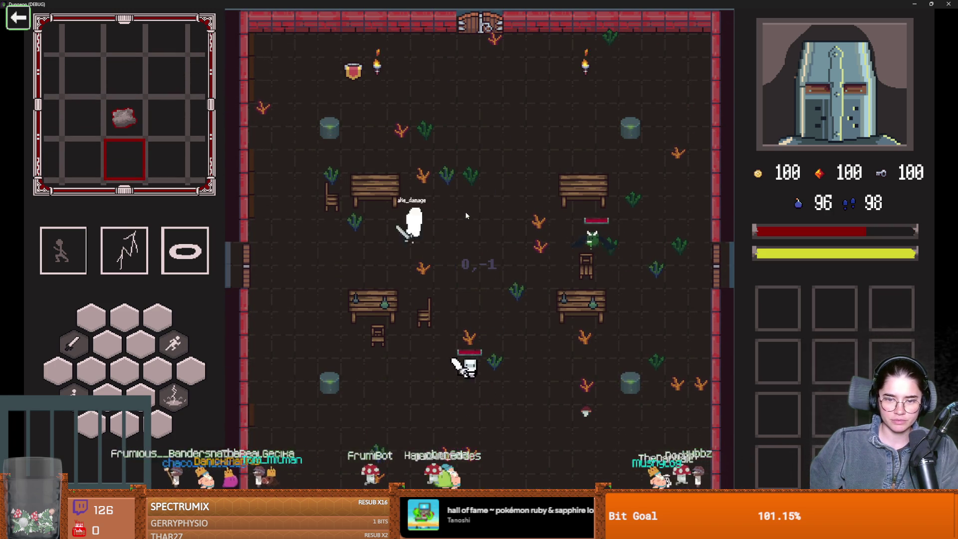
{"action": "key", "text": "w"}
{"action": "key", "text": "space"}
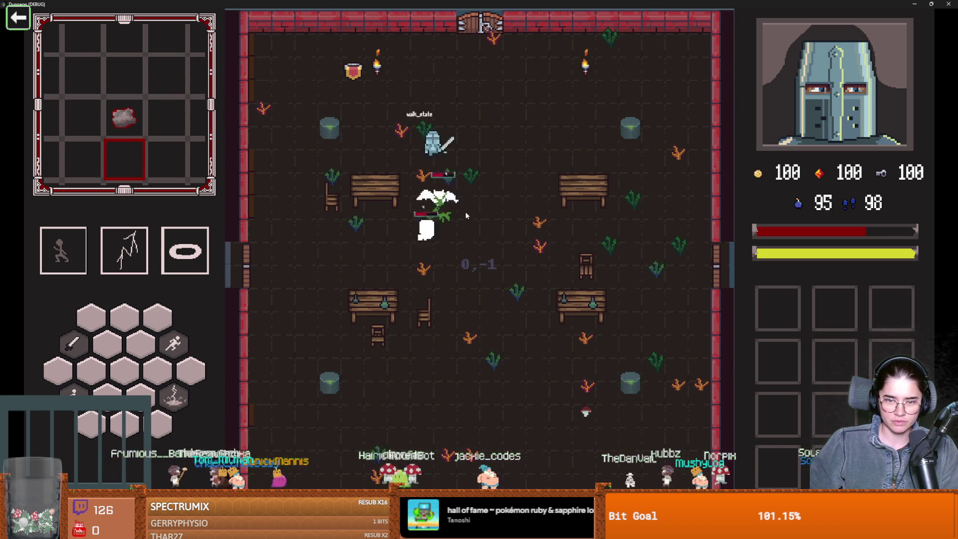
{"action": "key", "text": "d"}
{"action": "key", "text": "a"}
{"action": "left_click", "coordinate": [410, 172]}
- Keep fighting in the laboratory by attacking down-left, then dashing up and right
{"action": "key", "text": "s"}
{"action": "key", "text": "a"}
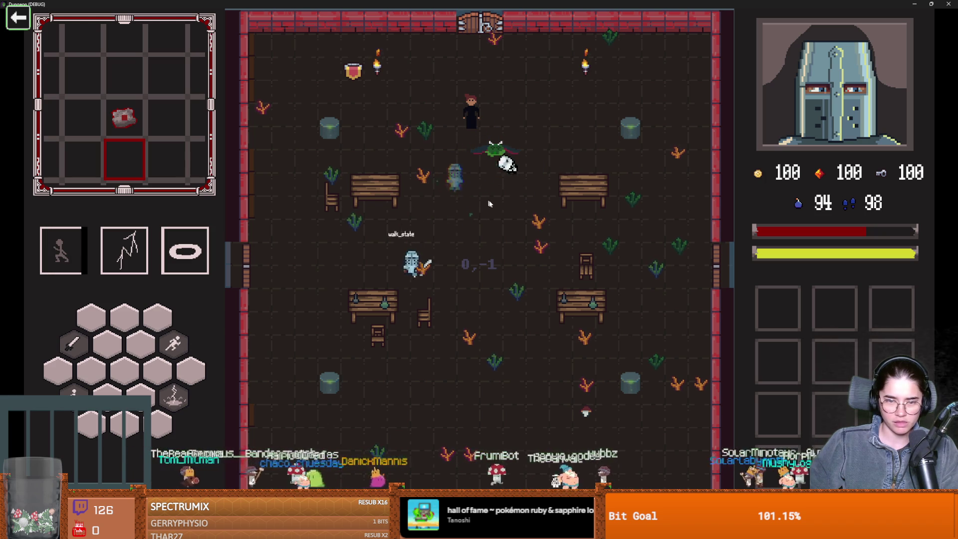
{"action": "key", "text": "d"}
{"action": "key", "text": "s"}
{"action": "key", "text": "a"}
{"action": "left_click", "coordinate": [366, 292]}
{"action": "key", "text": "w"}
{"action": "key", "text": "space"}
{"action": "key", "text": "d"}
- Talk to Marie and take the Radiant Hit upgrade
{"action": "key", "text": "w"}
{"action": "key", "text": "a"}
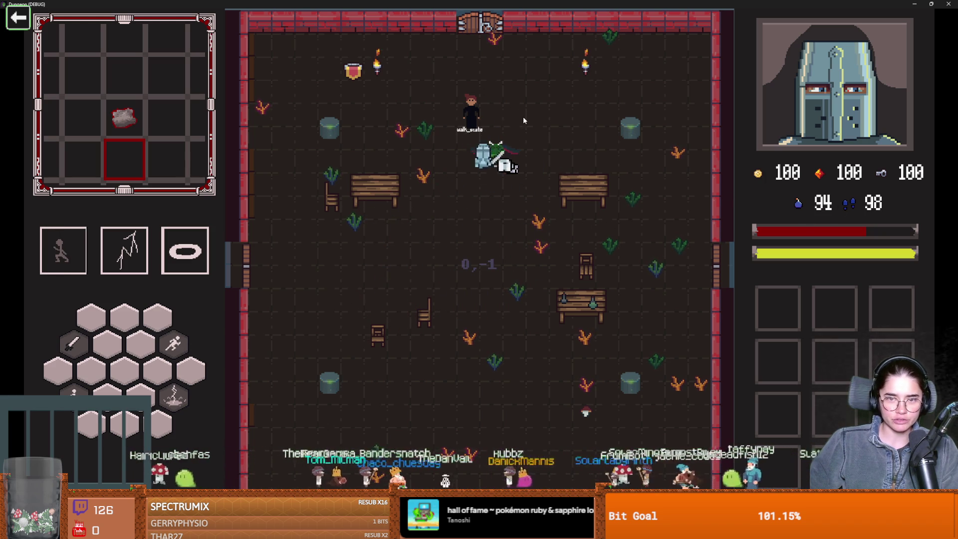
{"action": "key", "text": "e"}
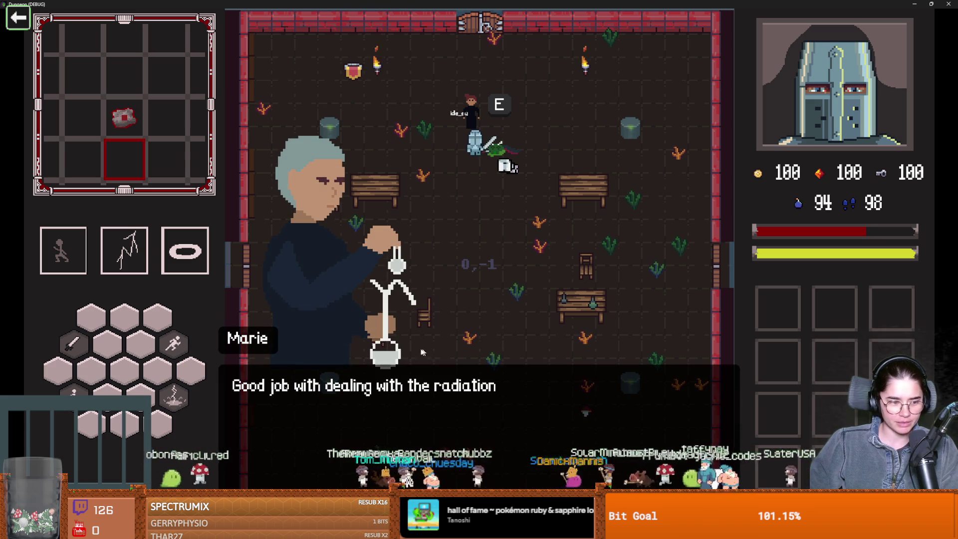
{"action": "key", "text": "e"}
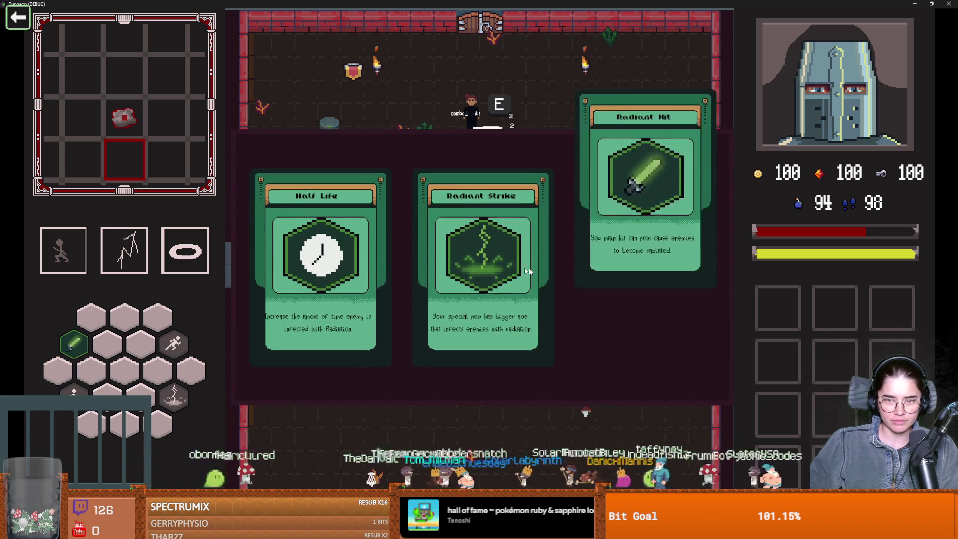
{"action": "left_click", "coordinate": [579, 276]}
- Unlock the top door and choose the Silk Road room
{"action": "key", "text": "s"}
{"action": "key", "text": "space"}
{"action": "key", "text": "w"}
{"action": "key", "text": "e"}
{"action": "left_click", "coordinate": [419, 283]}
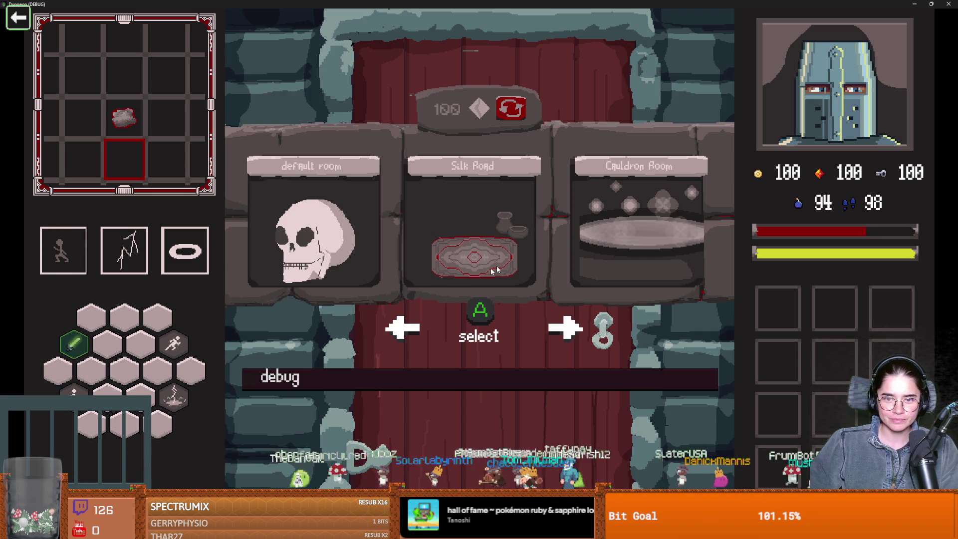
{"action": "left_click", "coordinate": [463, 238]}
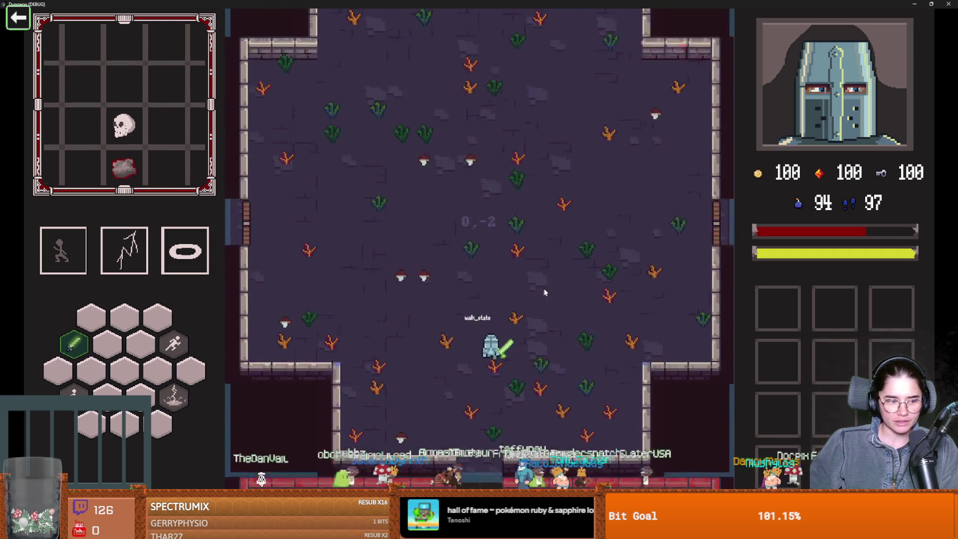
- Dash at the top goblin in the Silk Road room, then quit from the Game Over screen
{"action": "key", "text": "space"}
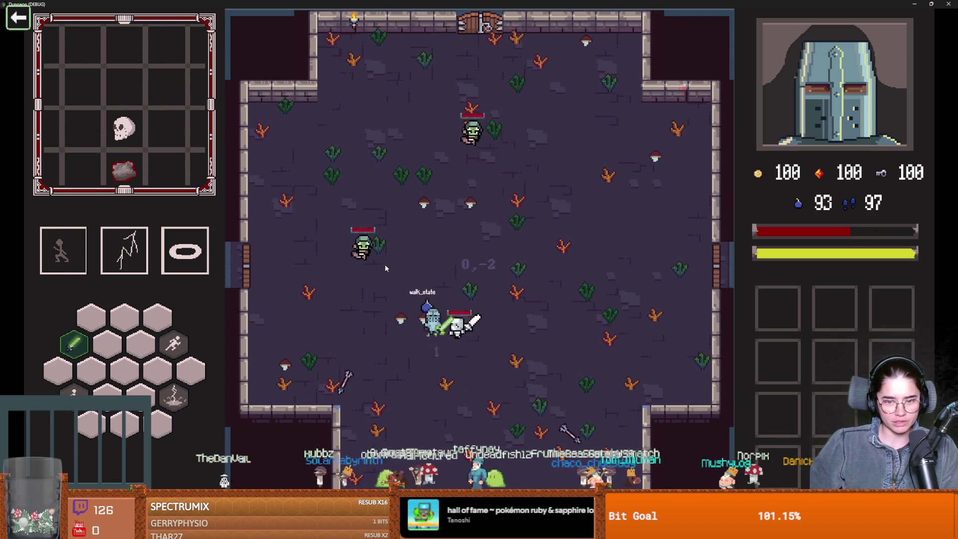
{"action": "key", "text": "w"}
{"action": "key", "text": "space"}
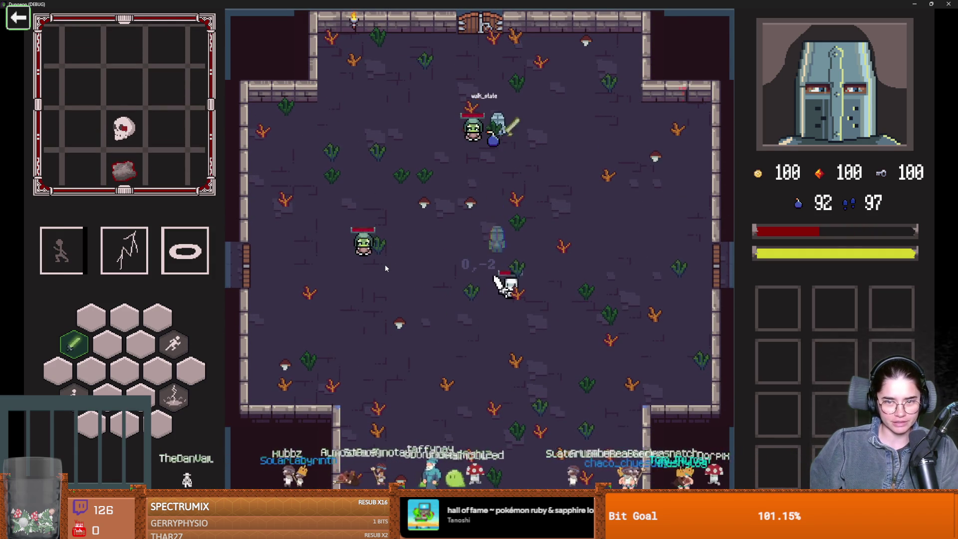
{"action": "key", "text": "w"}
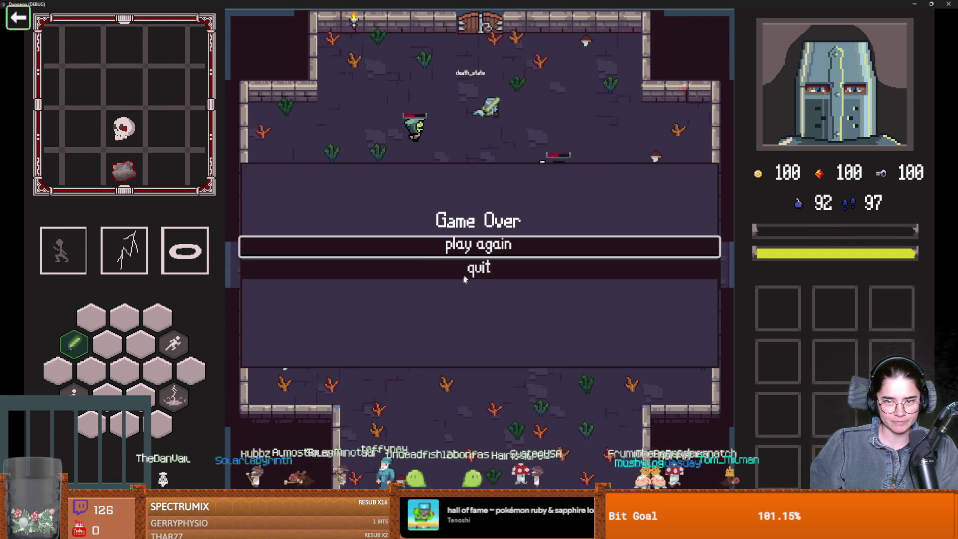
{"action": "left_click", "coordinate": [471, 272]}
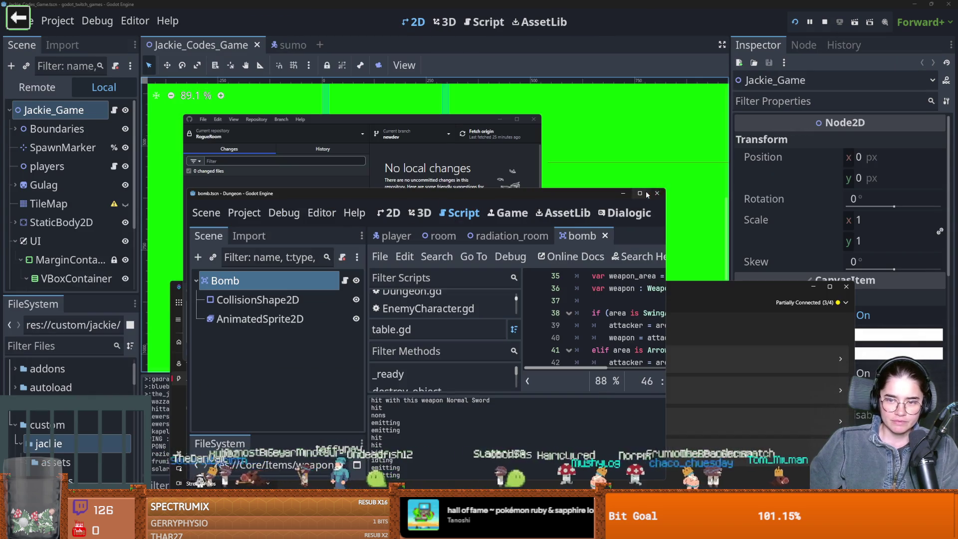
- Review the bomb file diffs, commit them to newdev as 'bom fixes', and push to origin
{"action": "key", "text": "alt+Tab"}
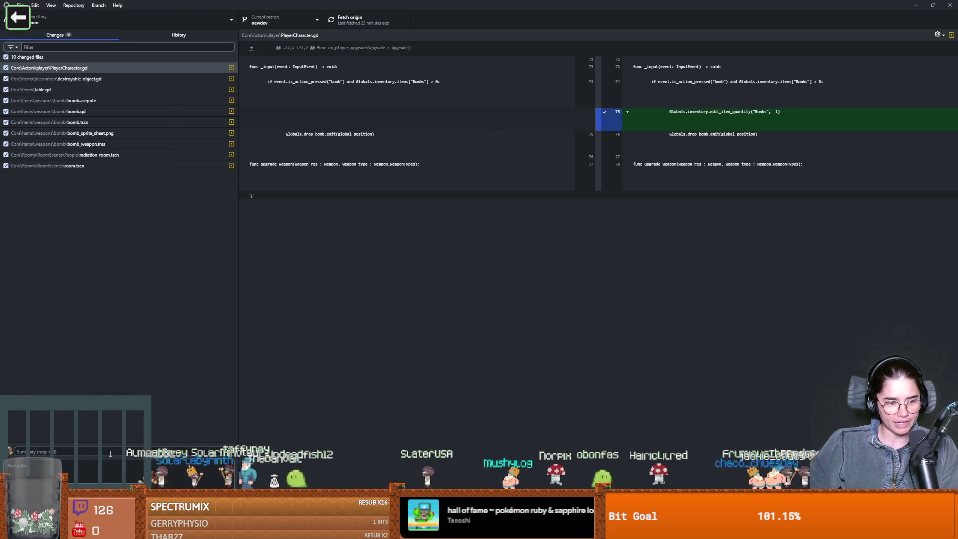
{"action": "key", "text": "Down"}
{"action": "key", "text": "Down"}
{"action": "key", "text": "Down"}
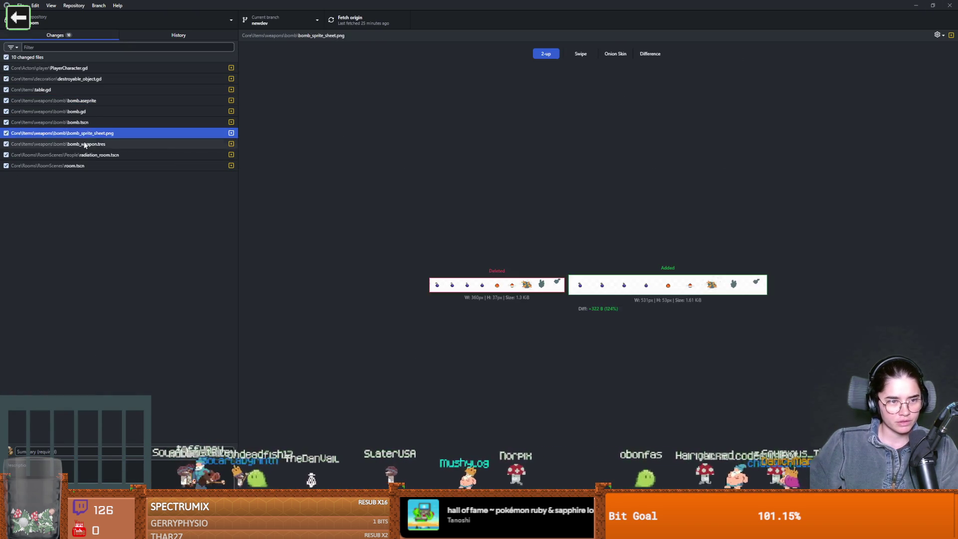
{"action": "left_click", "coordinate": [114, 451]}
{"action": "type", "text": "bom fixes"}
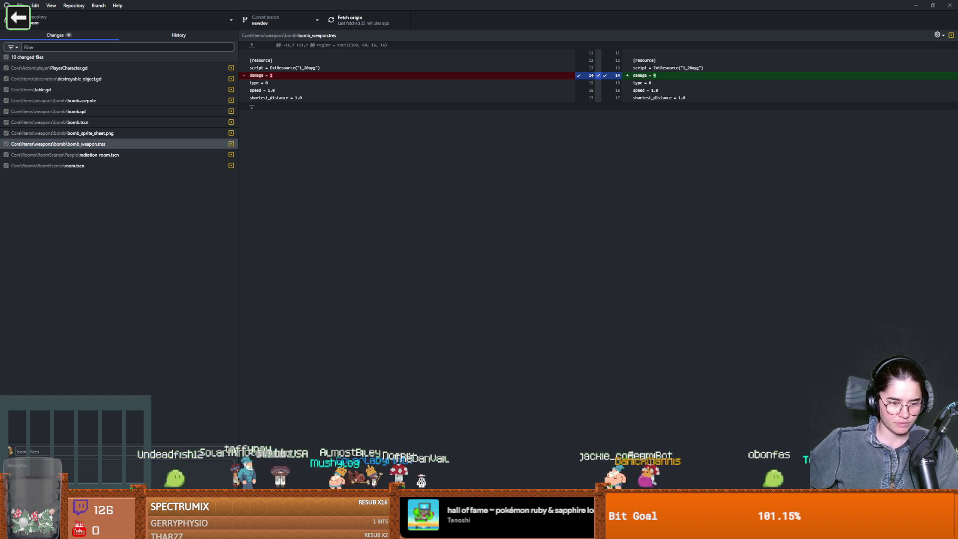
{"action": "key", "text": "ctrl+Return"}
{"action": "left_click", "coordinate": [345, 12]}
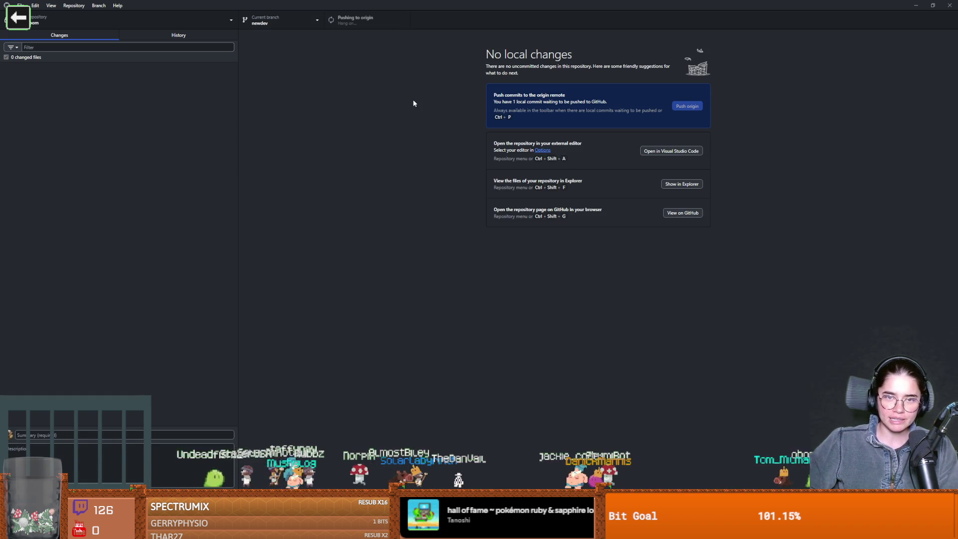
{"action": "key", "text": "alt+Tab"}
{"action": "left_click", "coordinate": [4, 12]}
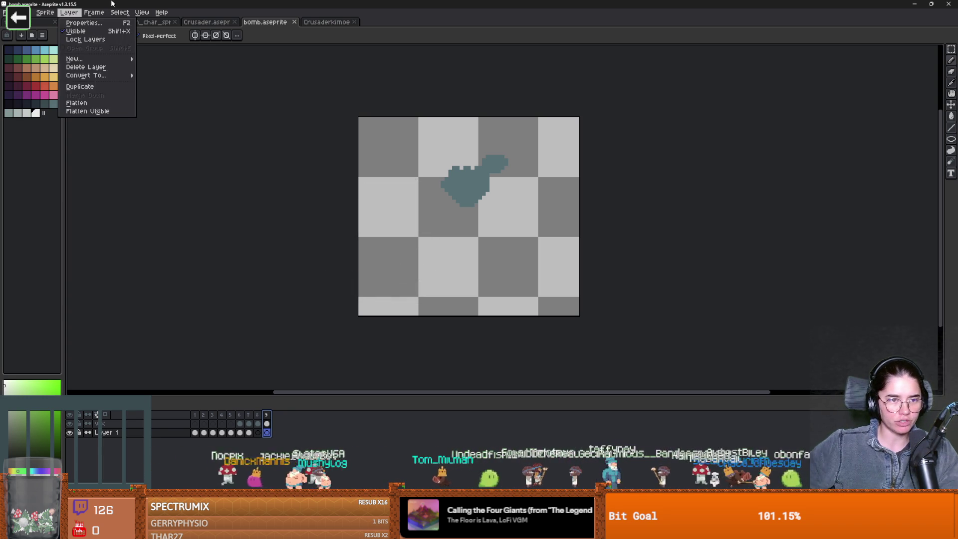
- Create a new blank sprite, Sprite-0002, and enlarge its canvas
{"action": "left_click", "coordinate": [313, 98]}
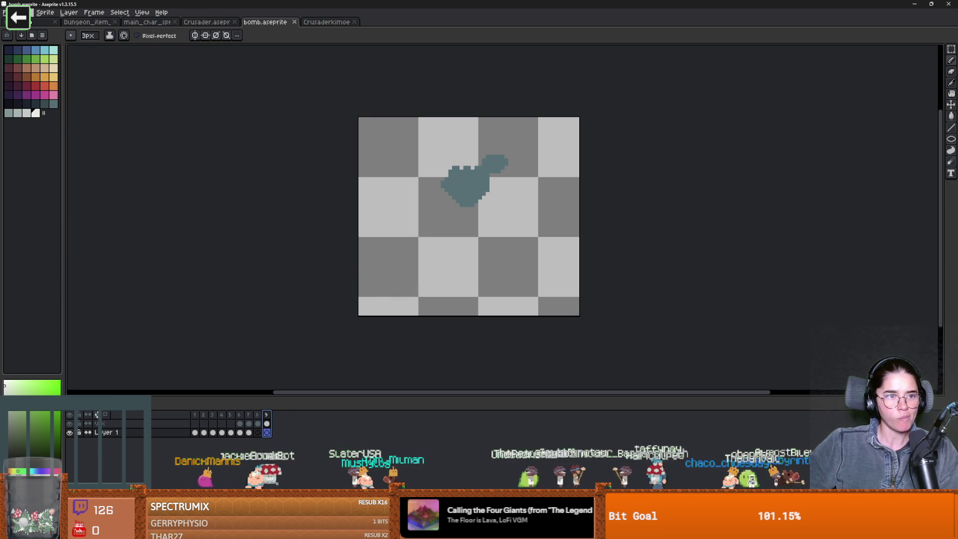
{"action": "key", "text": "alt+f"}
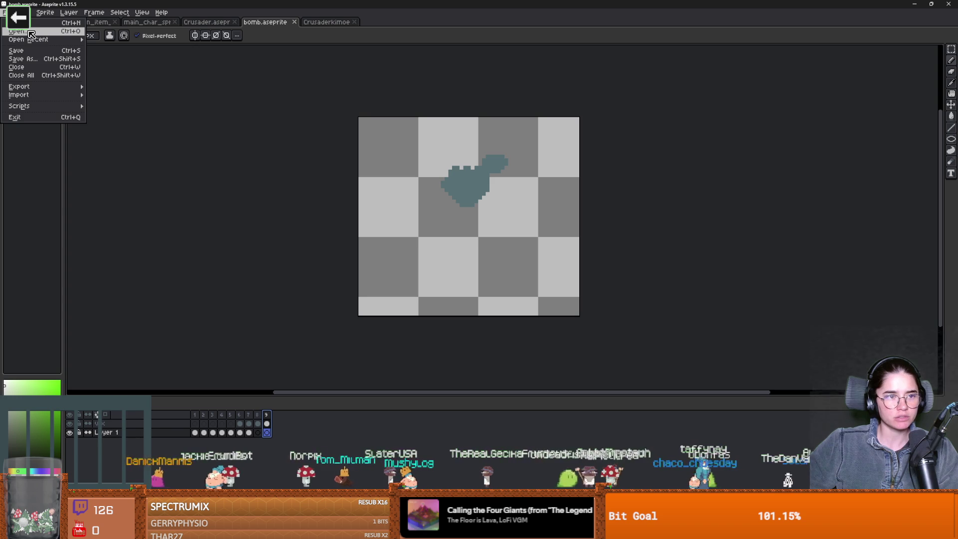
{"action": "key", "text": "ctrl+n"}
{"action": "left_click", "coordinate": [455, 343]}
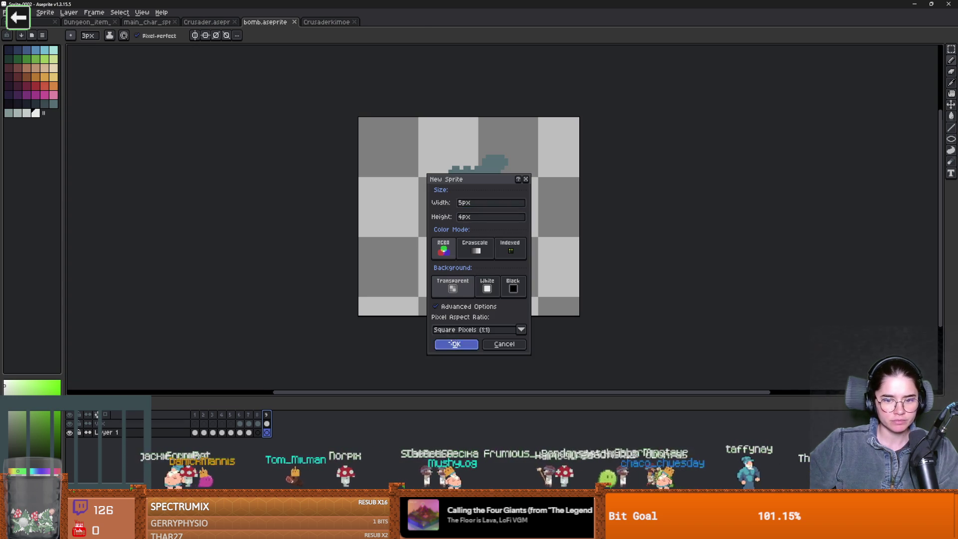
{"action": "key", "text": "ctrl+alt+c"}
{"action": "mouse_move", "coordinate": [393, 282]}
{"action": "left_mouse_down"}
{"action": "mouse_move", "coordinate": [411, 282]}
{"action": "mouse_move", "coordinate": [392, 182]}
{"action": "left_mouse_up"}
{"action": "left_click", "coordinate": [159, 237]}
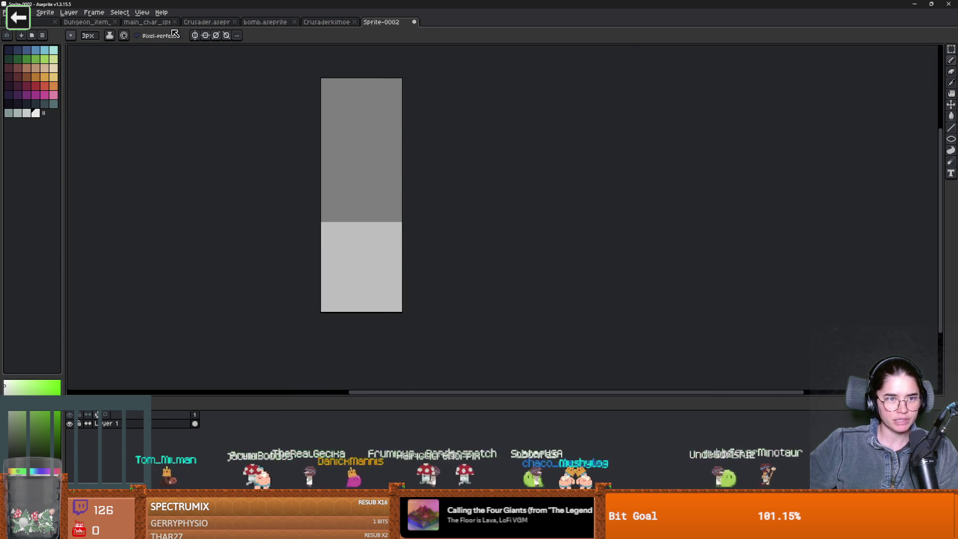
- Copy the knight from Crusader.aseprite and paste it into Sprite-0002, moved left
{"action": "left_click", "coordinate": [205, 22]}
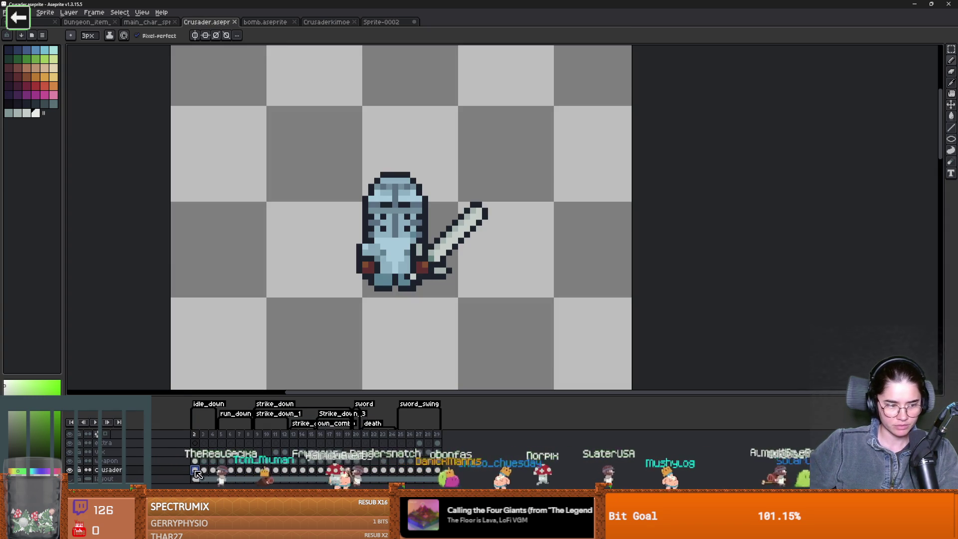
{"action": "key", "text": "m"}
{"action": "mouse_move", "coordinate": [334, 186]}
{"action": "left_mouse_down"}
{"action": "mouse_move", "coordinate": [432, 327]}
{"action": "mouse_move", "coordinate": [464, 346]}
{"action": "left_mouse_up"}
{"action": "key", "text": "ctrl+Tab"}
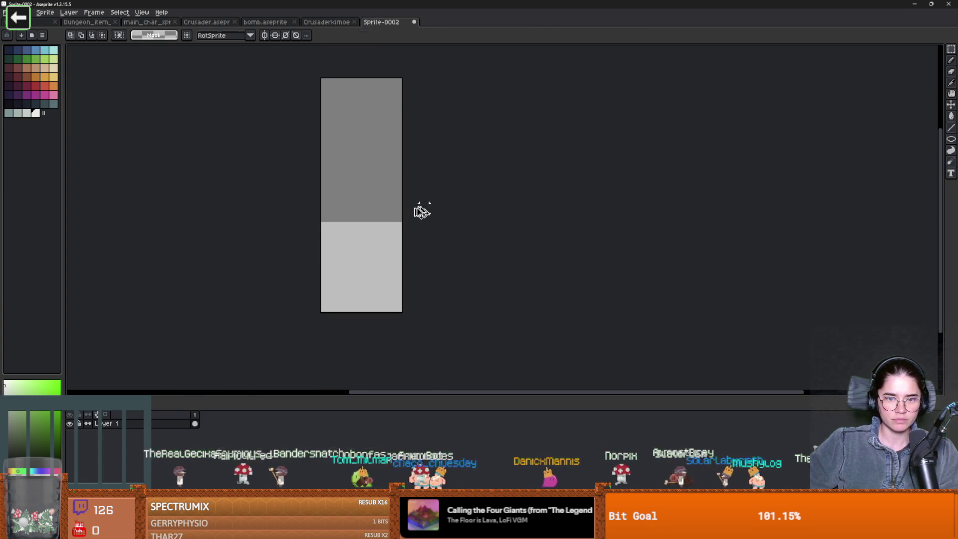
{"action": "key", "text": "ctrl+v"}
{"action": "mouse_move", "coordinate": [395, 235]}
{"action": "left_mouse_down"}
{"action": "mouse_move", "coordinate": [243, 222]}
{"action": "mouse_move", "coordinate": [245, 236]}
{"action": "left_mouse_up"}
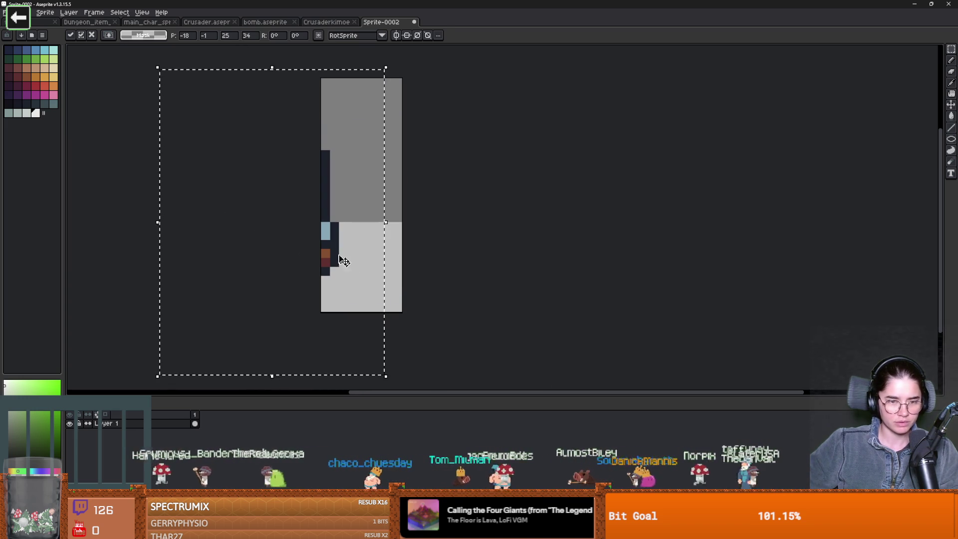
- Widen Sprite-0002's canvas further to the left and re-place the pasted knight
{"action": "key", "text": "ctrl+alt+c"}
{"action": "left_click_drag", "start_coordinate": [321, 235], "coordinate": [177, 235]}
{"action": "left_click", "coordinate": [159, 235]}
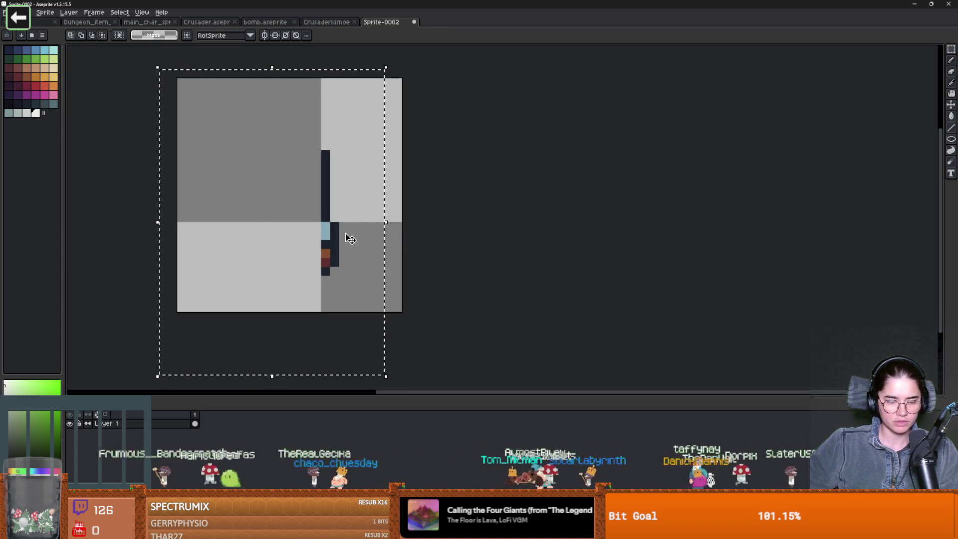
{"action": "key", "text": "ctrl+z"}
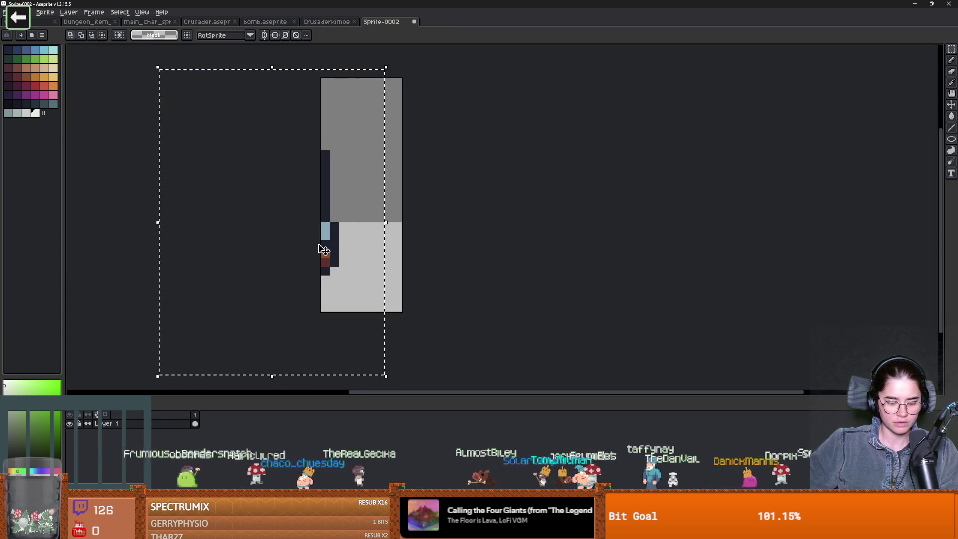
{"action": "key", "text": "ctrl+alt+c"}
{"action": "left_click_drag", "start_coordinate": [321, 235], "coordinate": [186, 234]}
{"action": "left_click", "coordinate": [157, 235]}
{"action": "key", "text": "Delete"}
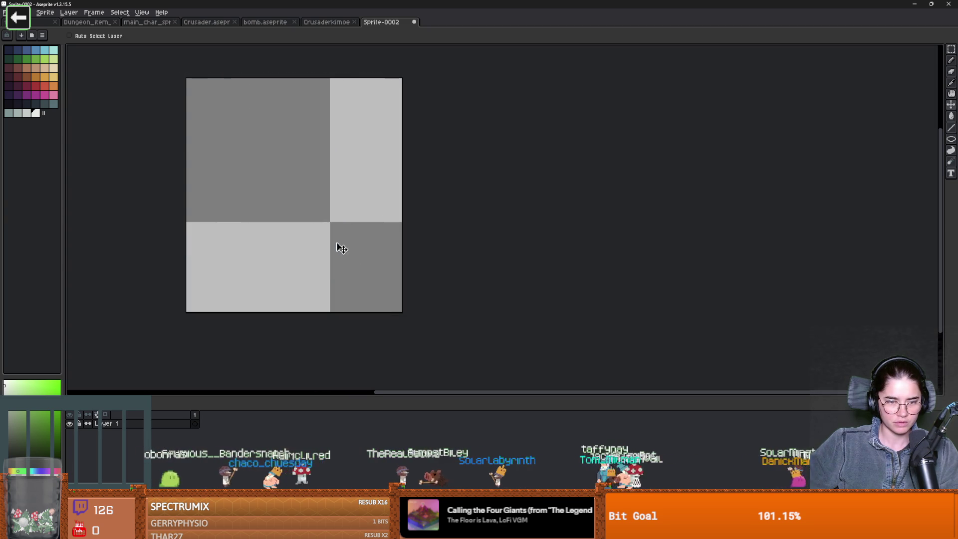
{"action": "key", "text": "ctrl+z"}
{"action": "key", "text": "ctrl+z"}
{"action": "key", "text": "ctrl+z"}
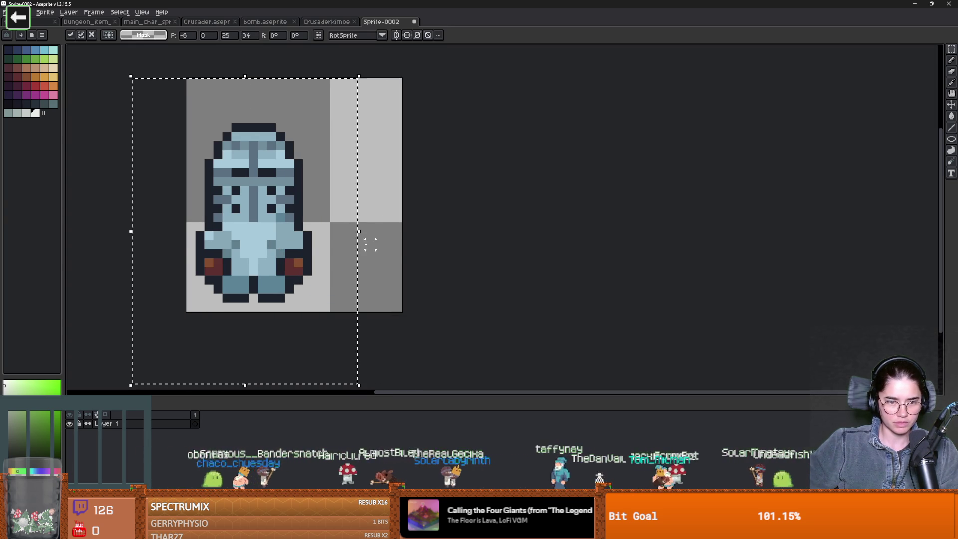
- Widen the canvas to the right and draw the candle stick in dark red
{"action": "key", "text": "ctrl+alt+c"}
{"action": "left_click_drag", "start_coordinate": [402, 254], "coordinate": [511, 254]}
{"action": "left_click", "coordinate": [169, 240]}
{"action": "scroll", "coordinate": [407, 267], "scroll_direction": "down", "scroll_amount": 1}
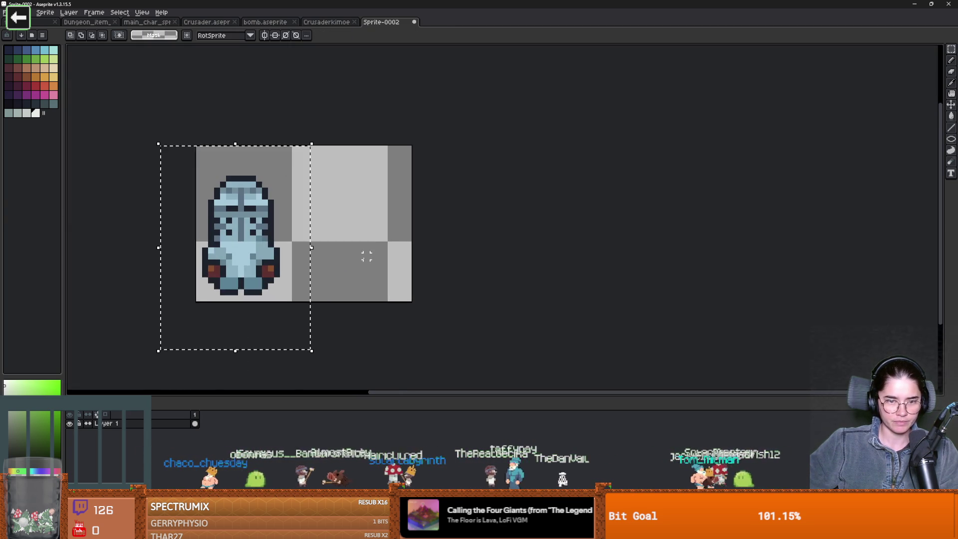
{"action": "left_click", "coordinate": [17, 76]}
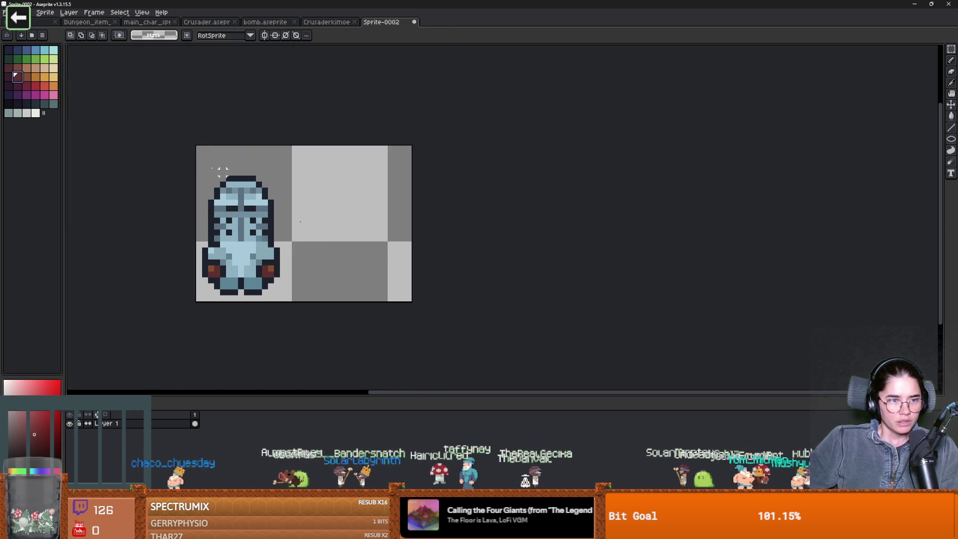
{"action": "key", "text": "b"}
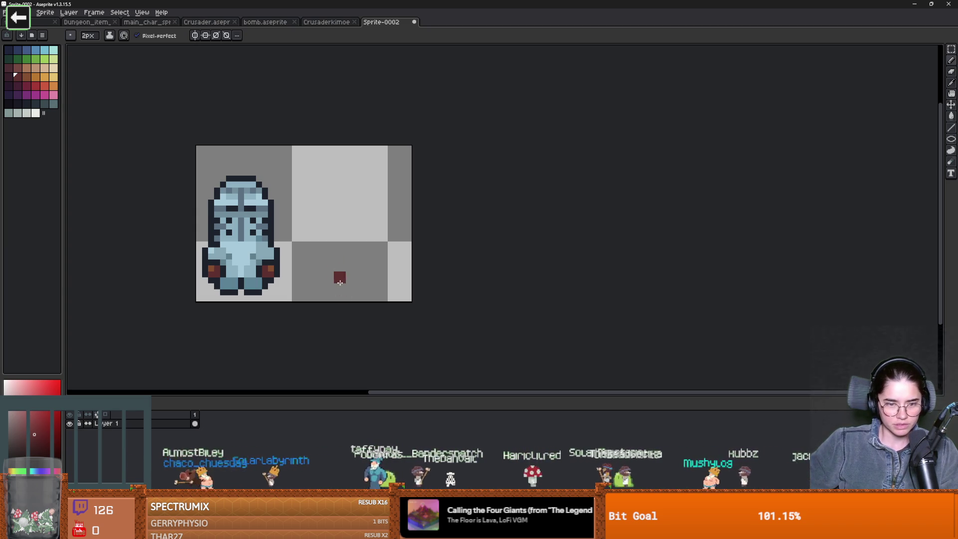
{"action": "key", "text": "e"}
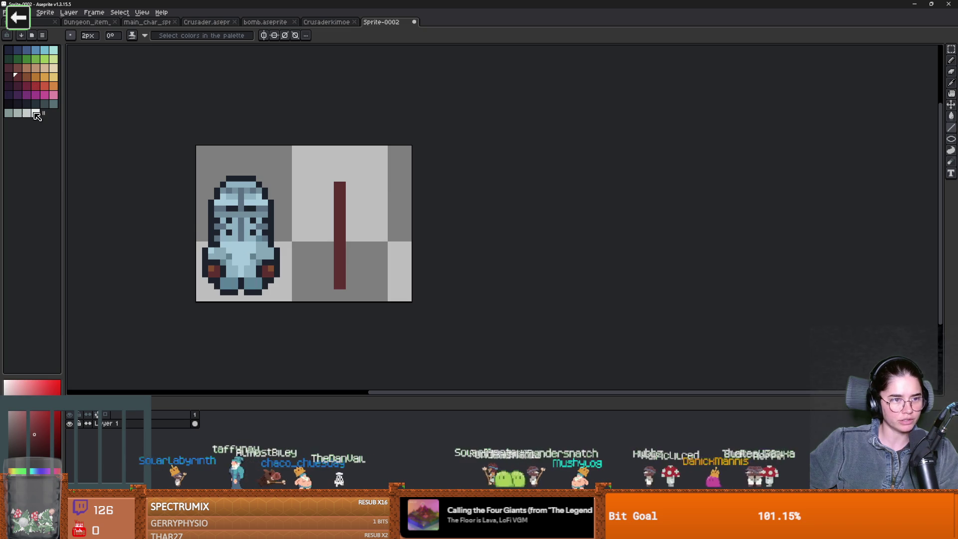
- Add a white cap to the stick, switching the brush between 1px and 2px
{"action": "left_click", "coordinate": [36, 114]}
{"action": "key", "text": "minus"}
{"action": "scroll", "coordinate": [384, 197], "scroll_direction": "up", "scroll_amount": 1}
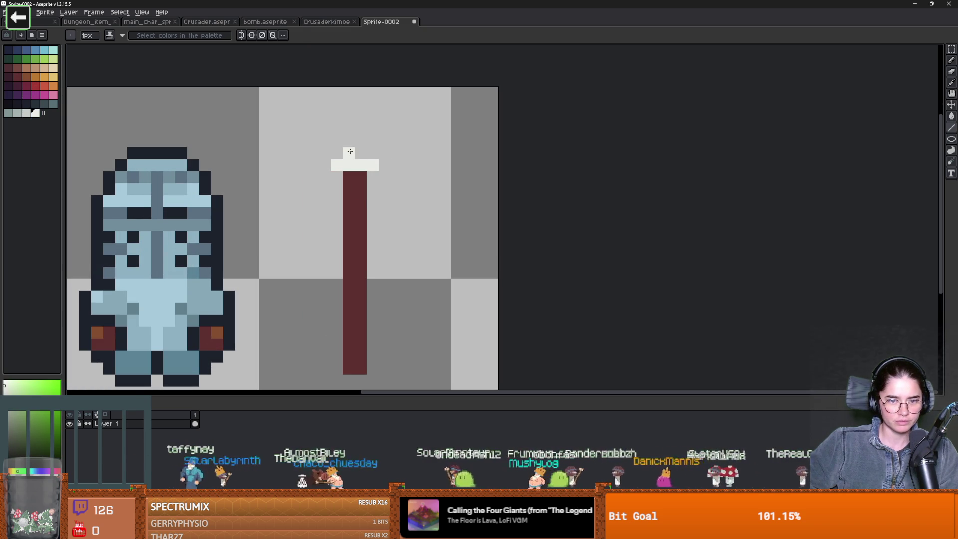
{"action": "scroll", "coordinate": [385, 233], "scroll_direction": "down", "scroll_amount": 1}
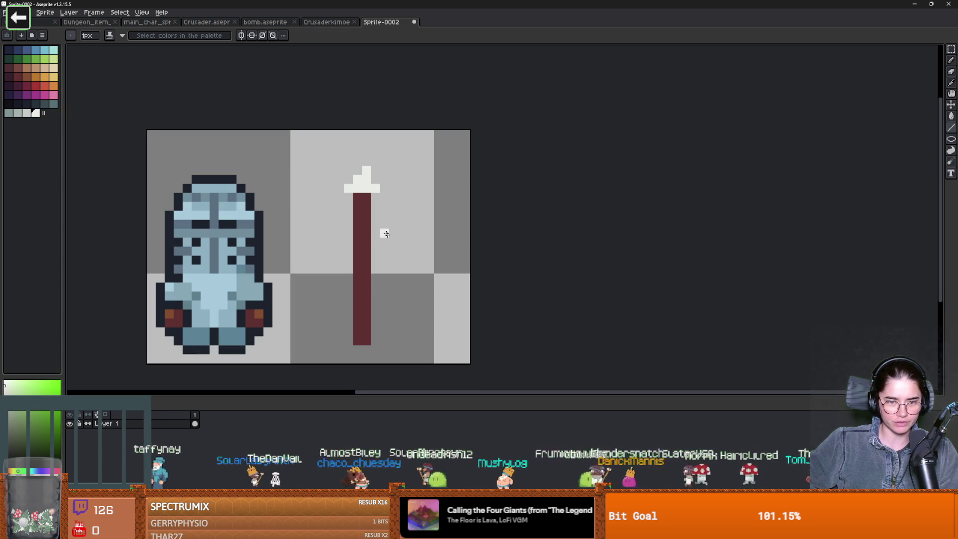
{"action": "left_click", "coordinate": [366, 306], "text": "alt"}
{"action": "key", "text": "plus"}
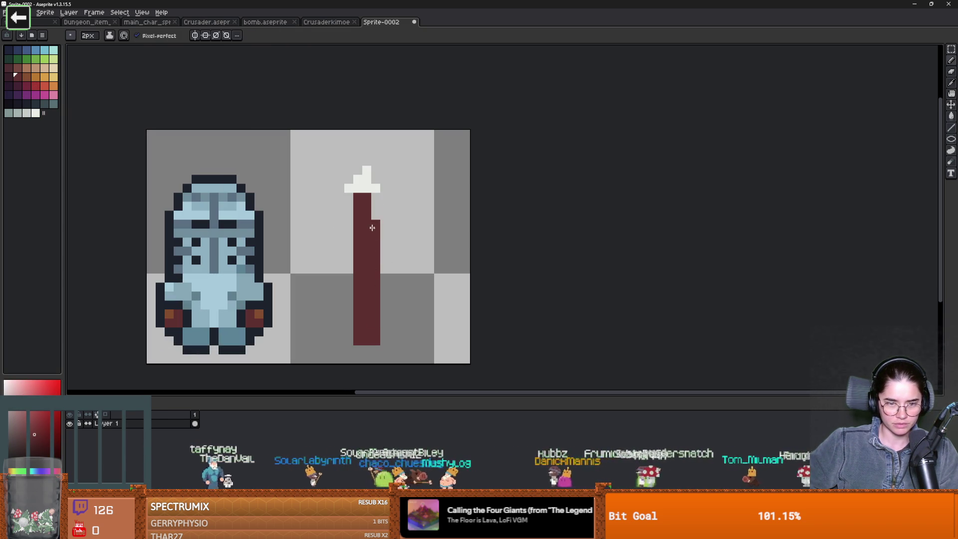
{"action": "left_click", "coordinate": [375, 192], "text": "alt"}
{"action": "key", "text": "minus"}
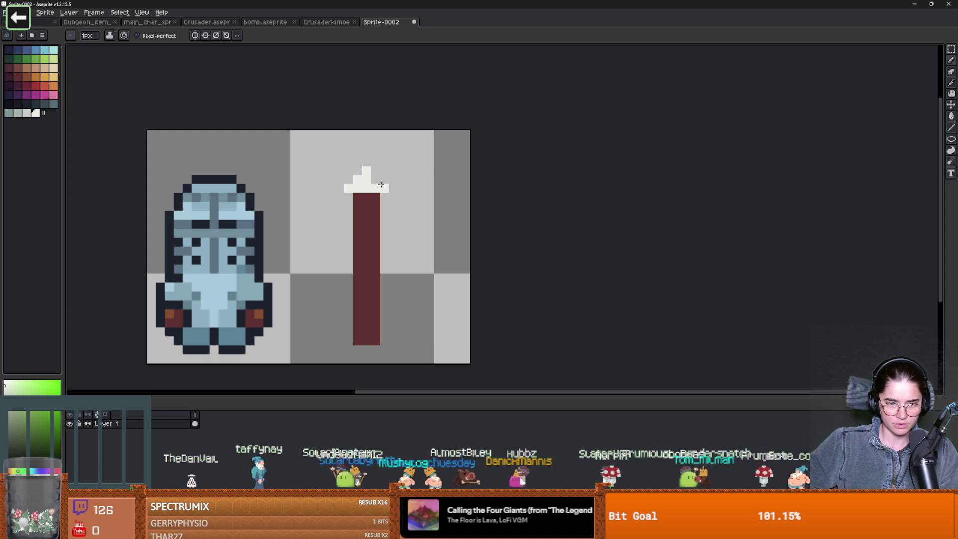
{"action": "left_click", "coordinate": [375, 170]}
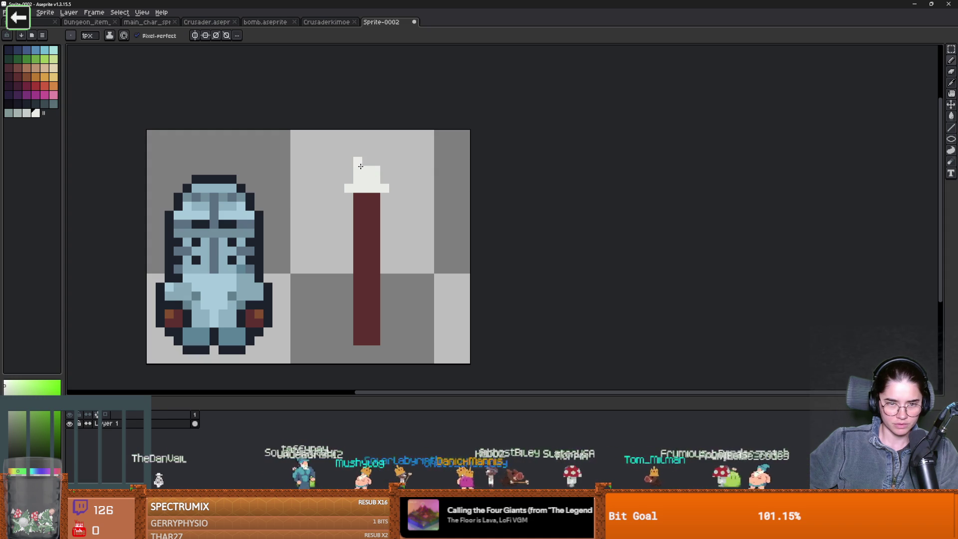
- Outline the stick's right, bottom and left edges in a dark colour
{"action": "key", "text": "e"}
{"action": "scroll", "coordinate": [408, 290], "scroll_direction": "down", "scroll_amount": 3}
{"action": "scroll", "coordinate": [408, 290], "scroll_direction": "up", "scroll_amount": 1}
{"action": "scroll", "coordinate": [374, 257], "scroll_direction": "down", "scroll_amount": 3}
{"action": "scroll", "coordinate": [394, 284], "scroll_direction": "up", "scroll_amount": 2}
{"action": "left_click", "coordinate": [18, 103]}
{"action": "key", "text": "b"}
{"action": "mouse_move", "coordinate": [397, 223]}
{"action": "left_mouse_down"}
{"action": "mouse_move", "coordinate": [394, 325]}
{"action": "mouse_move", "coordinate": [377, 326]}
{"action": "mouse_move", "coordinate": [375, 222]}
{"action": "left_mouse_up"}
{"action": "key", "text": "e"}
{"action": "key", "text": "b"}
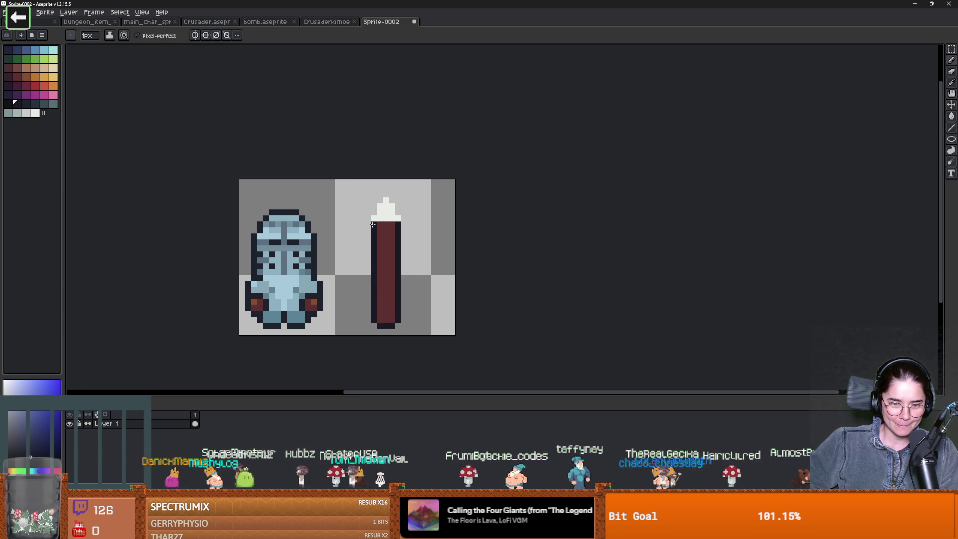
- Widen the white cap by one pixel and pick the dark navy outline colour
{"action": "left_click", "coordinate": [369, 218], "text": "alt"}
{"action": "left_click", "coordinate": [369, 218]}
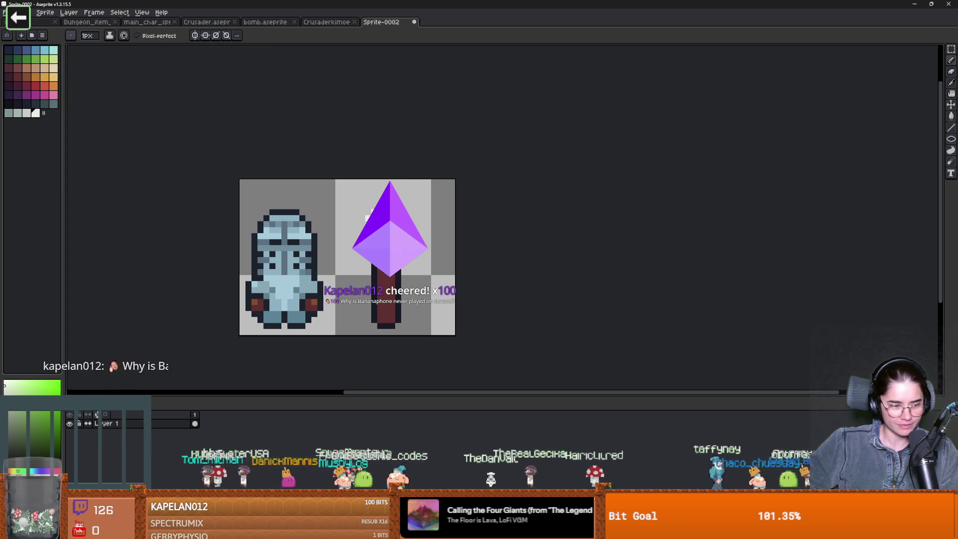
{"action": "key", "text": "alt"}
{"action": "left_click", "coordinate": [15, 102]}
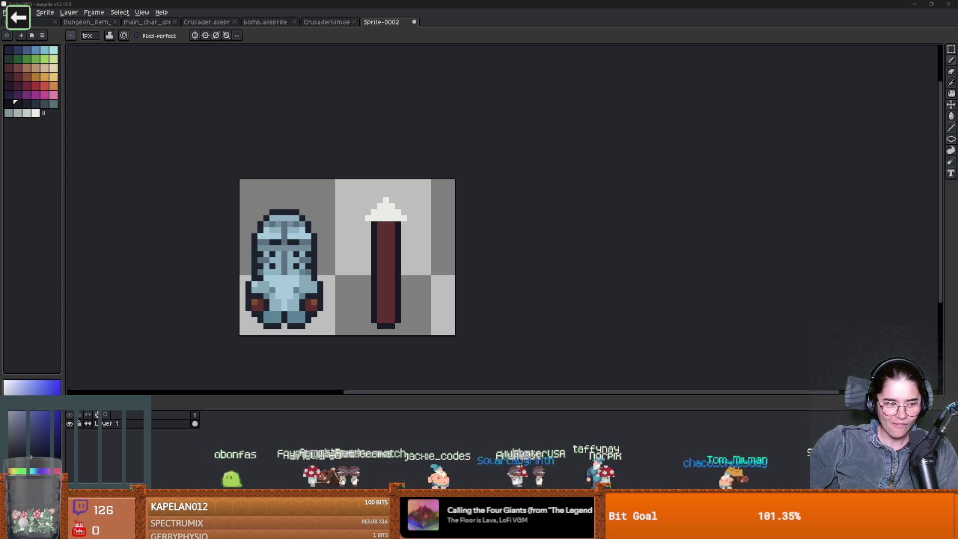
{"action": "scroll", "coordinate": [394, 254], "scroll_direction": "up", "scroll_amount": 1}
{"action": "key", "text": "alt"}
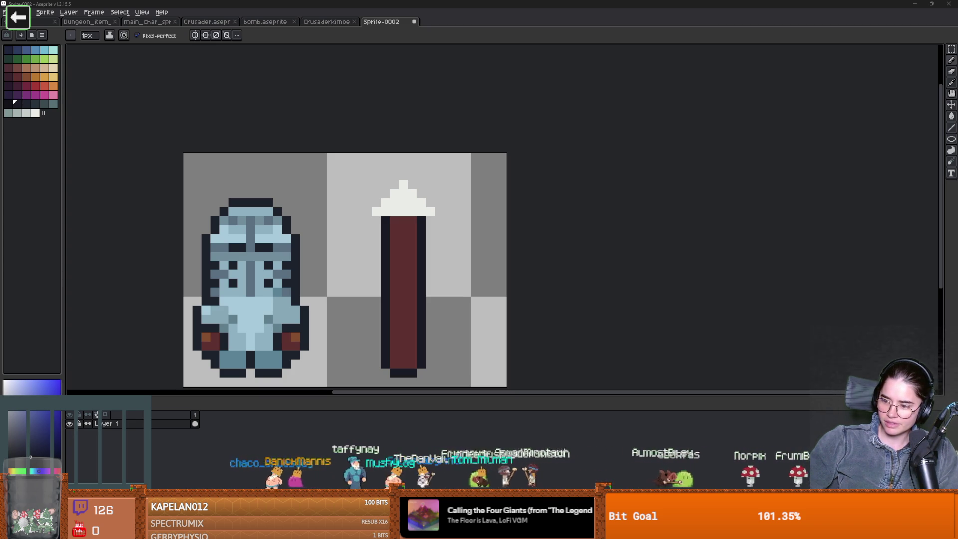
{"action": "key", "text": "alt+Tab"}
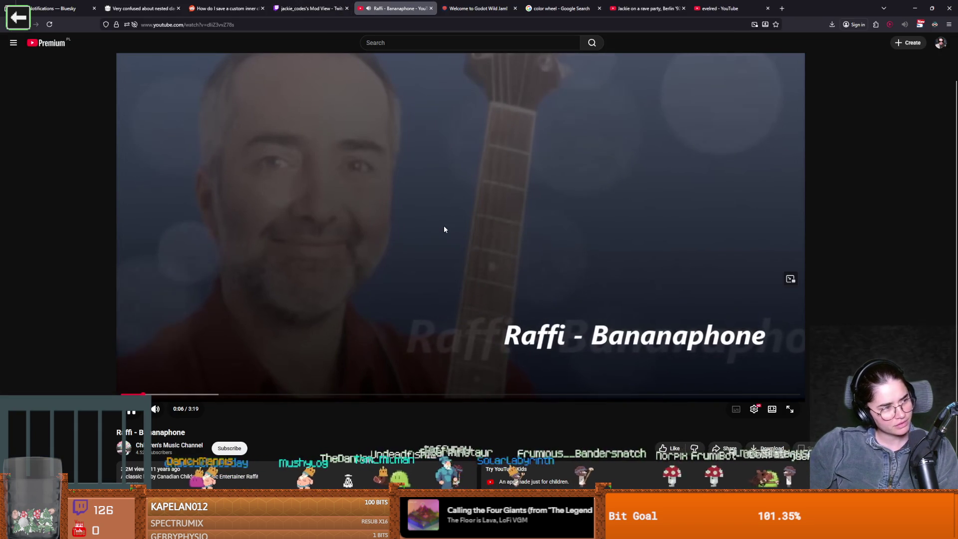
- Scroll up on the playing Raffi - Bananaphone YouTube video page
{"action": "scroll", "coordinate": [366, 268], "scroll_direction": "up", "scroll_amount": 1}
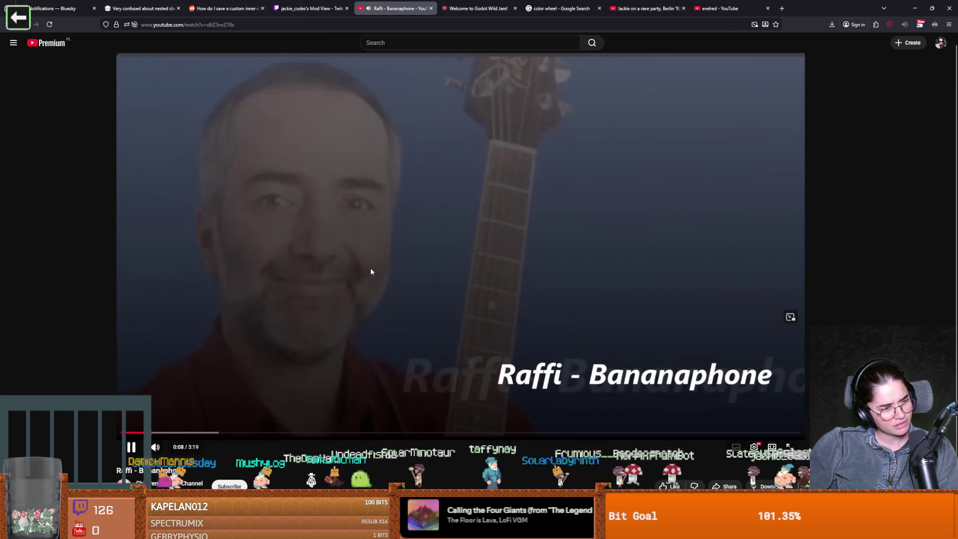